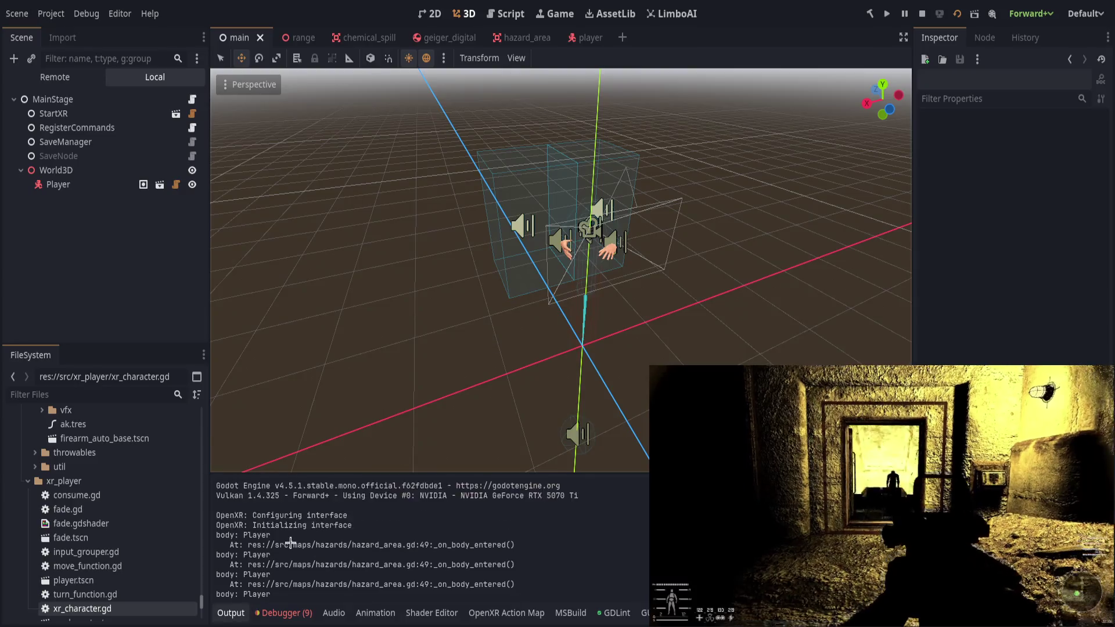
Open the player scene.
scroll(290, 543, "down", 3)
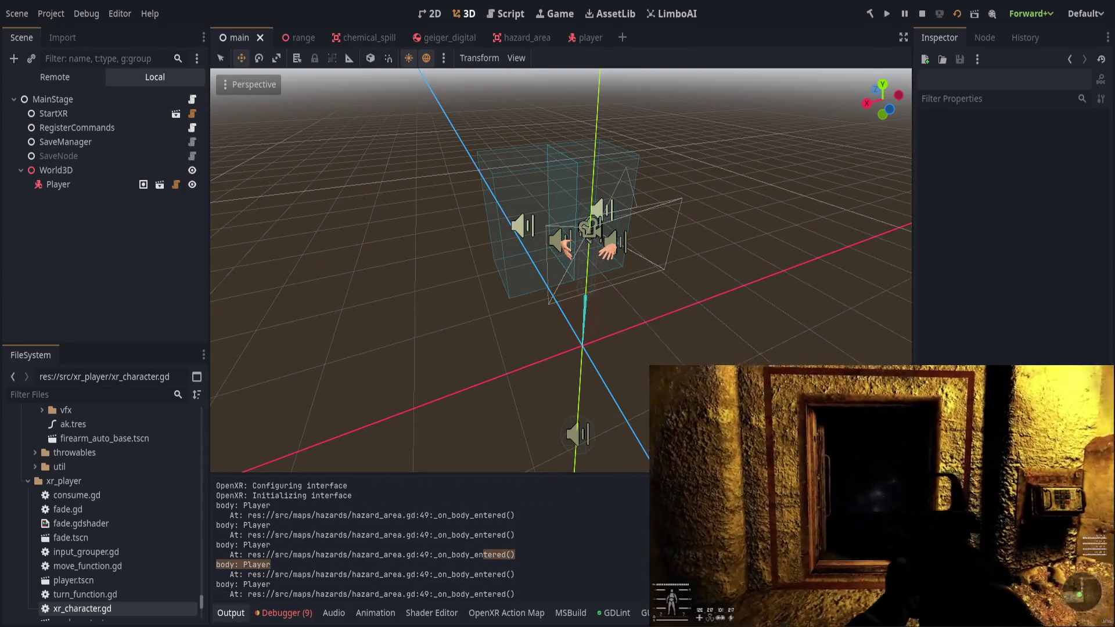
left_click(586, 38)
left_click(69, 99)
scroll(1010, 232, "down", 5)
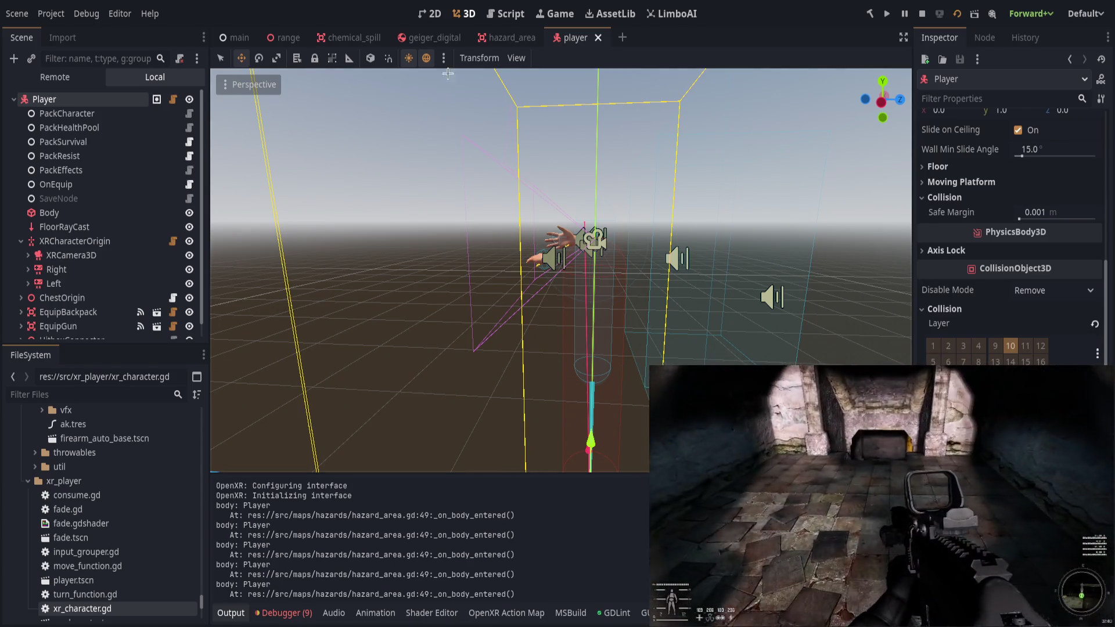
Switch to geiger_digital, save it, and open xr_character.gd in the script editor.
left_click(430, 38)
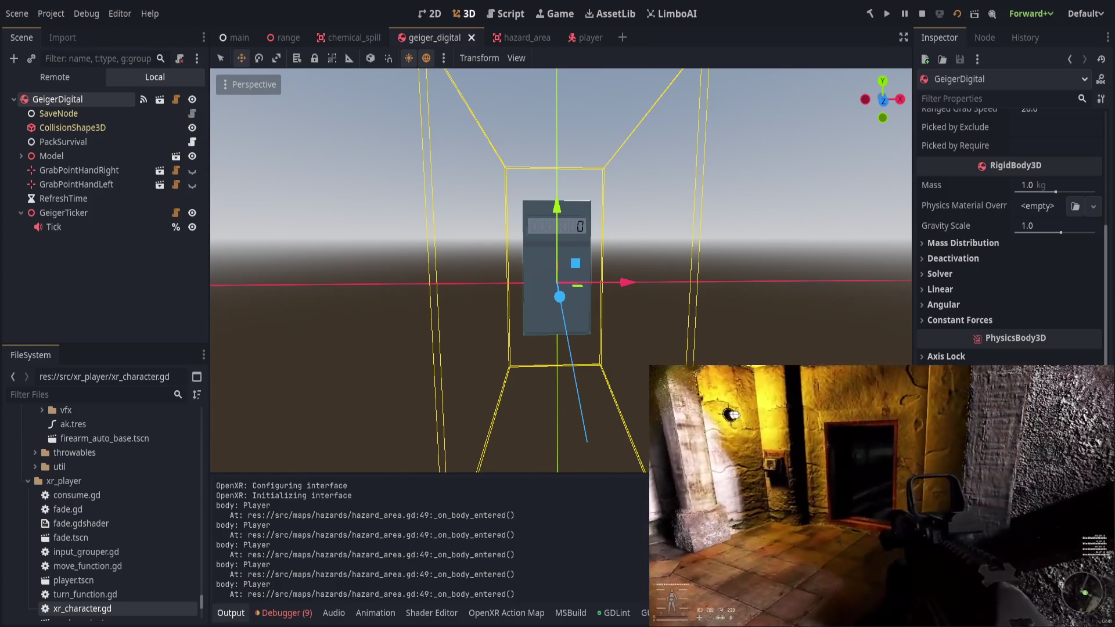
key("ctrl+s")
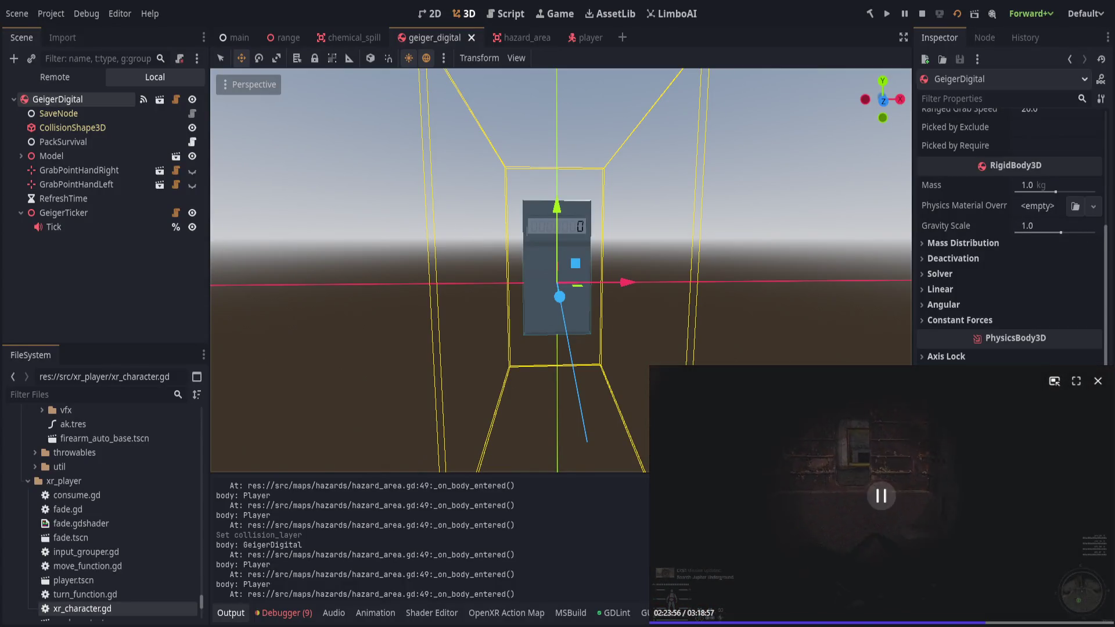
left_click(397, 509)
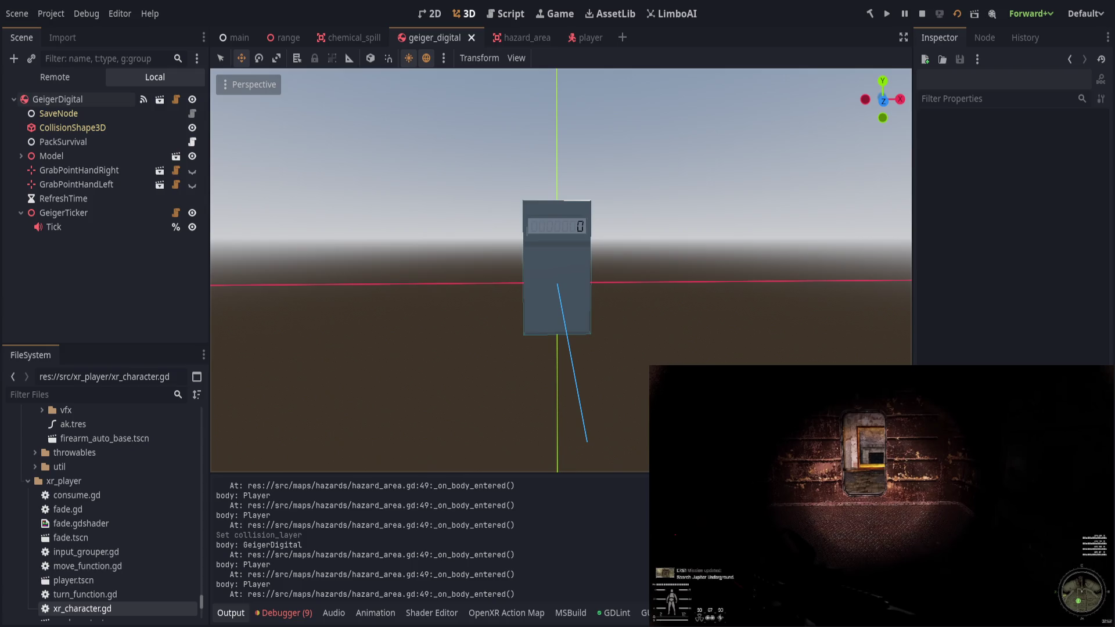
left_click(511, 12)
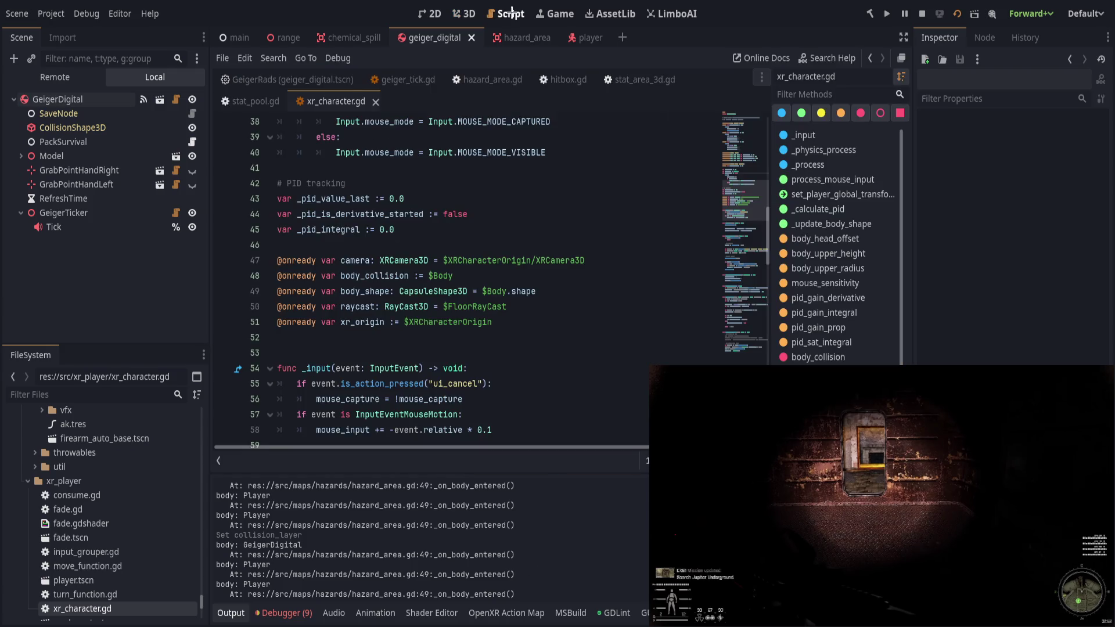
Delete the print_debug line 49 from hazard_area.gd's _on_body_entered, save, and return to 3D.
scroll(448, 275, "down", 5)
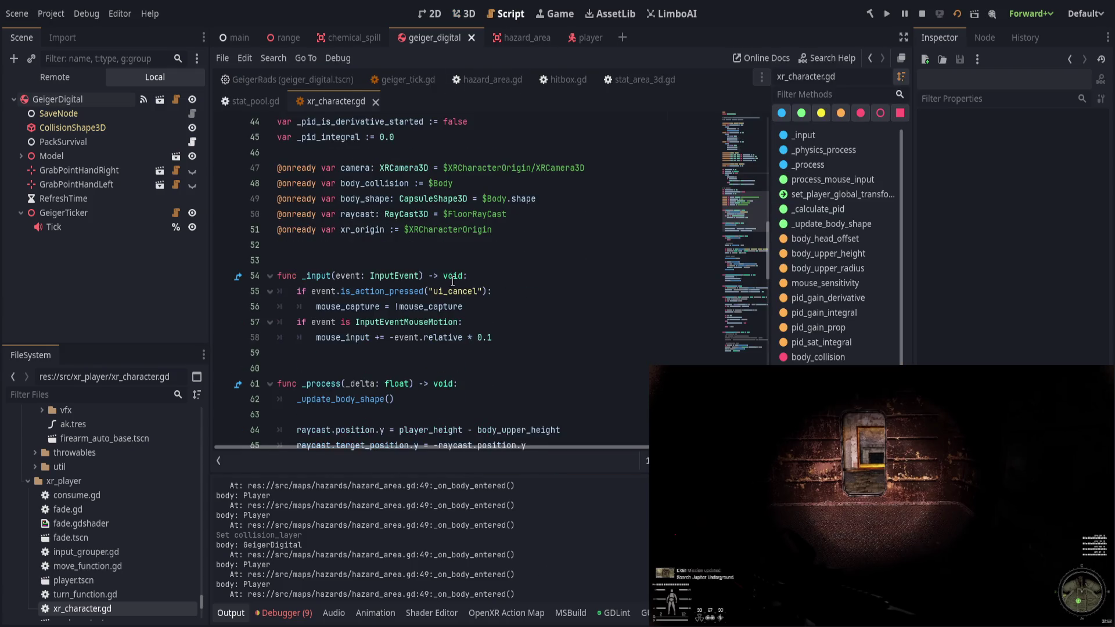
scroll(410, 216, "up", 1)
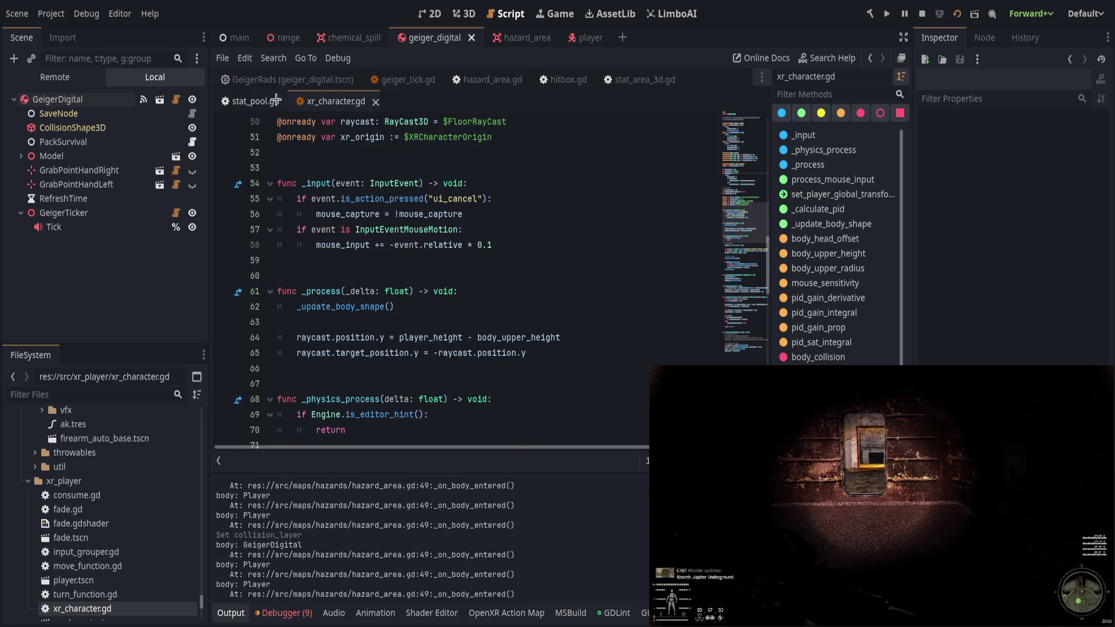
mouse_move(488, 82)
left_mouse_down()
mouse_move(432, 259)
mouse_move(450, 296)
left_mouse_up()
left_click(507, 307)
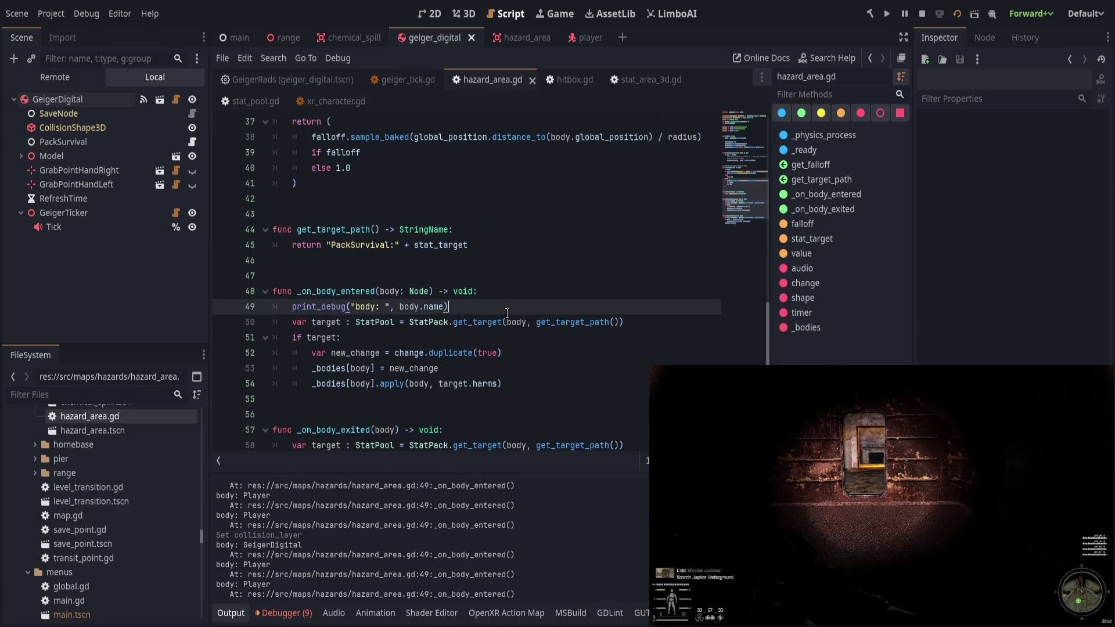
key("ctrl+shift+k")
key("ctrl+s")
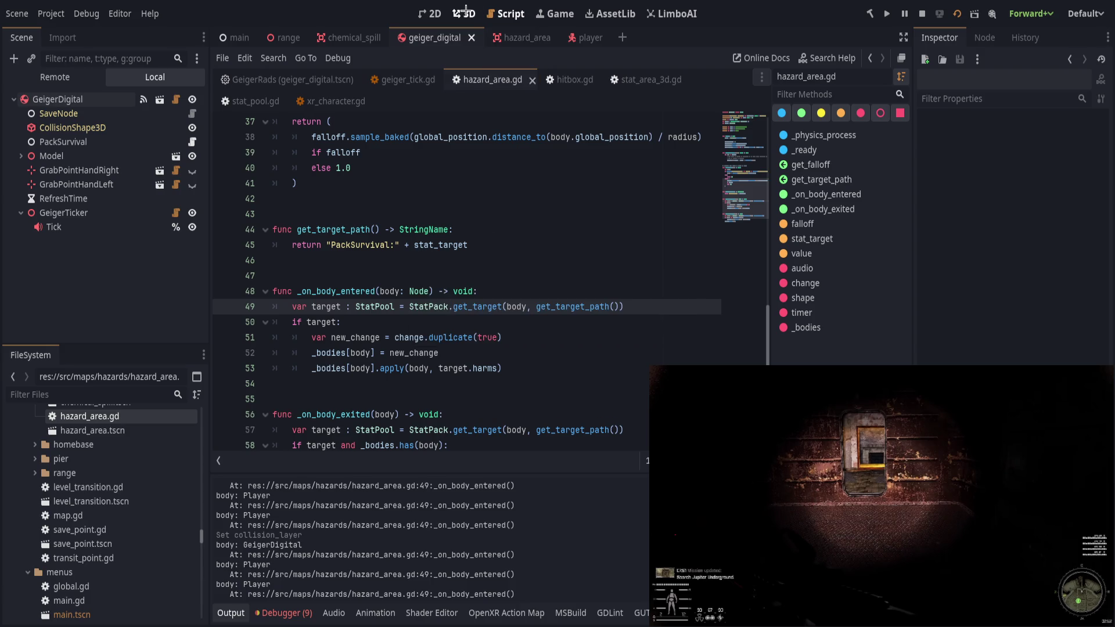
left_click(465, 13)
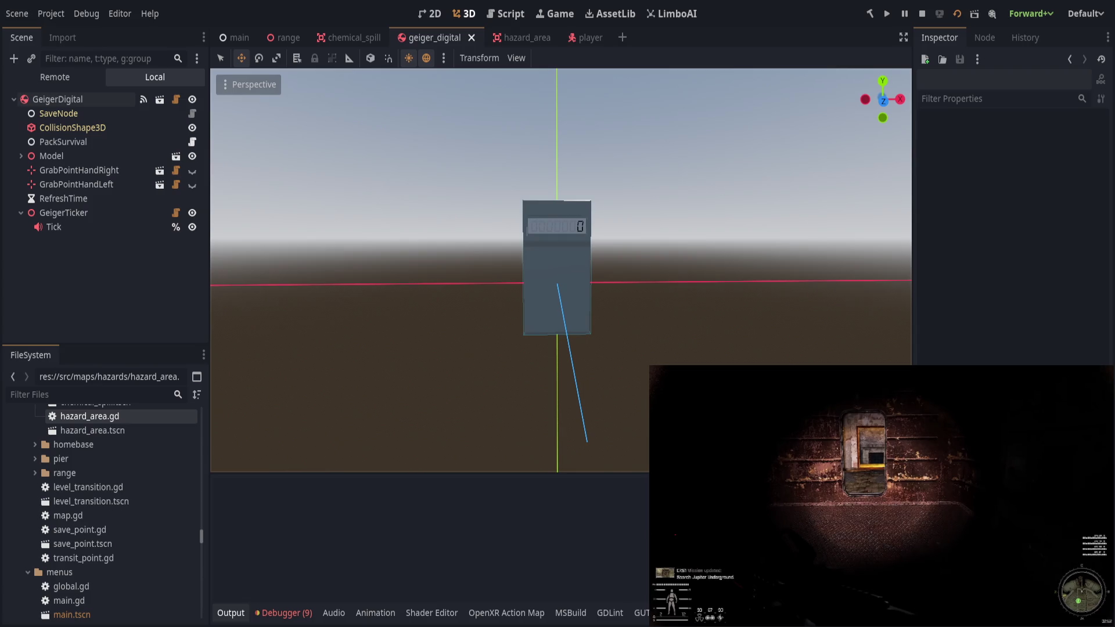
Show the Game workspace in 3D mode with audio muted, check the running game, and select Tick.
left_click(554, 13)
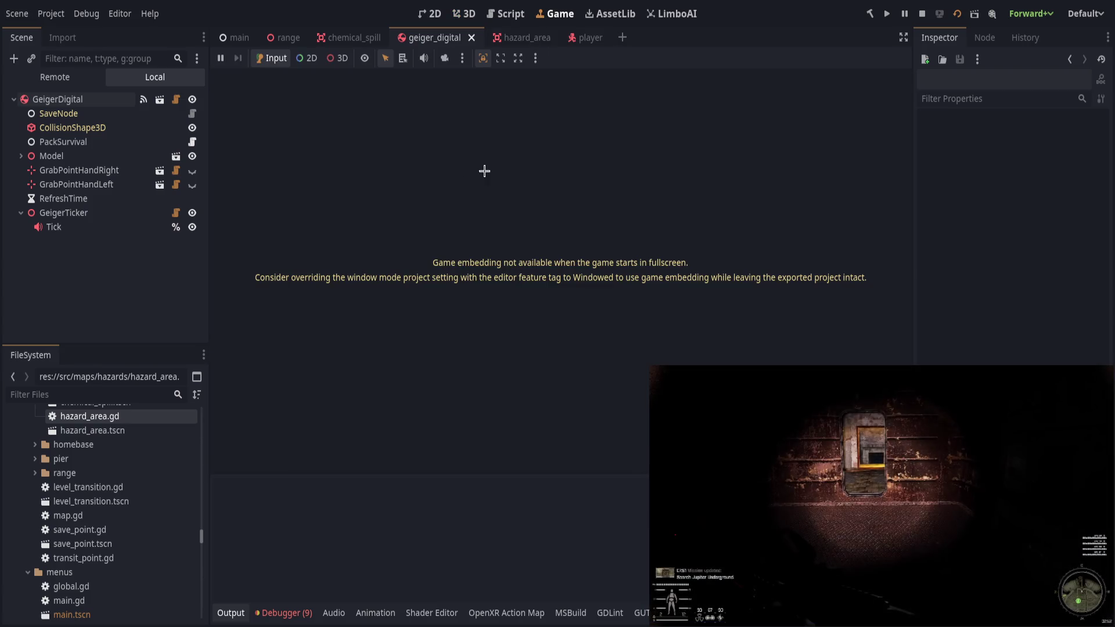
left_click(339, 58)
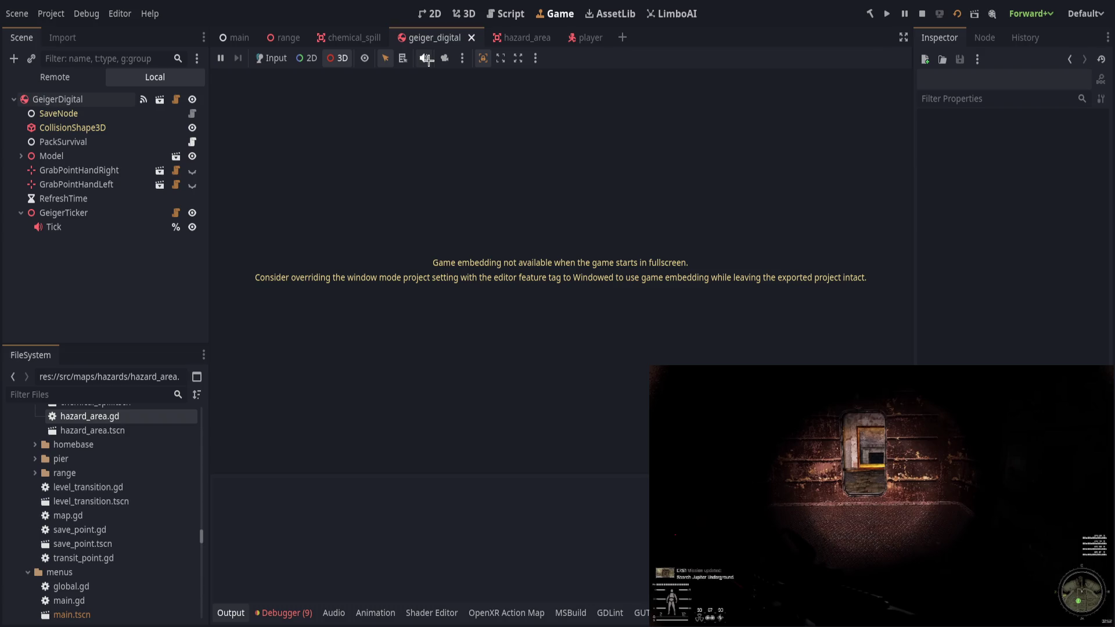
left_click(422, 58)
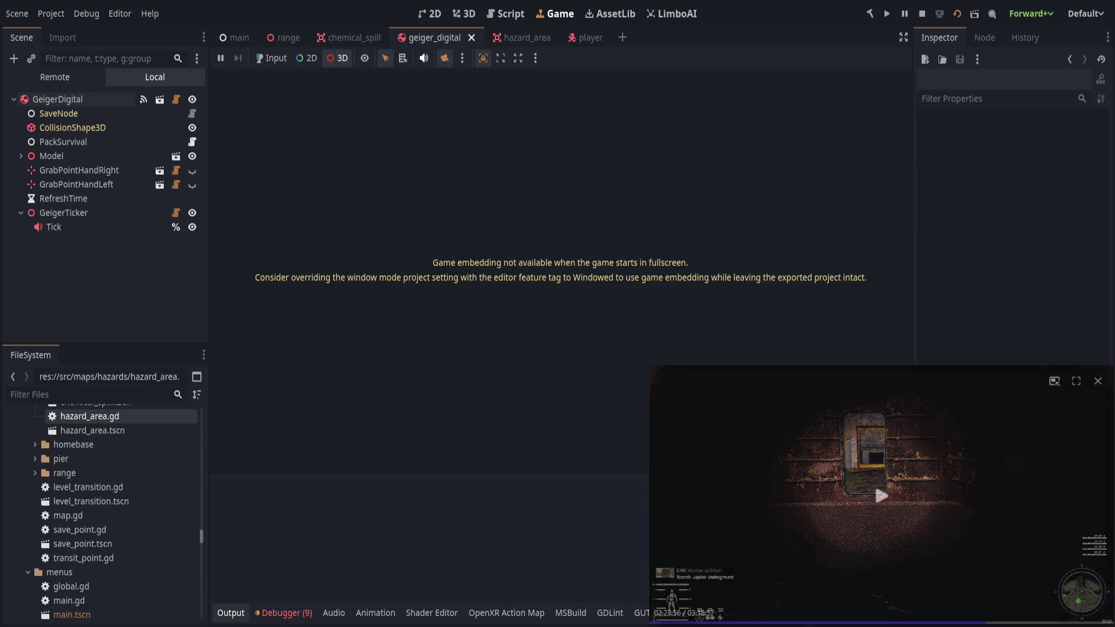
key("alt+Tab")
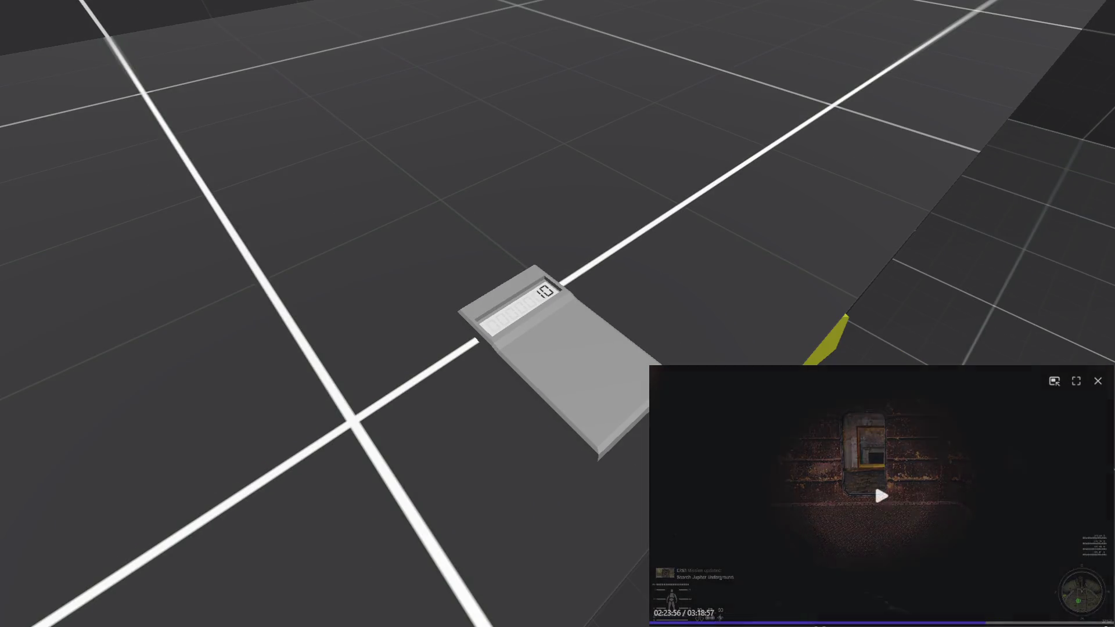
key("alt+Tab")
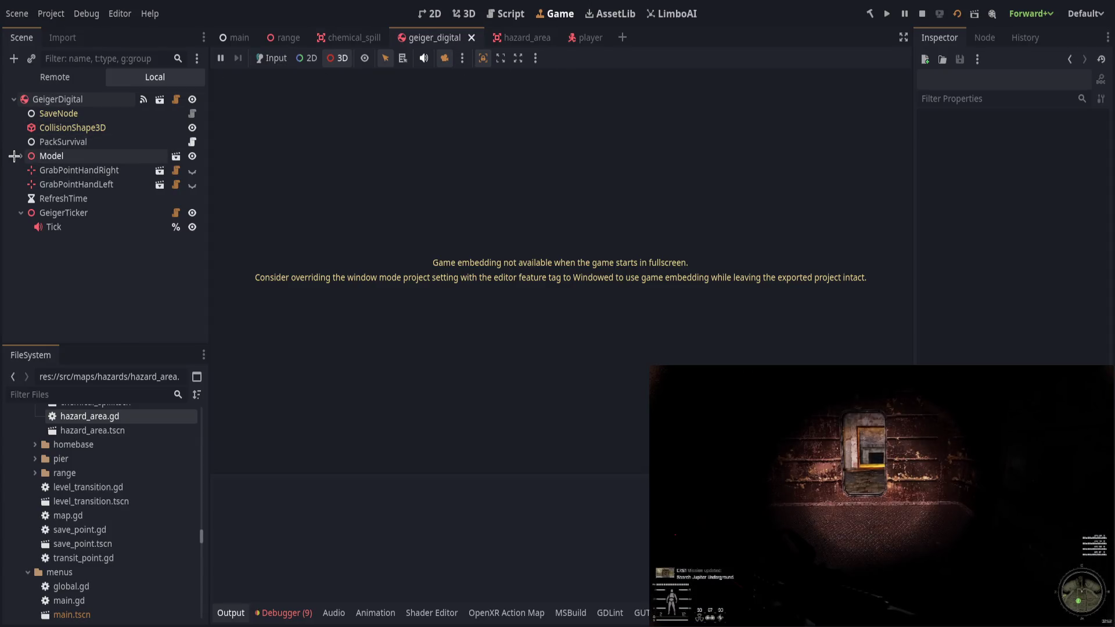
left_click(153, 227)
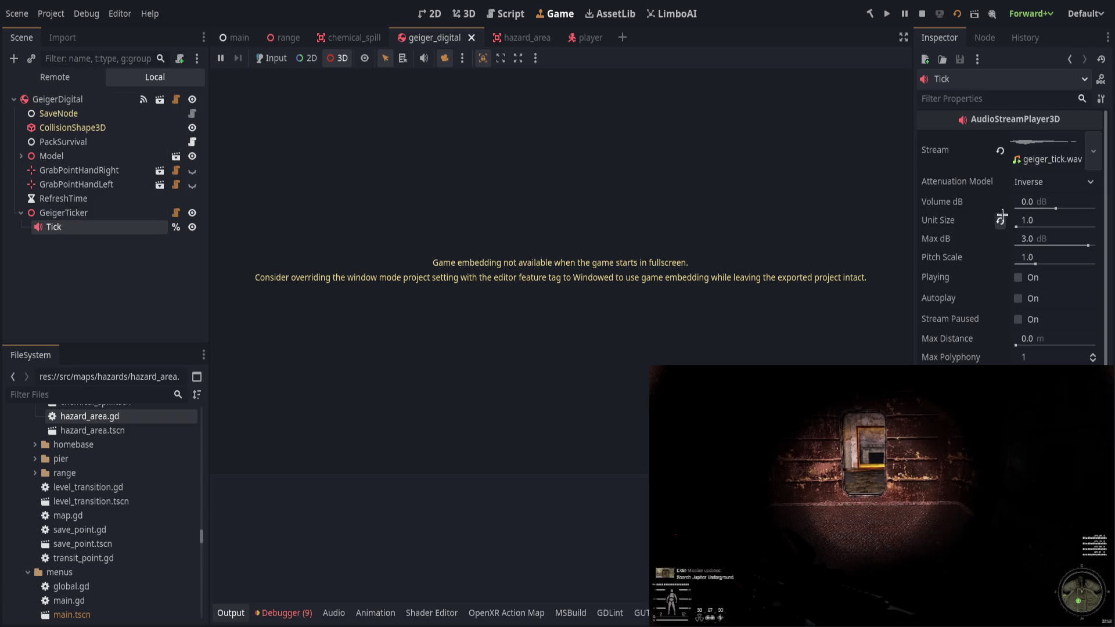
Revert Tick's Volume dB and Unit Size to defaults and give it Inverse Square attenuation, saving.
left_click_drag(1058, 208, 1079, 209)
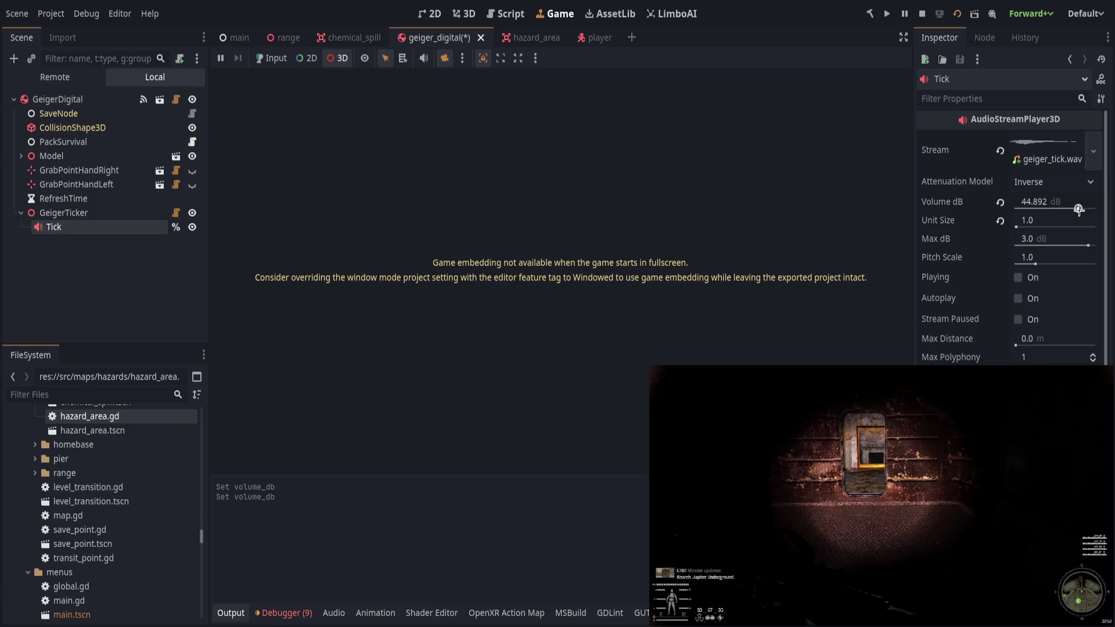
key("ctrl+s")
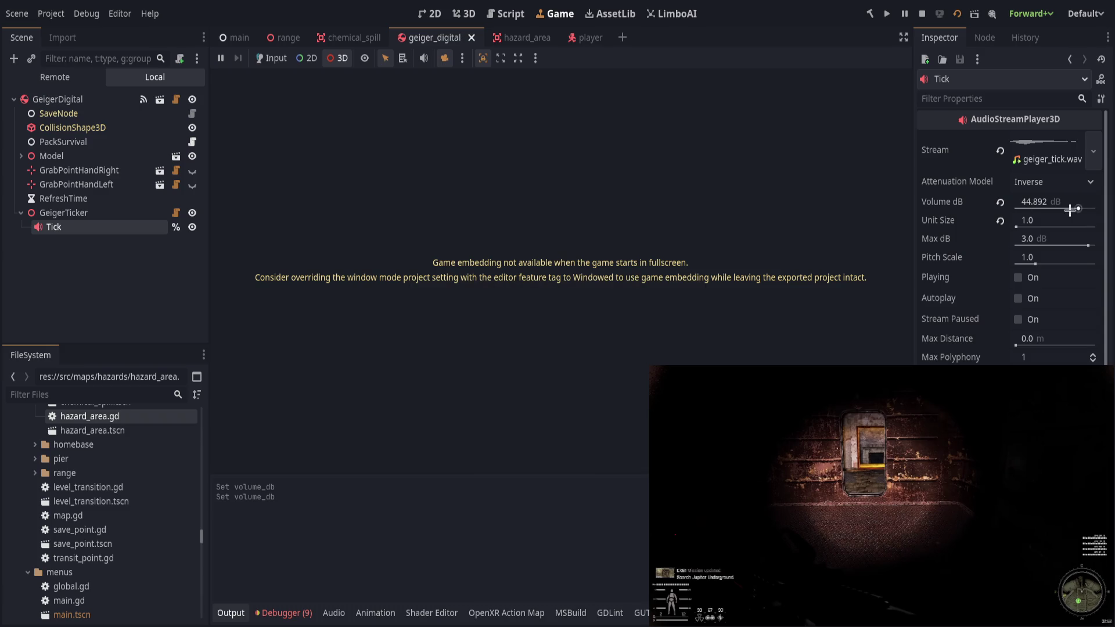
left_click(1000, 221)
left_click(999, 201)
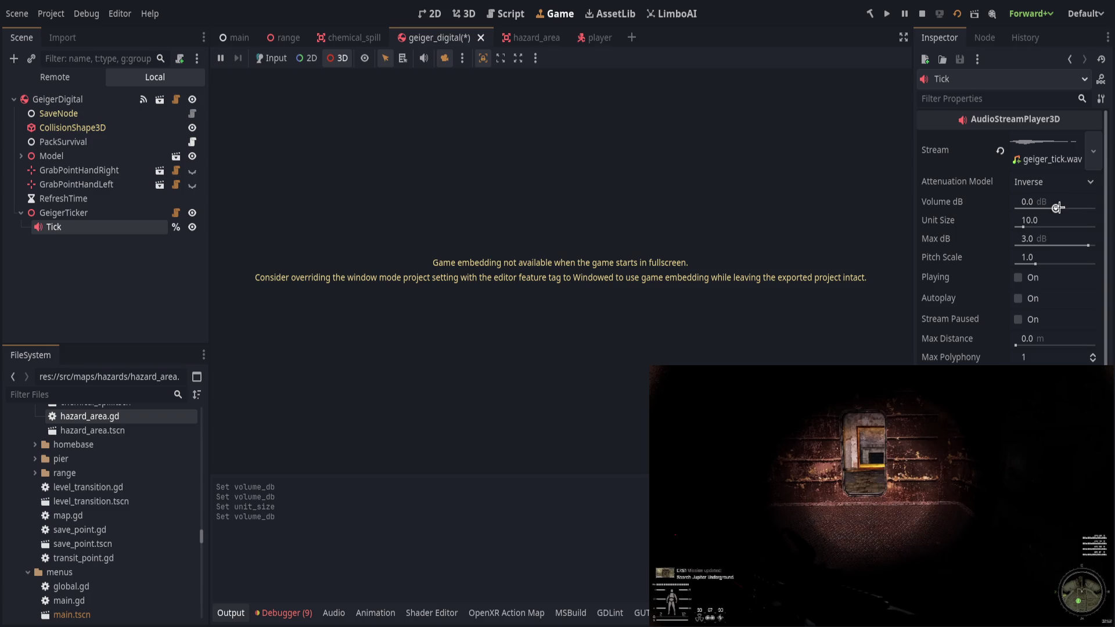
left_click(1037, 183)
left_click(1039, 209)
key("ctrl+s")
Try Logarithmic and Disabled attenuation, then settle back on Inverse Square and save.
left_click(1040, 183)
left_click(1043, 223)
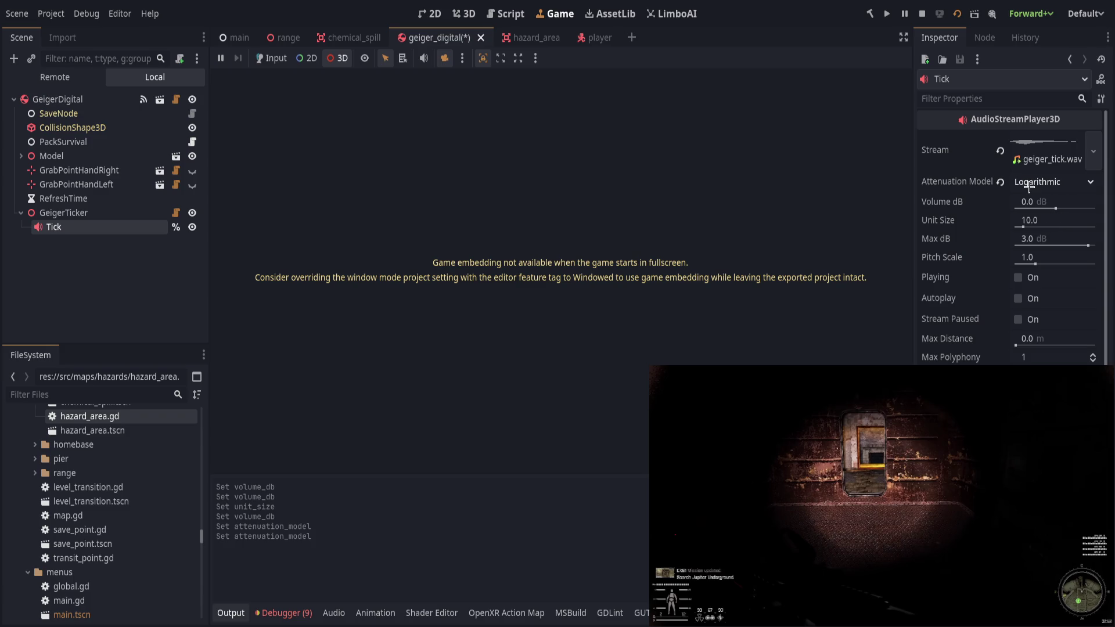
left_click(1029, 183)
left_click(1041, 244)
key("ctrl+z")
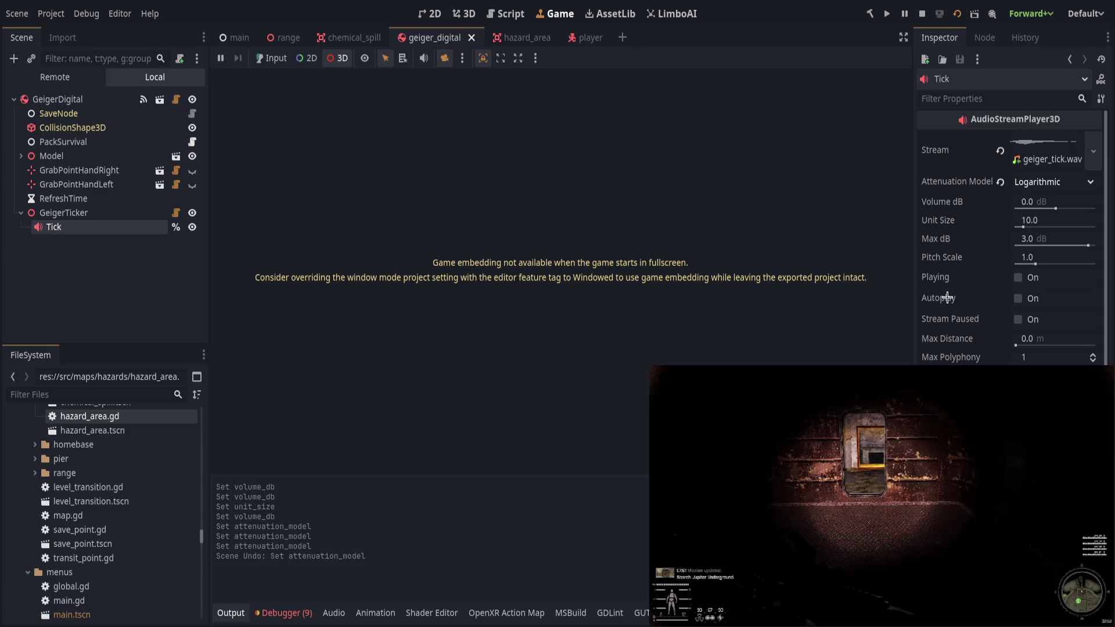
left_click(1044, 184)
left_click(1053, 208)
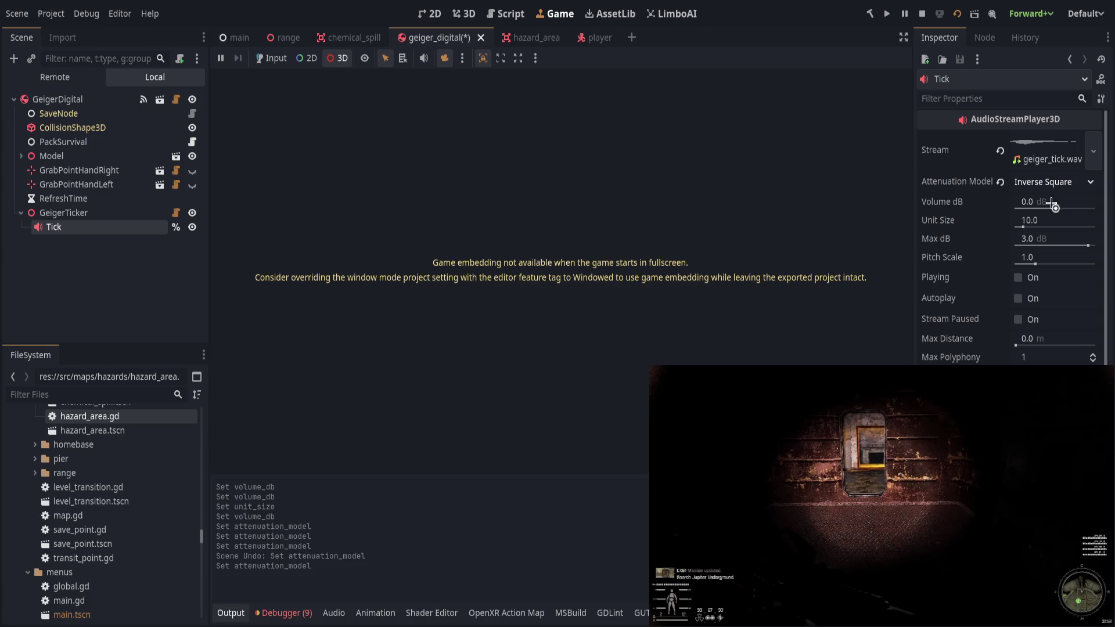
key("ctrl+s")
Raise Tick's Max dB to 6.0, revert Volume dB, Unit Size and Max Distance, then test in game.
left_click_drag(1034, 266, 1098, 245)
mouse_move(1055, 208)
left_mouse_down()
mouse_move(1067, 207)
mouse_move(1064, 226)
left_mouse_up()
left_click(1000, 202)
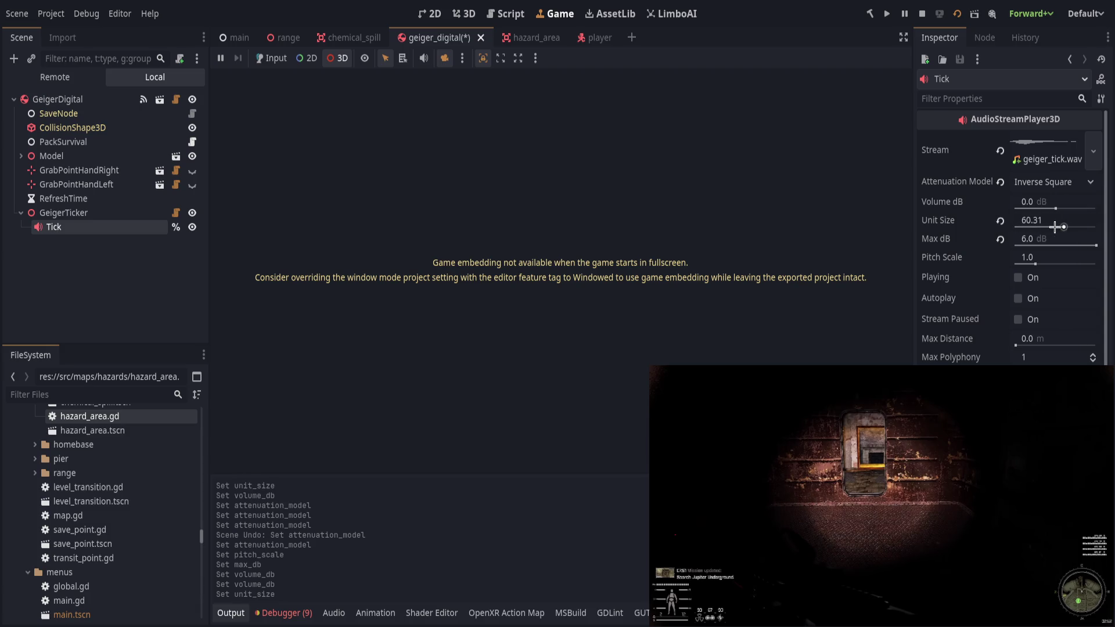
left_click(999, 220)
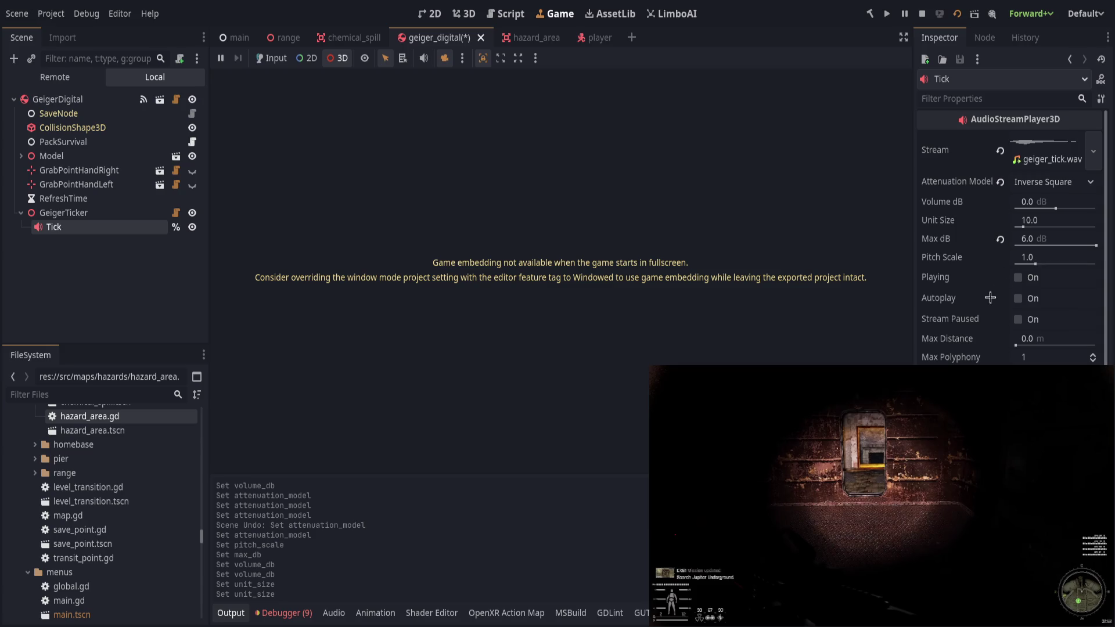
left_click_drag(1016, 345, 1019, 344)
left_click(1001, 340)
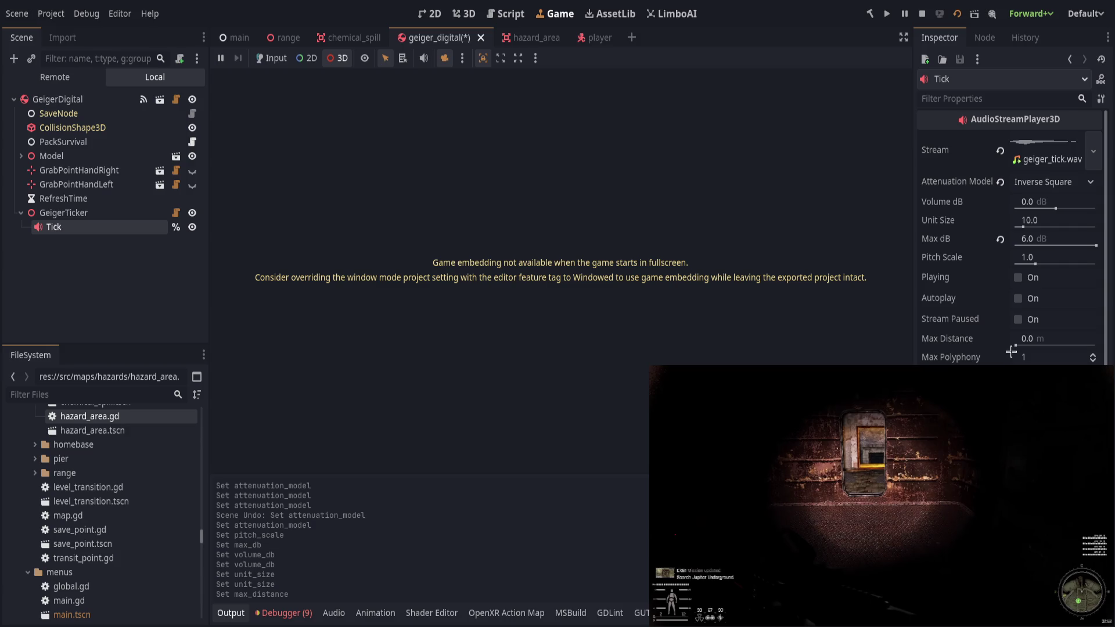
key("alt+Tab")
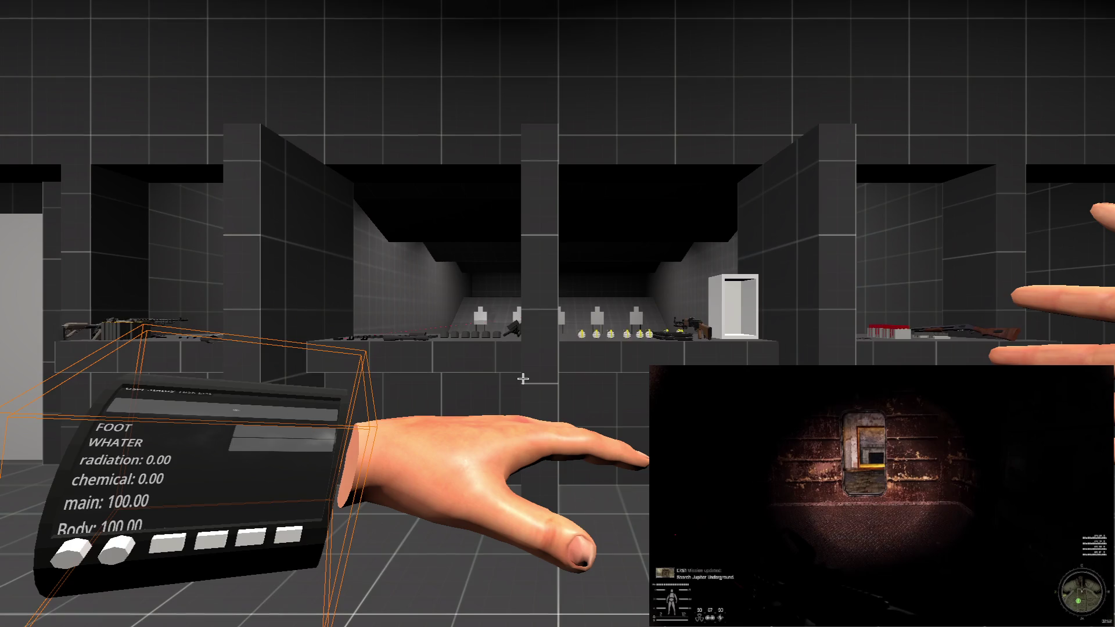
key("alt+Tab")
left_click(561, 13)
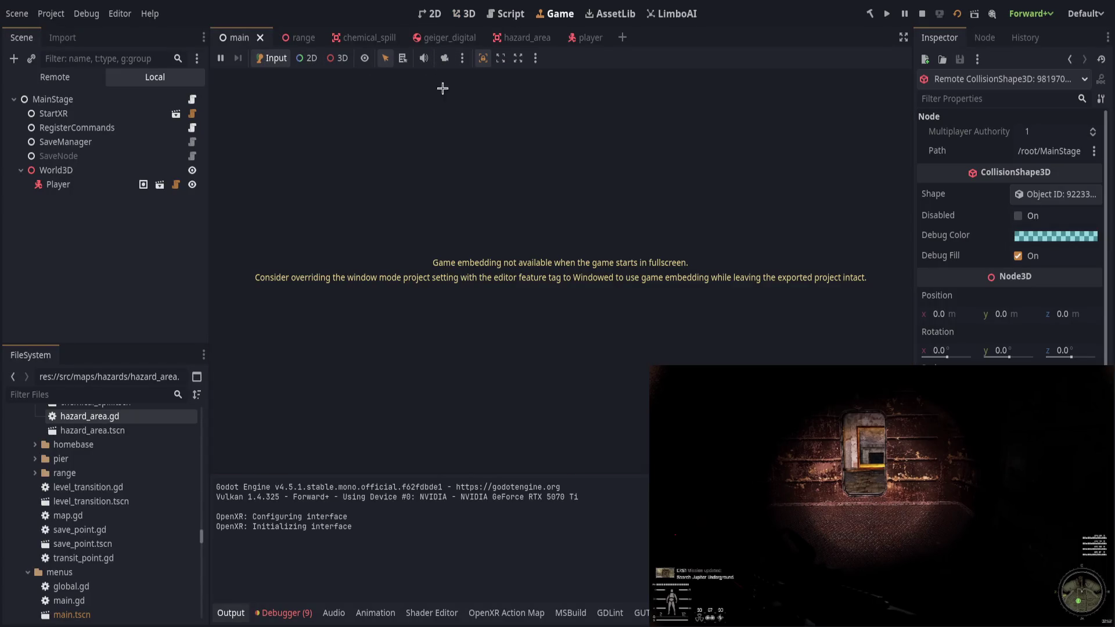
key("alt+Tab")
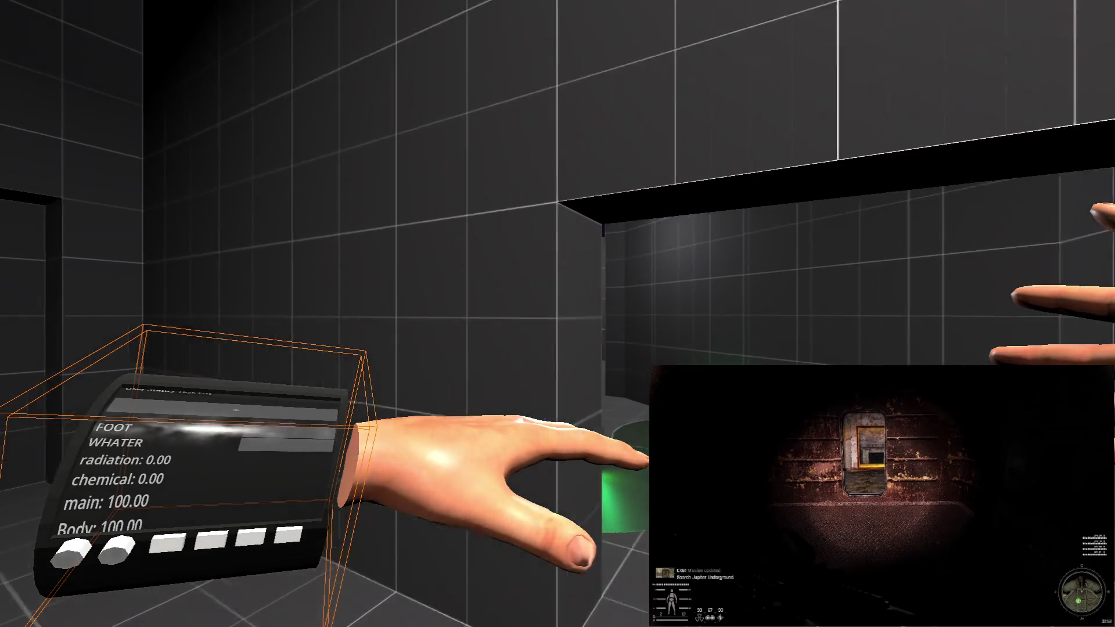
key("w")
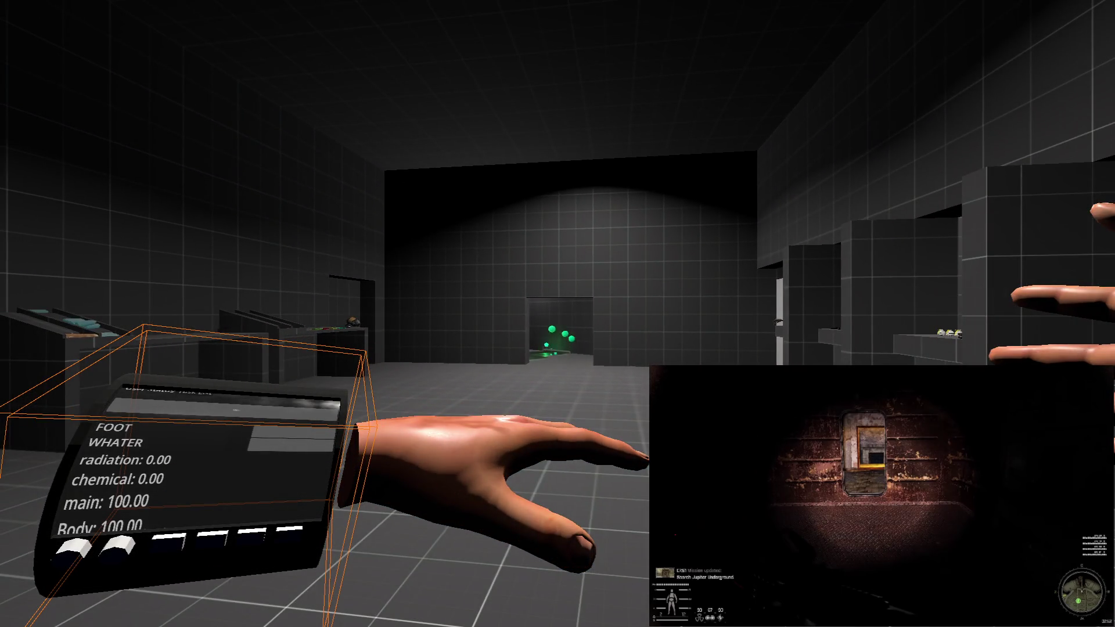
key("alt+Tab")
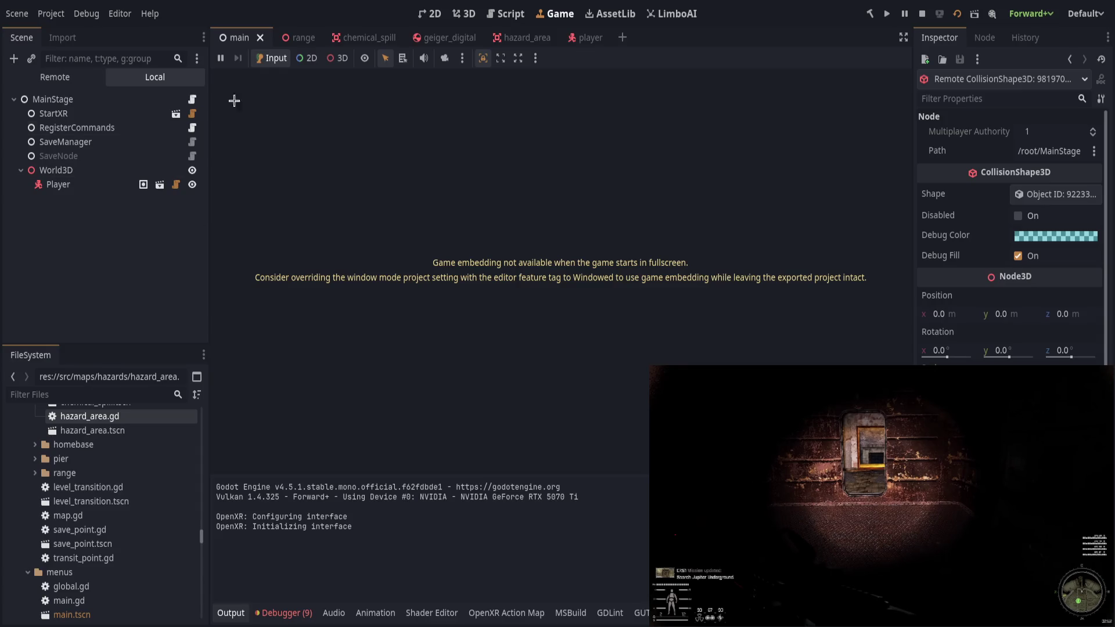
Revert Tick's Volume dB to 0 and Max dB to 3.0 in geiger_digital, saving after each.
left_click(432, 37)
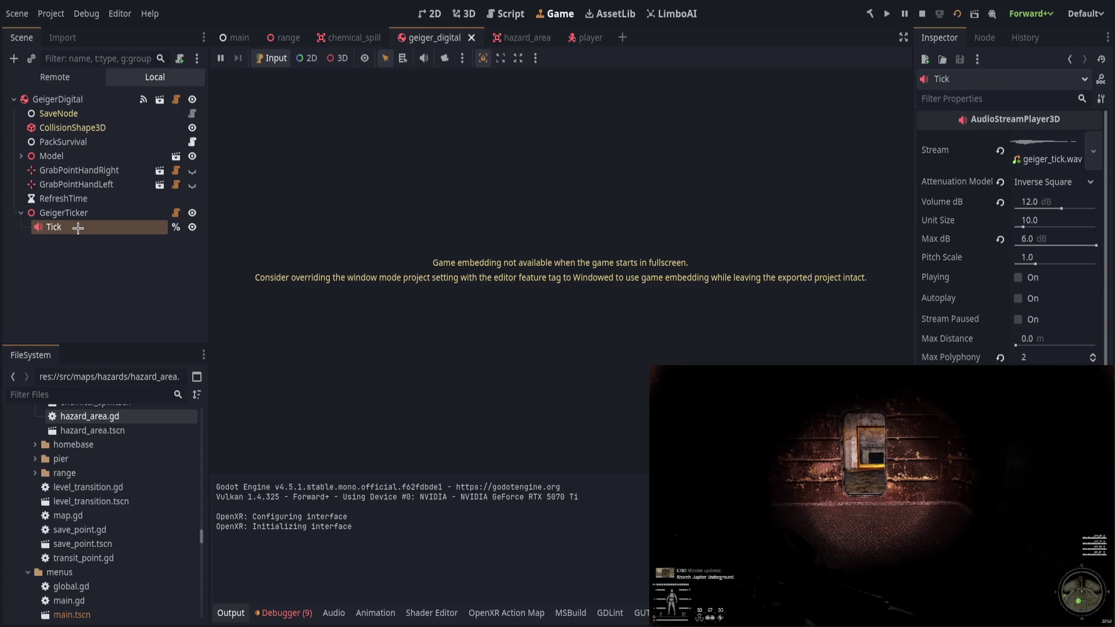
left_click(999, 203)
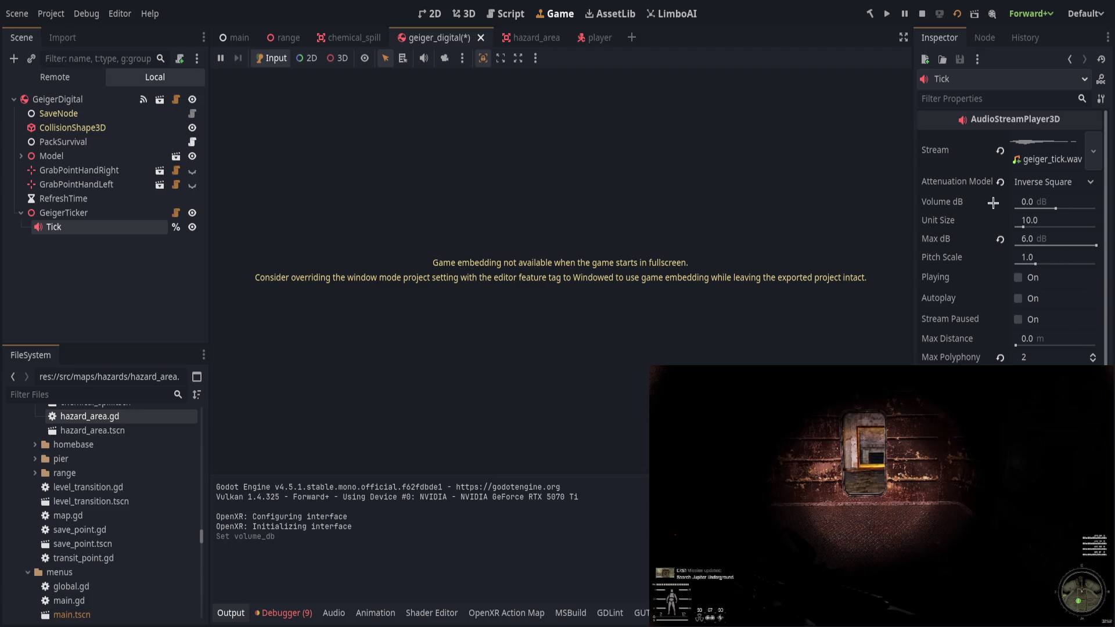
key("ctrl+s")
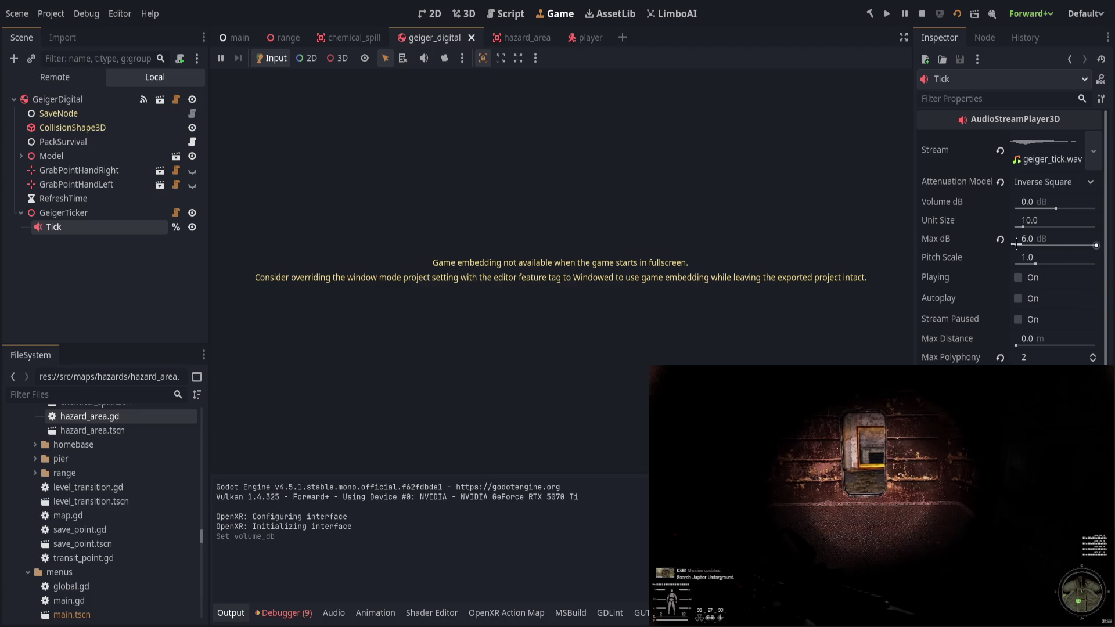
left_click(997, 240)
key("ctrl+s")
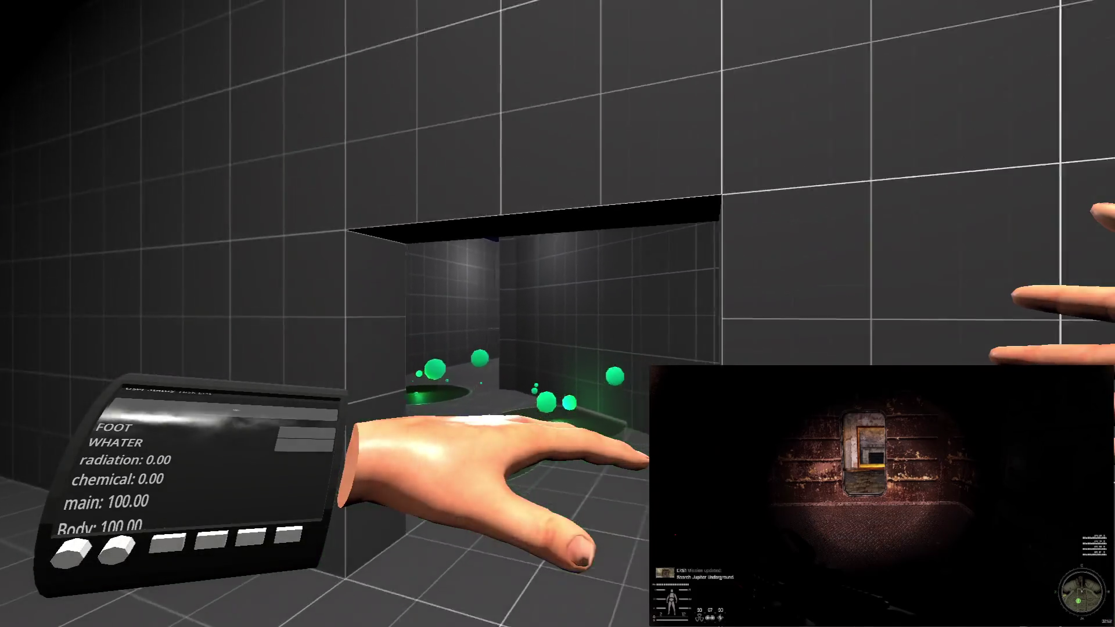
key("alt+Tab")
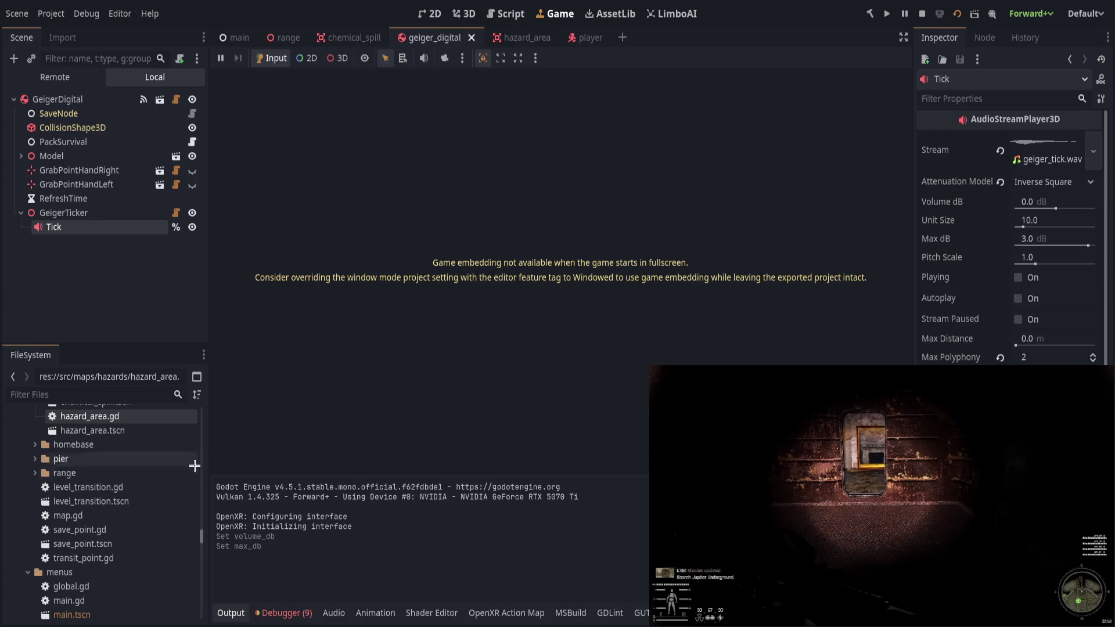
Peek at the Tick stream resource, then view geiger_tick.wav's import settings in the FileSystem dock.
left_click(1053, 141)
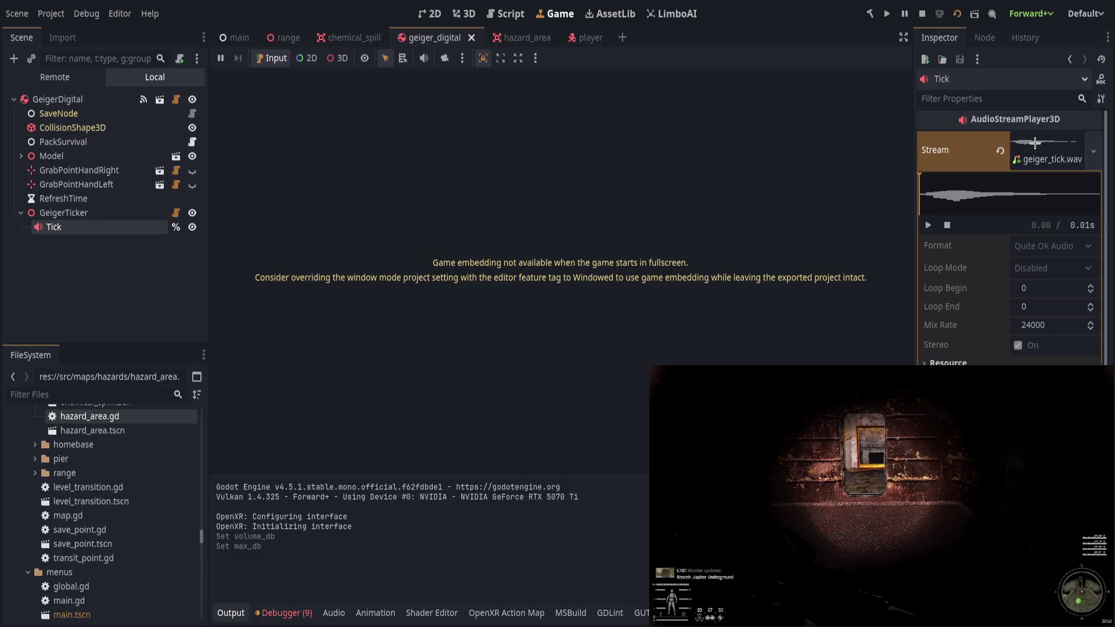
left_click(1036, 143)
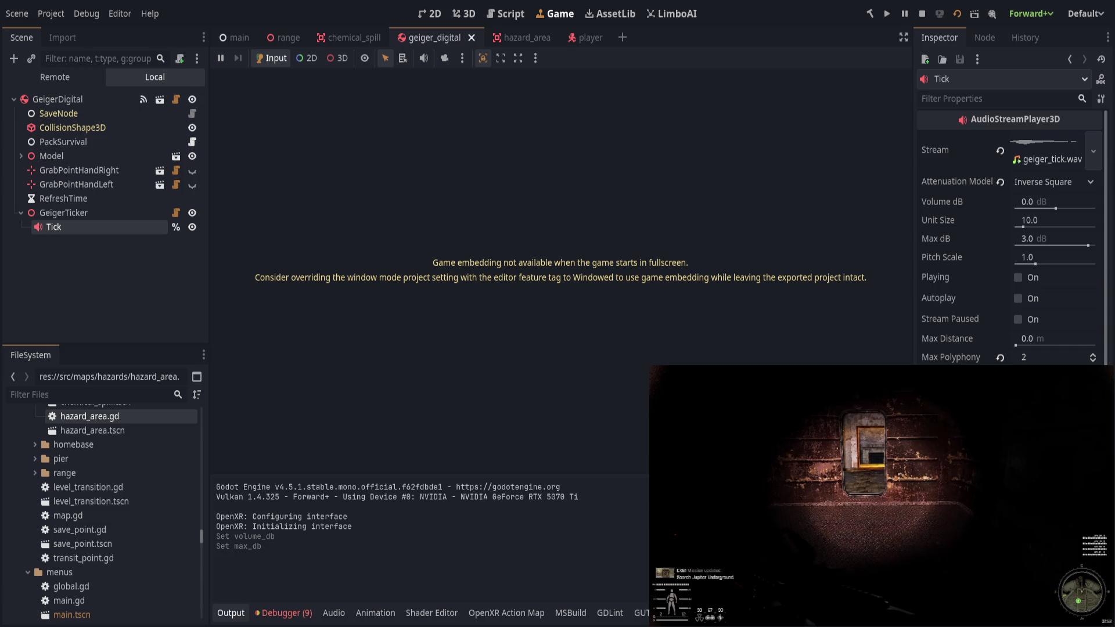
scroll(112, 505, "up", 3)
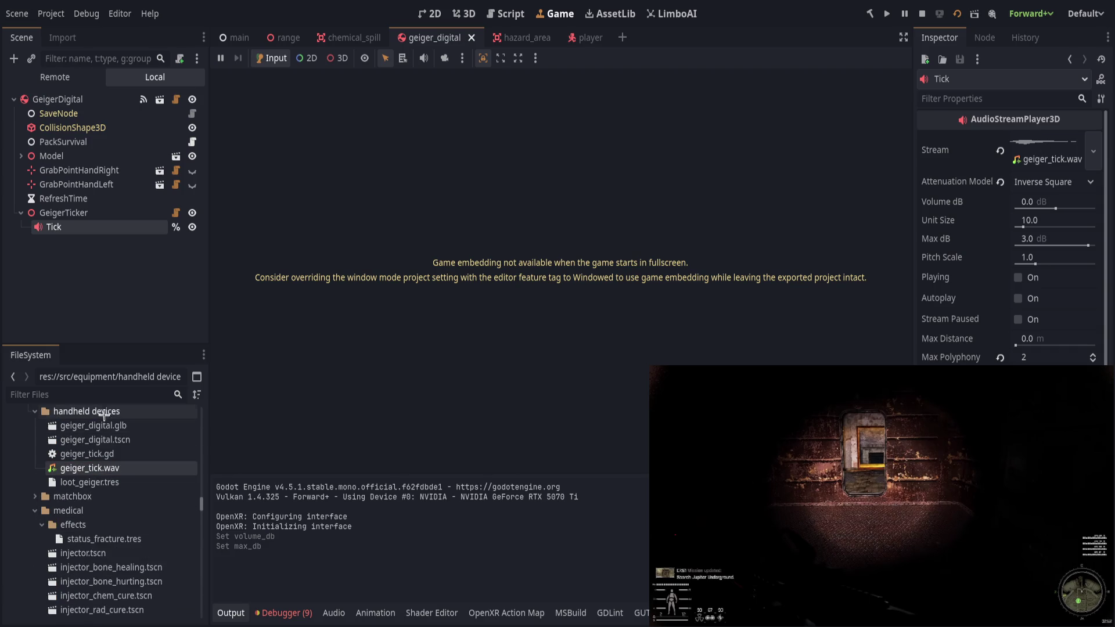
left_click(108, 466)
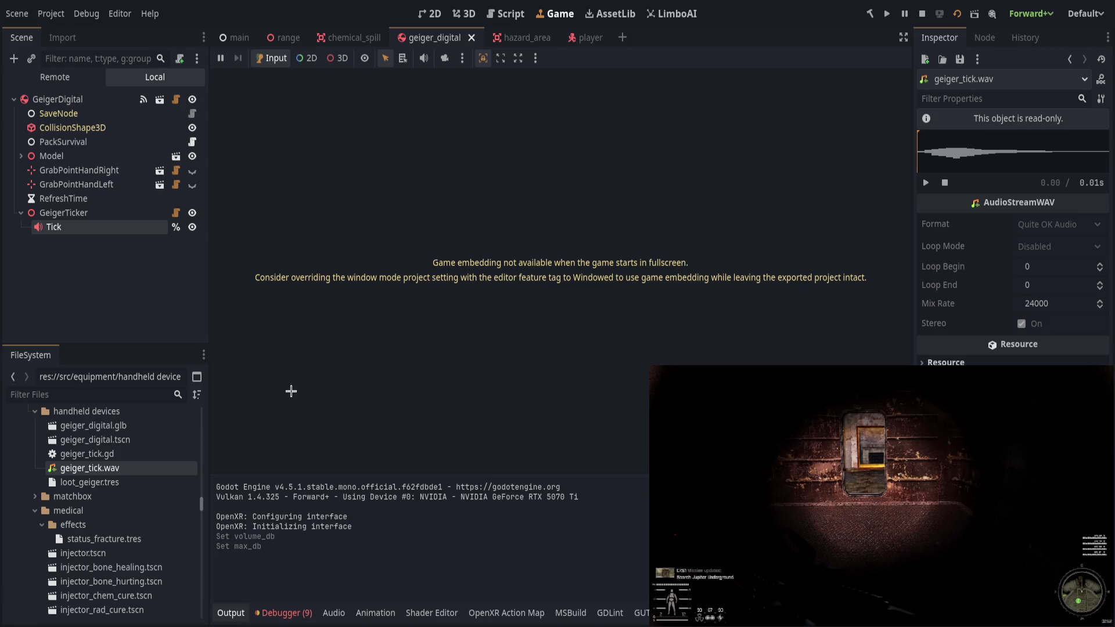
scroll(105, 442, "up", 1)
left_click(93, 437)
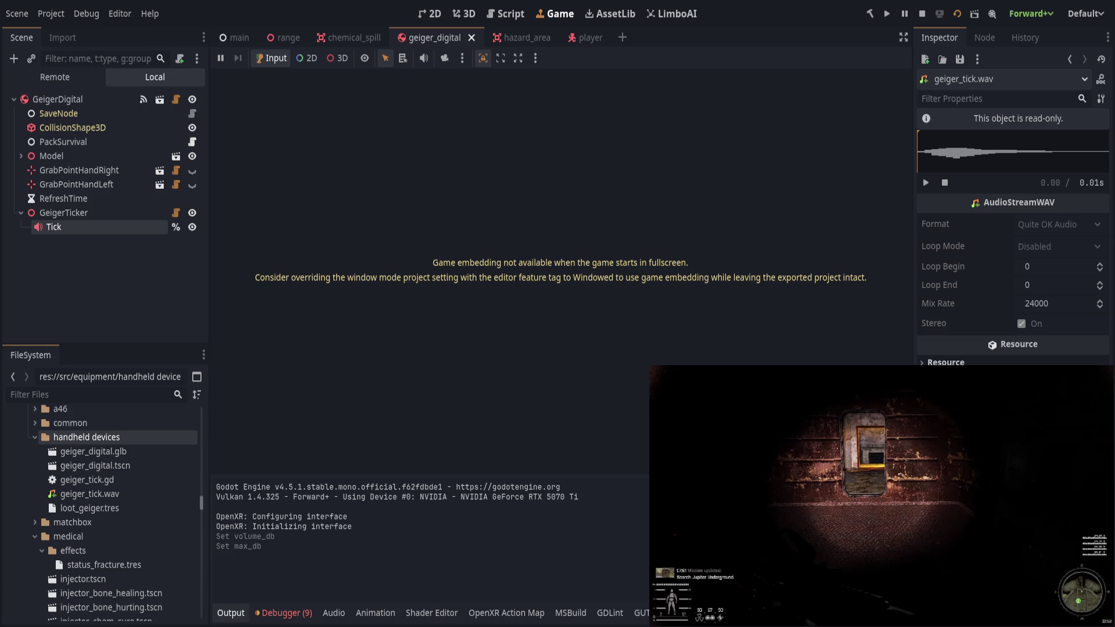
Stop and relaunch the VR game, then reopen geiger_digital and select its Tick node.
left_click(922, 14)
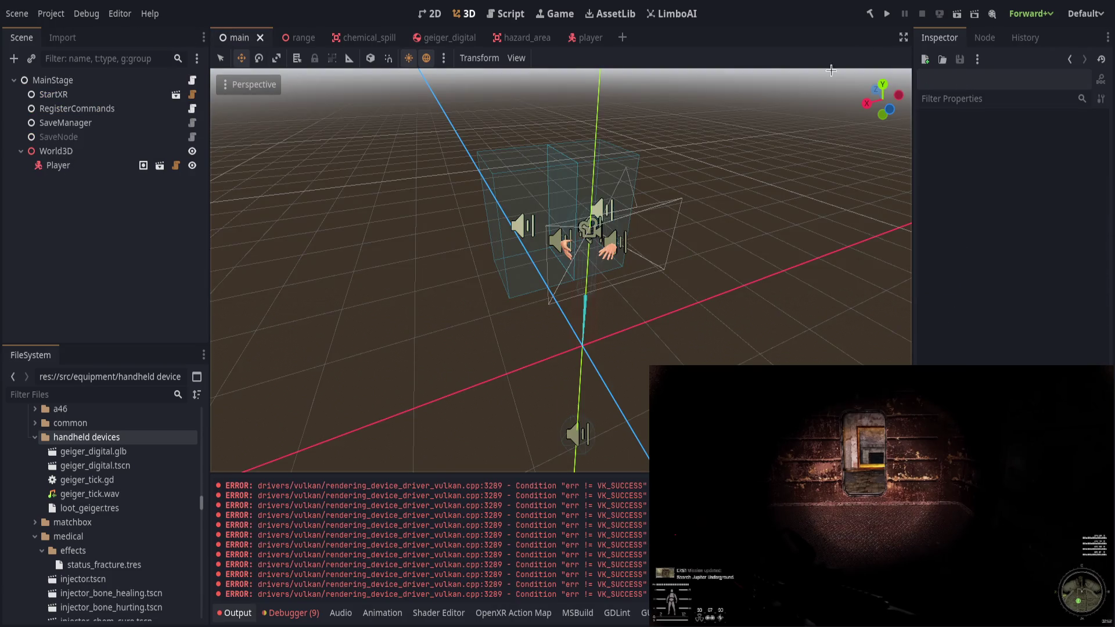
left_click(957, 13)
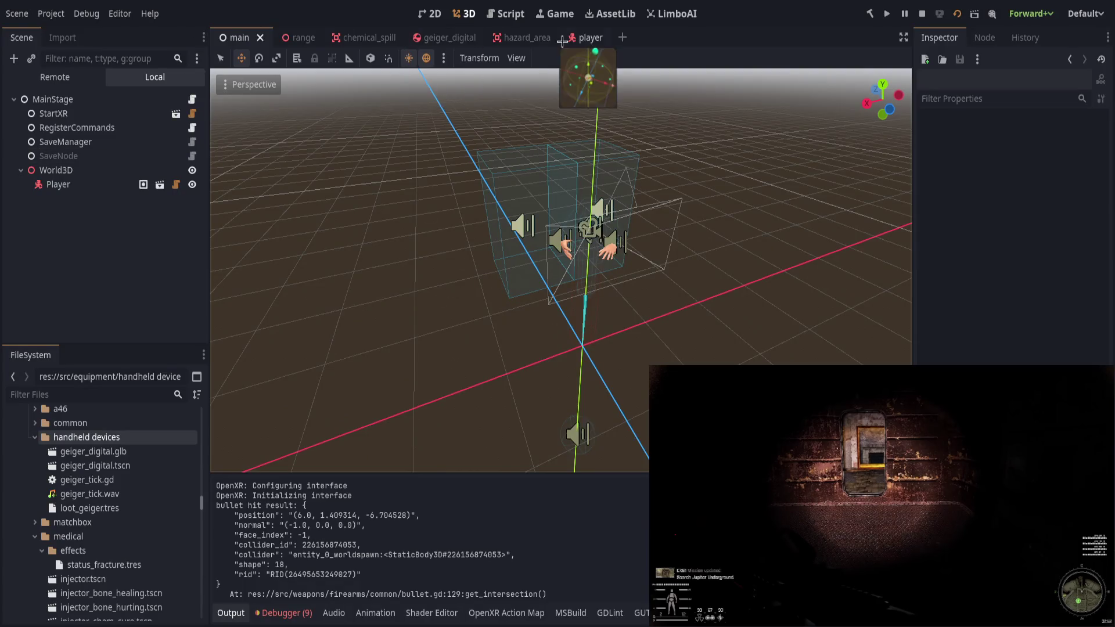
left_click(435, 37)
left_click(90, 253)
left_click(102, 231)
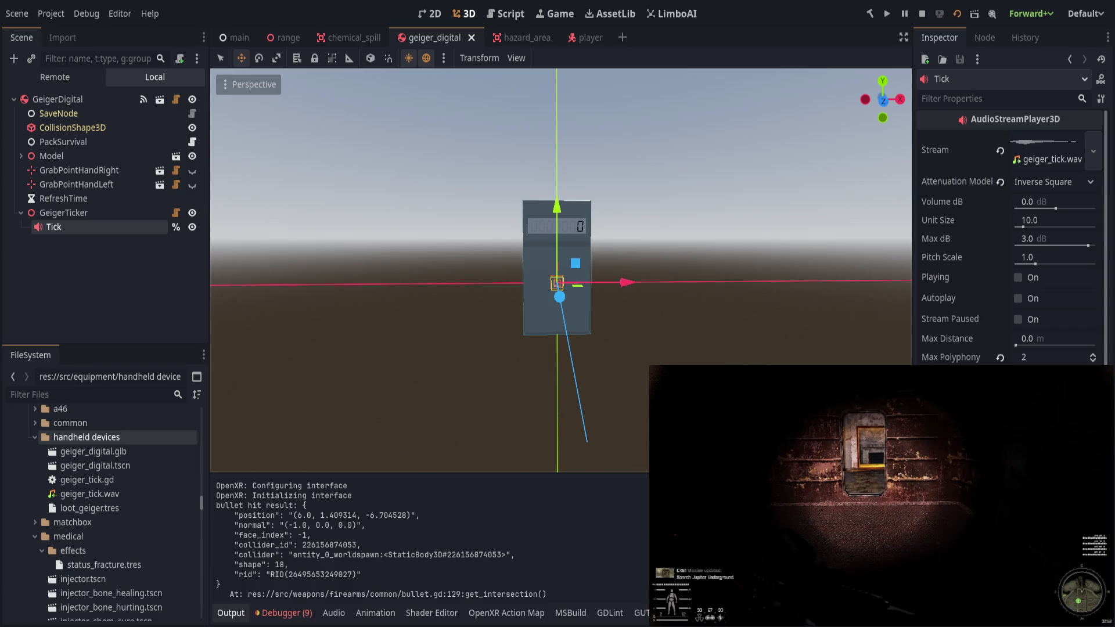
Try a louder Tick volume, then revert Volume dB and Attenuation Model to their defaults.
left_click(276, 308)
left_click(54, 226)
left_click_drag(1058, 207, 1055, 207)
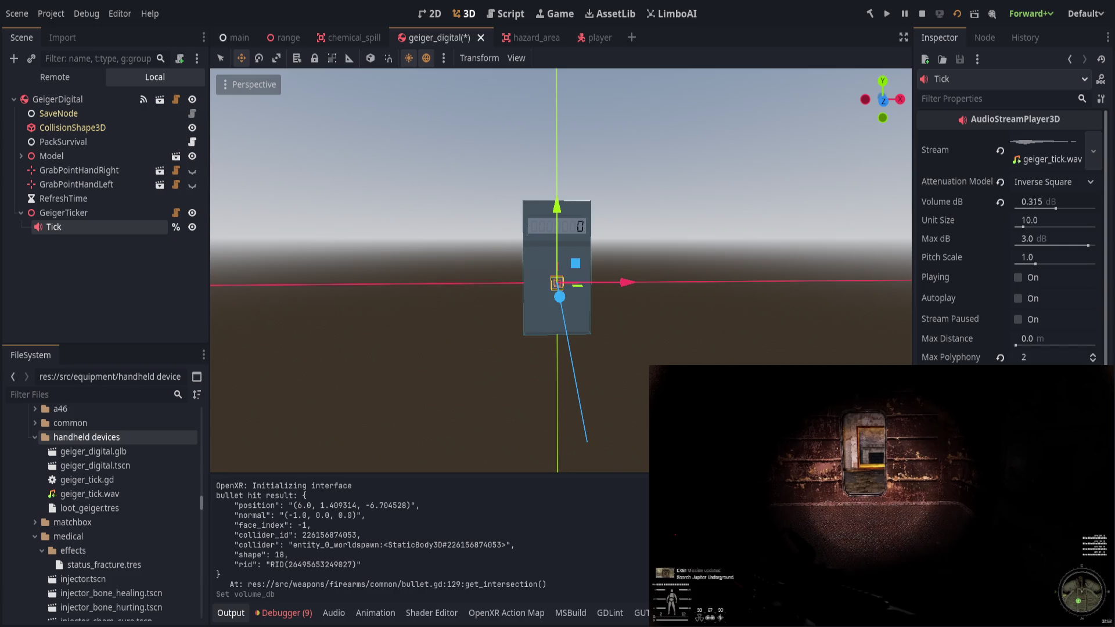
left_click(1000, 202)
left_click(999, 184)
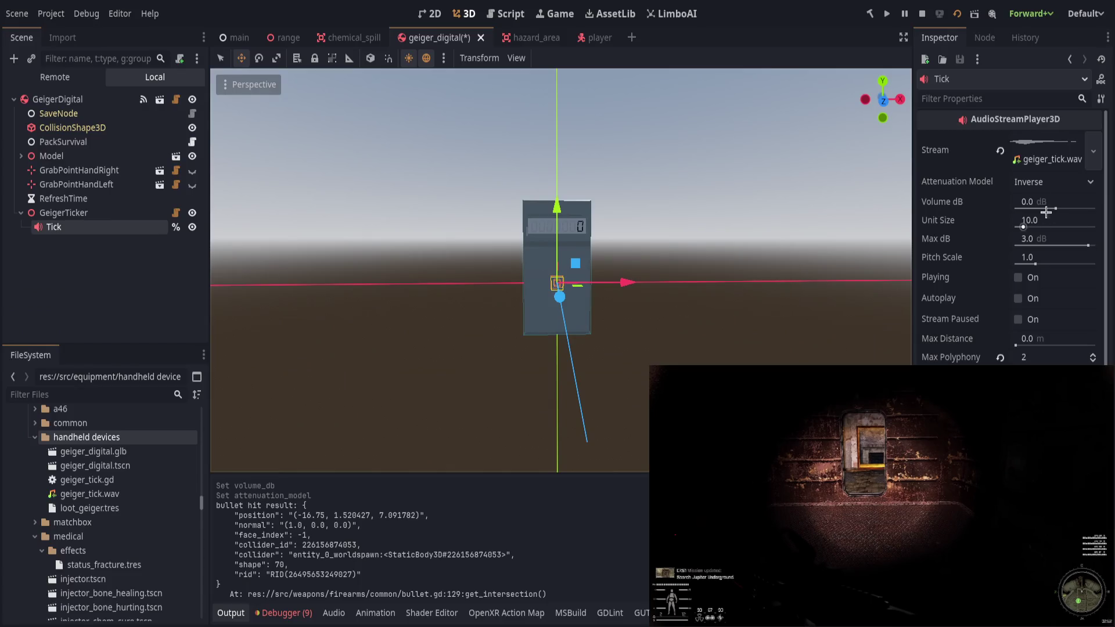
Set Tick's Volume dB to -2.0 and revert attenuation to Inverse after trying Inverse Square.
left_click(1052, 182)
left_click(1046, 214)
key("ctrl+s")
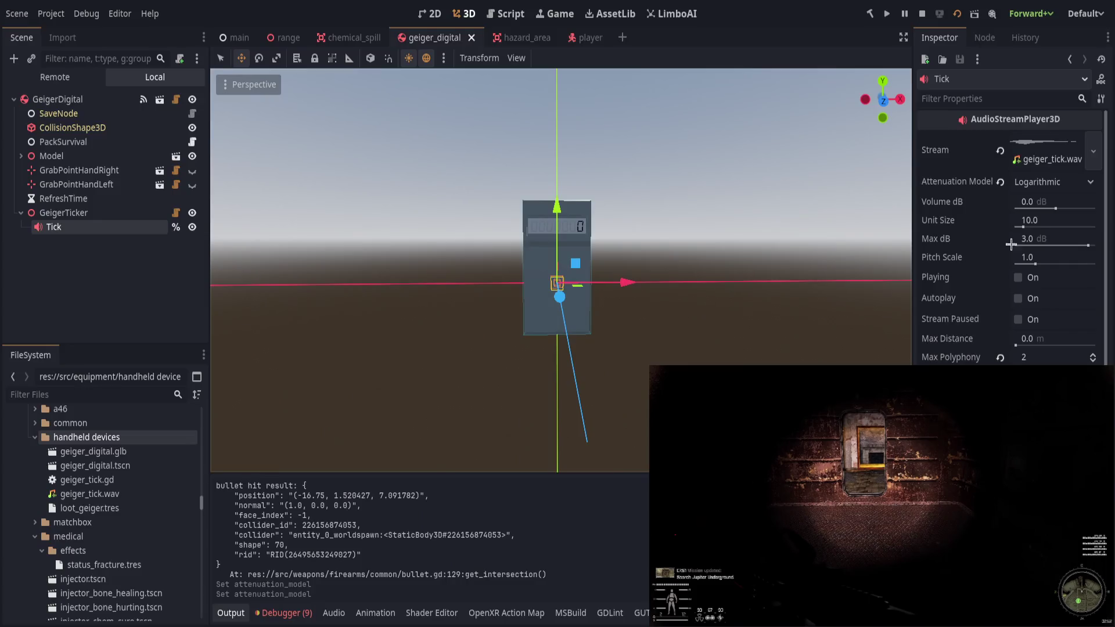
left_click(1050, 207)
type("-2")
key("Return")
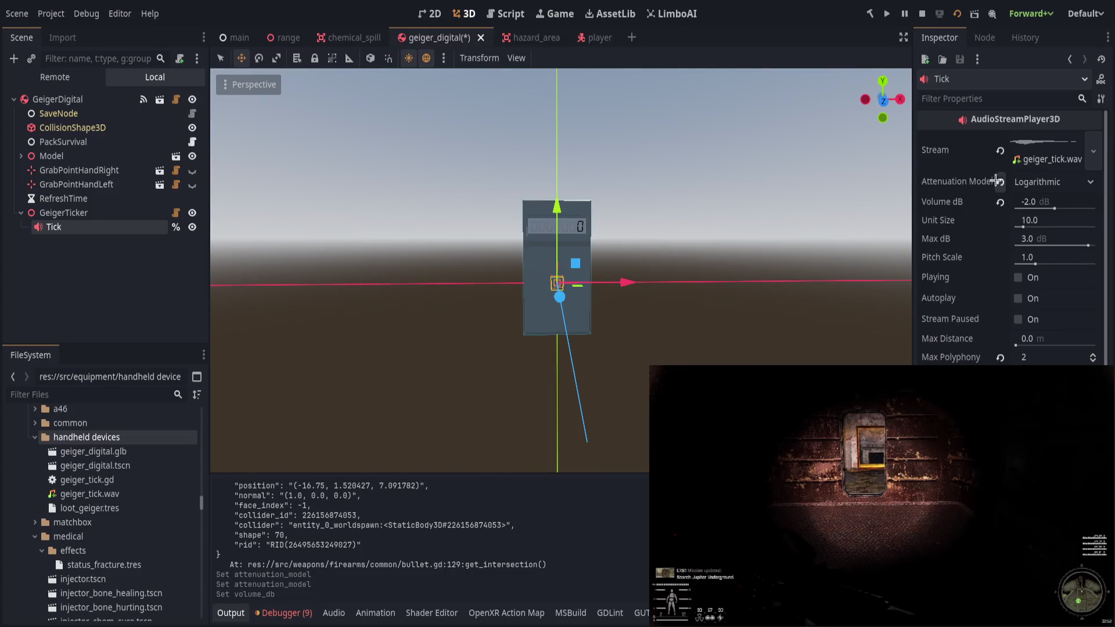
left_click(1000, 181)
Set Tick's Unit Size to 2.0, after trying 1.0, and save geiger_digital.
left_click(1027, 220)
type("1")
key("Return")
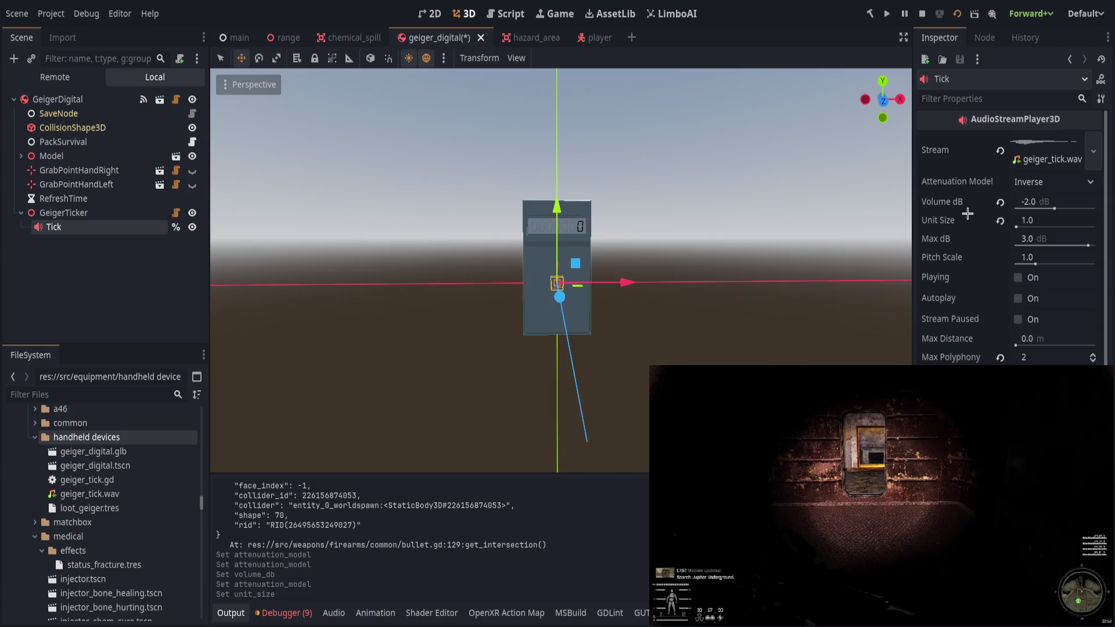
left_click(1049, 220)
type("2")
key("Return")
key("ctrl+s")
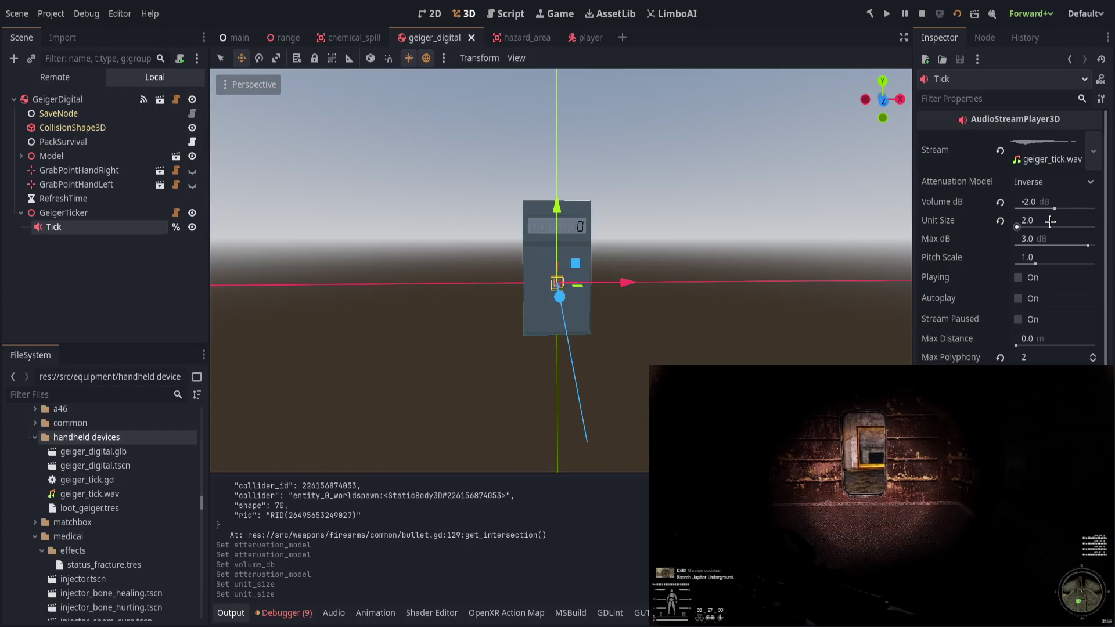
Lower Tick's Unit Size, listen to it in the VR game, and save geiger_digital.
left_click_drag(1049, 221, 1037, 222)
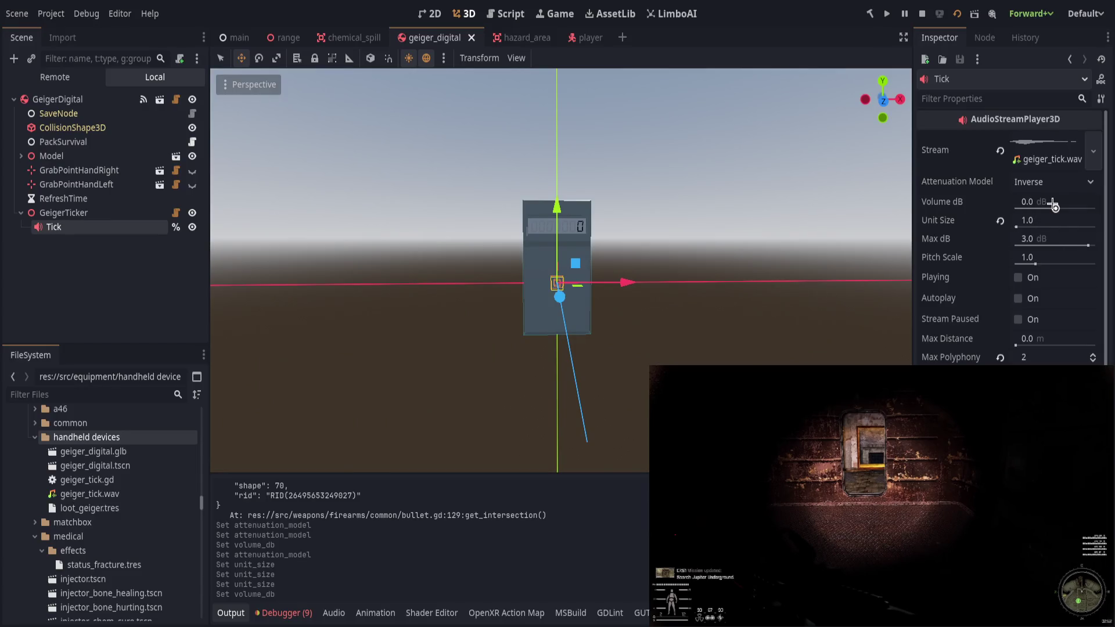
left_click(1050, 199)
type("-2")
key("Return")
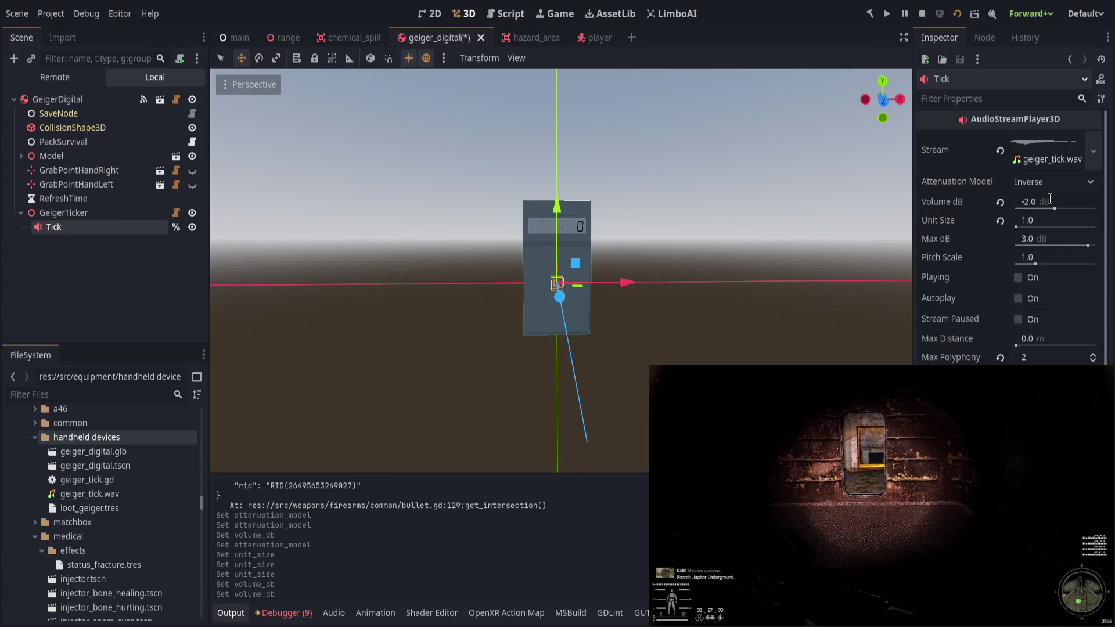
key("alt+Tab")
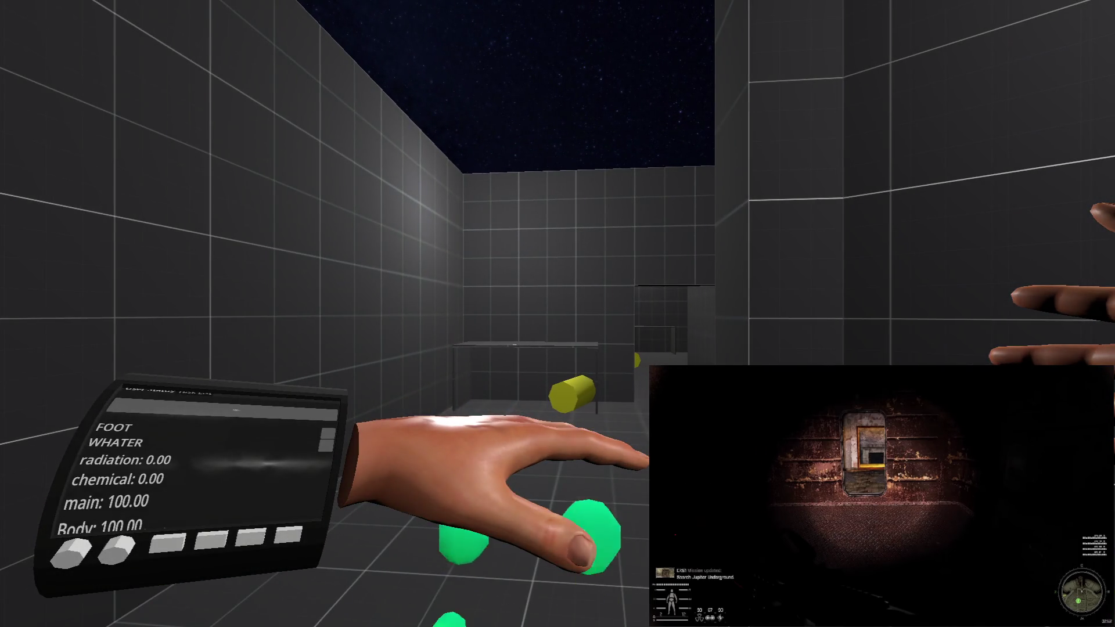
key("alt+Tab")
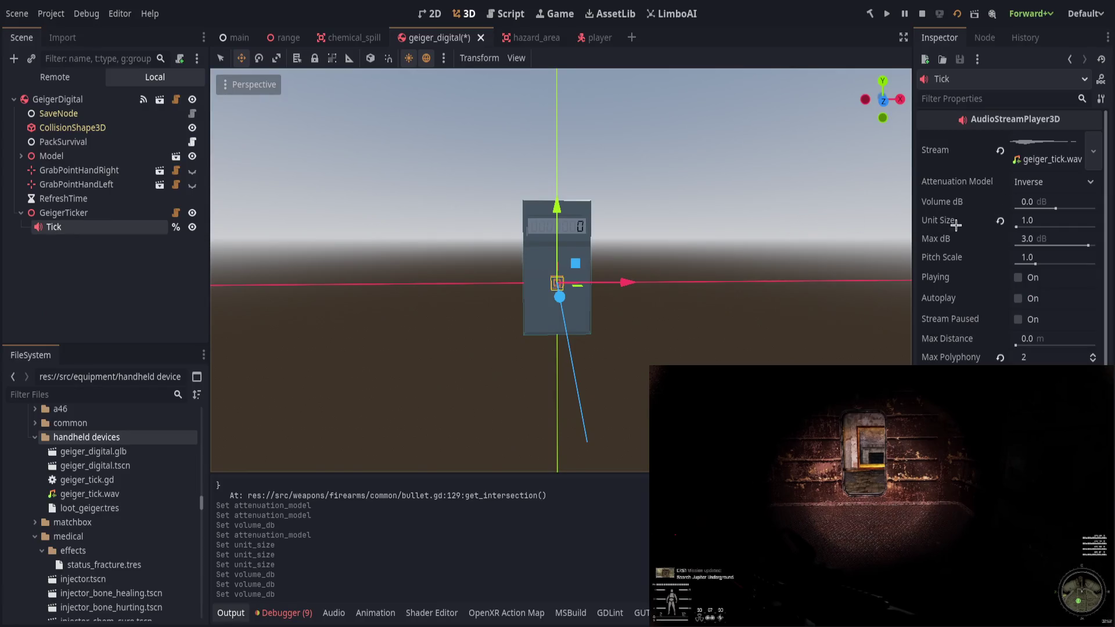
key("ctrl+s")
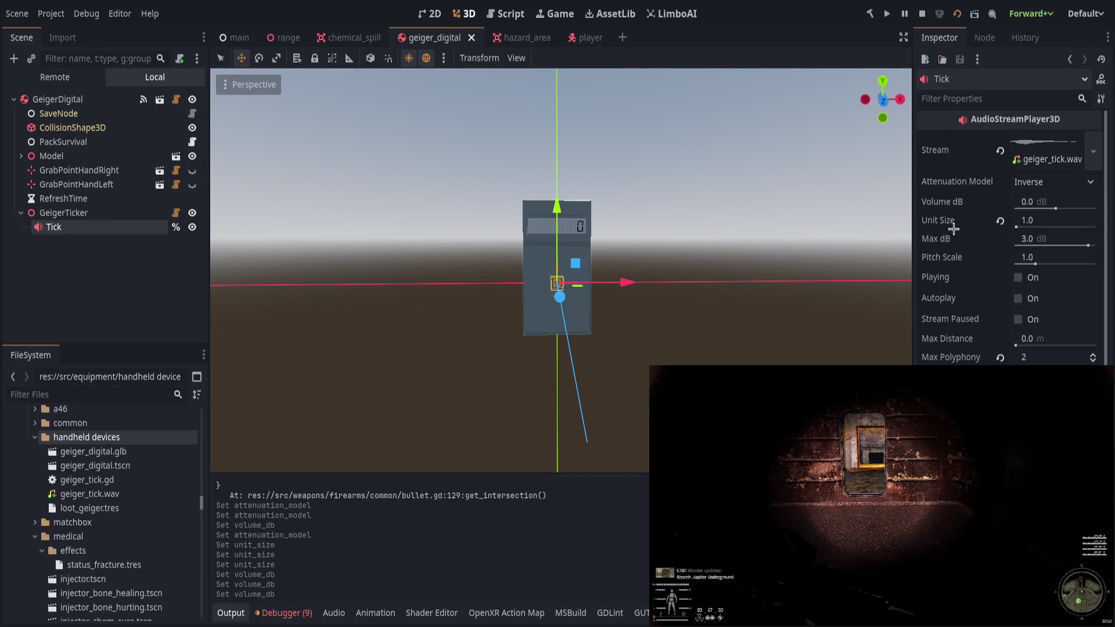
Compare Inverse Square and Logarithmic falloff in the game, saving geiger_digital on Inverse.
scroll(1051, 186, "down", 1)
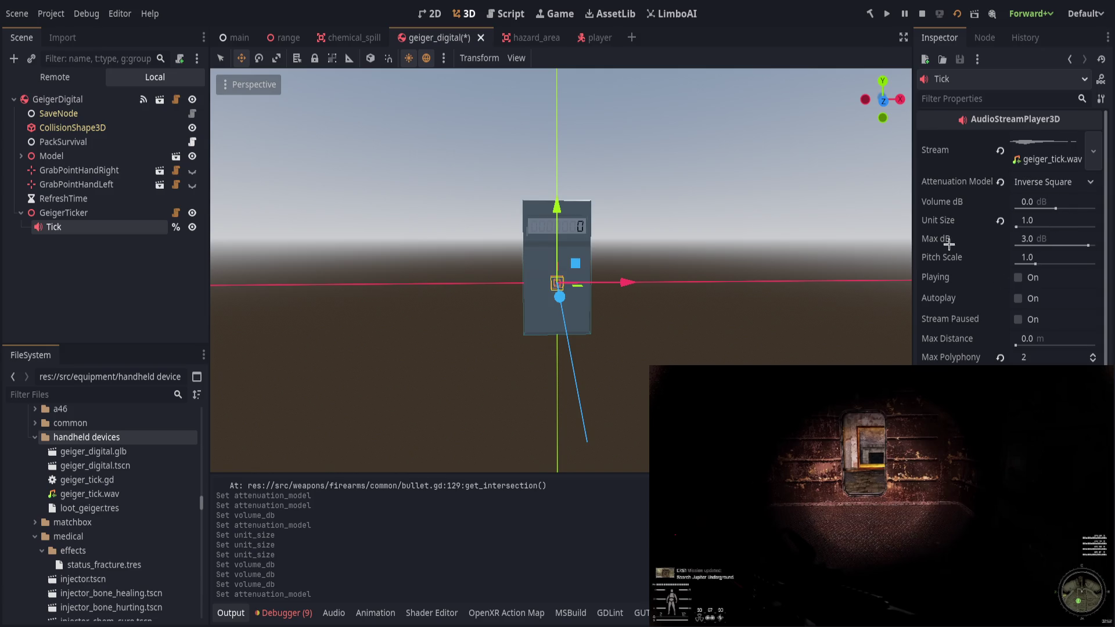
key("alt+Tab")
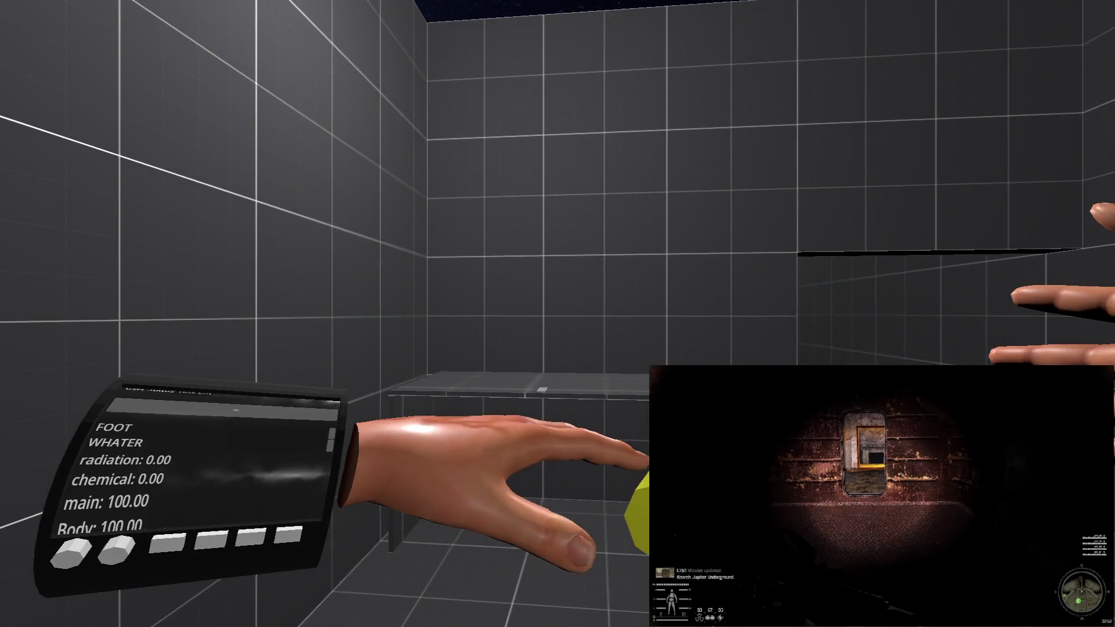
key("alt+Tab")
scroll(1052, 183, "up", 1)
scroll(1039, 183, "down", 2)
key("ctrl+s")
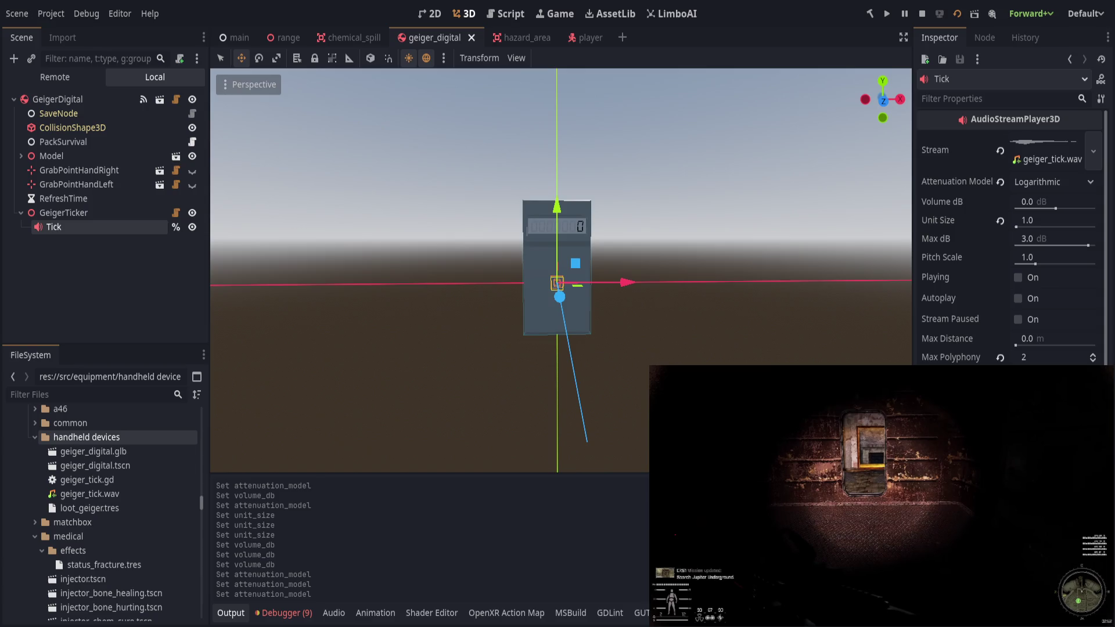
key("alt+Tab")
key("ctrl+s")
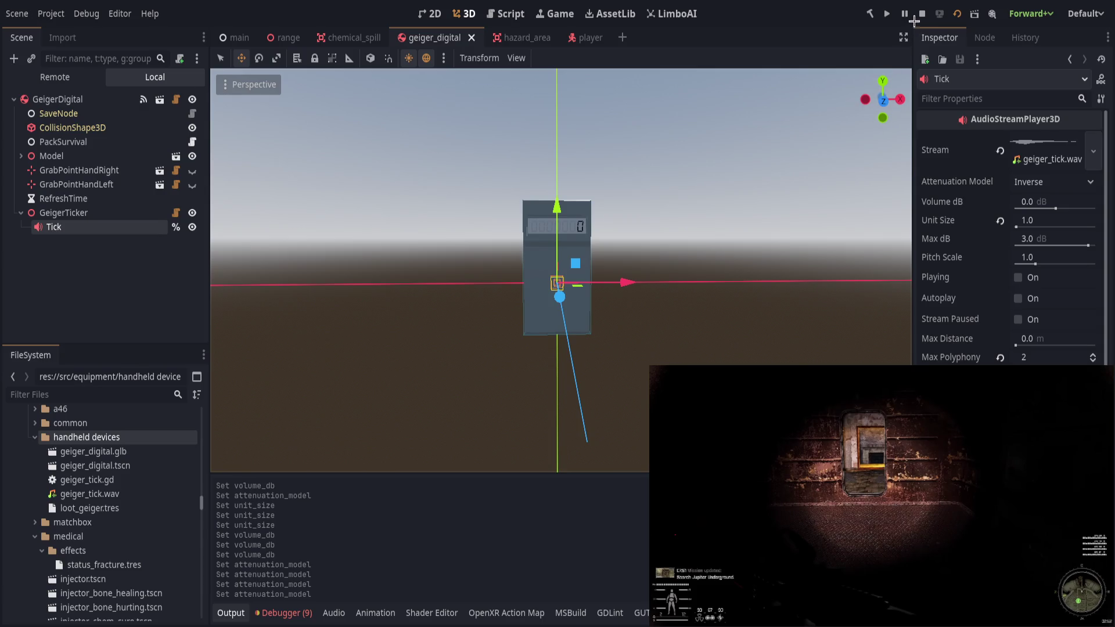
left_click(154, 308)
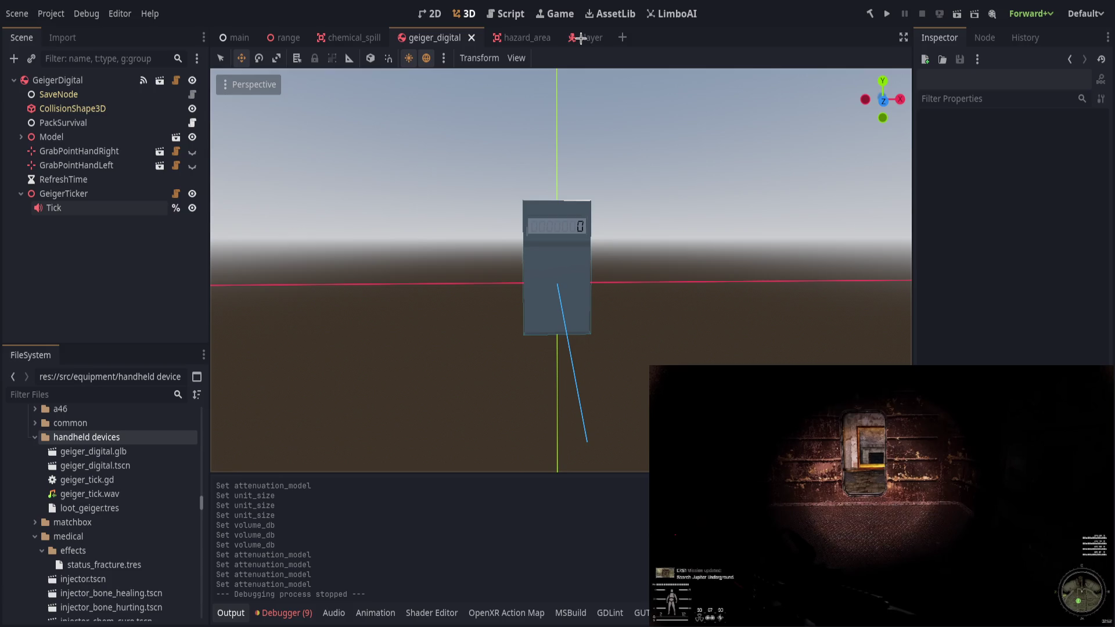
Switch to the script editor showing hazard_area.gd.
left_click(510, 14)
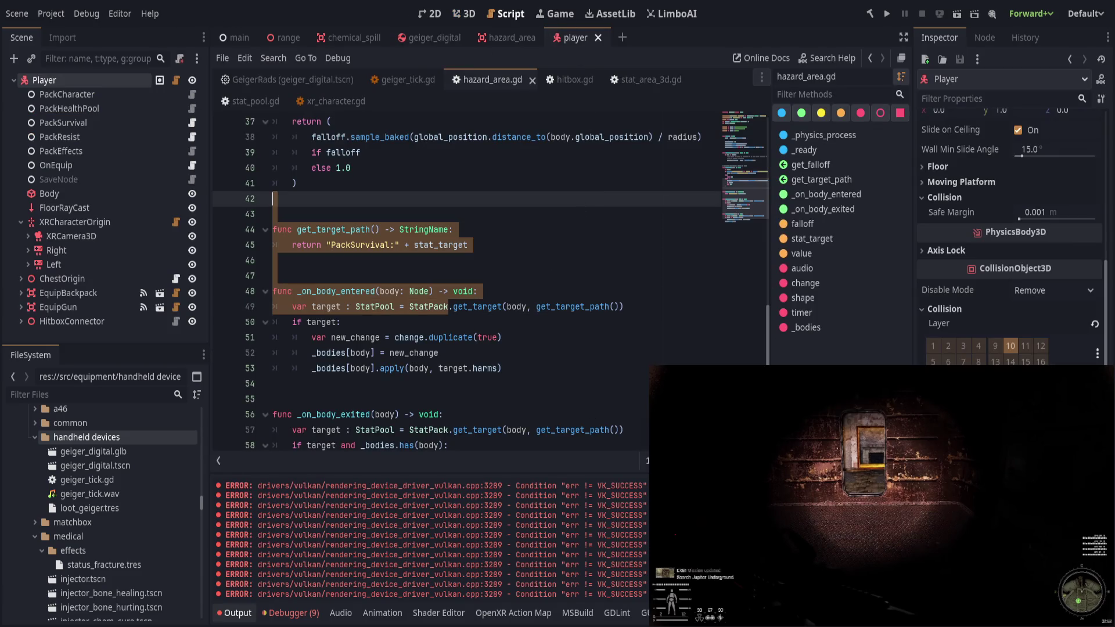
Review hazard_area.gd and the Debugger errors about the missing CollisionShape3D node.
left_click(233, 612)
left_click(511, 430)
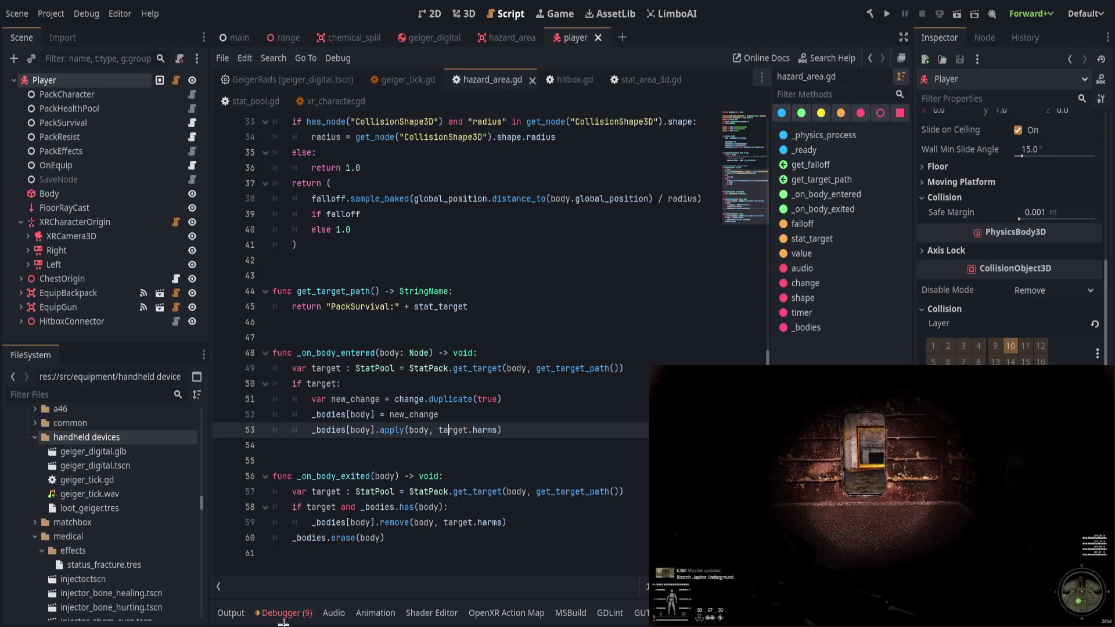
left_click(512, 384)
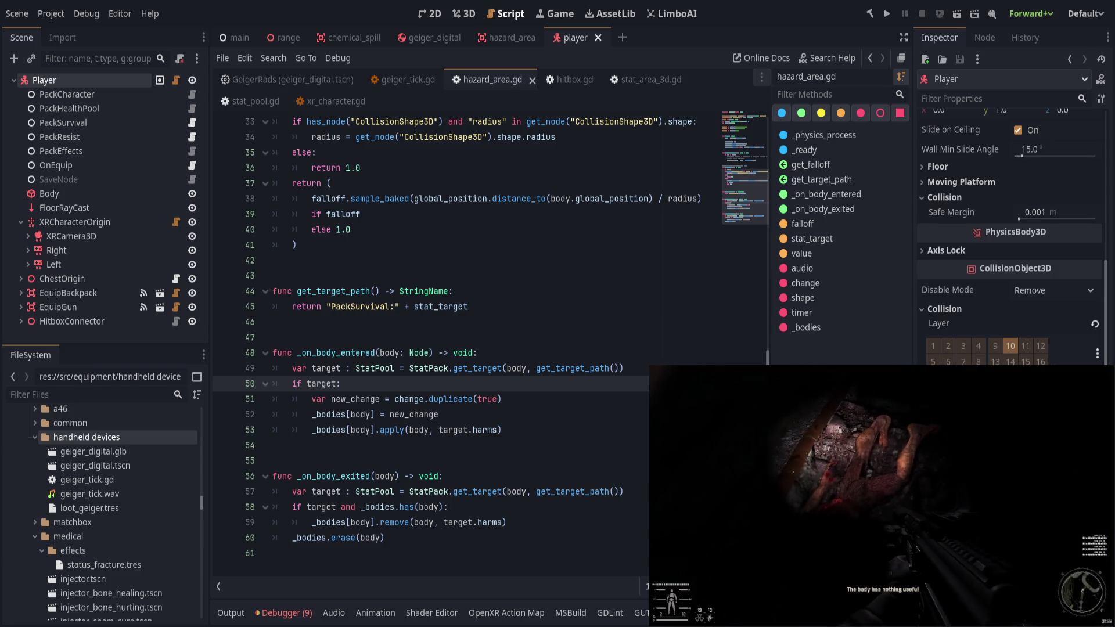
left_click(479, 306)
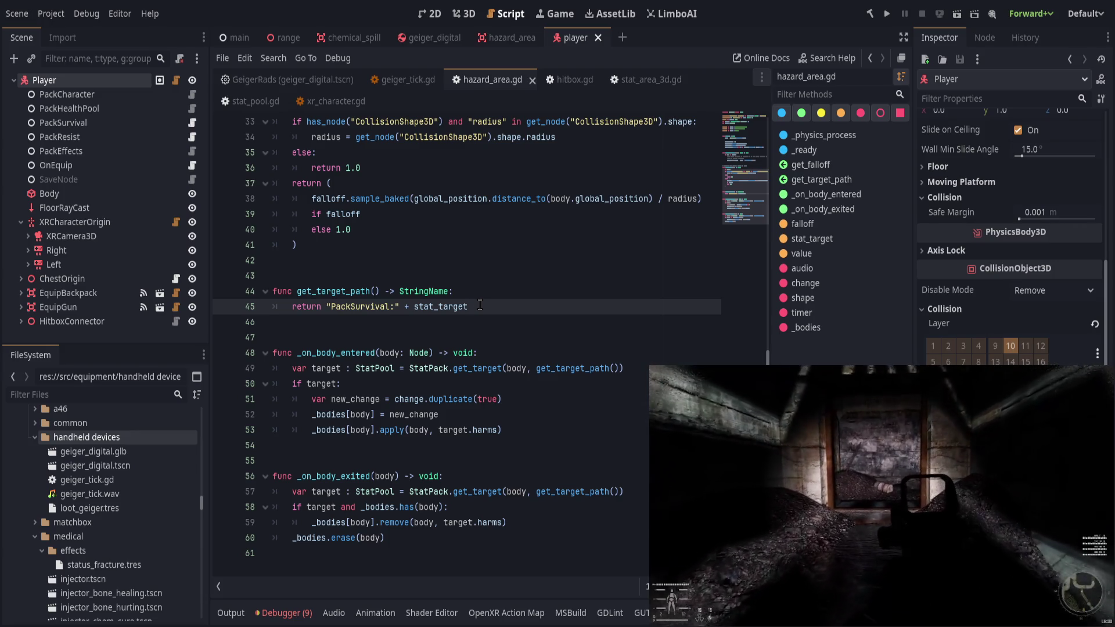
left_click(294, 614)
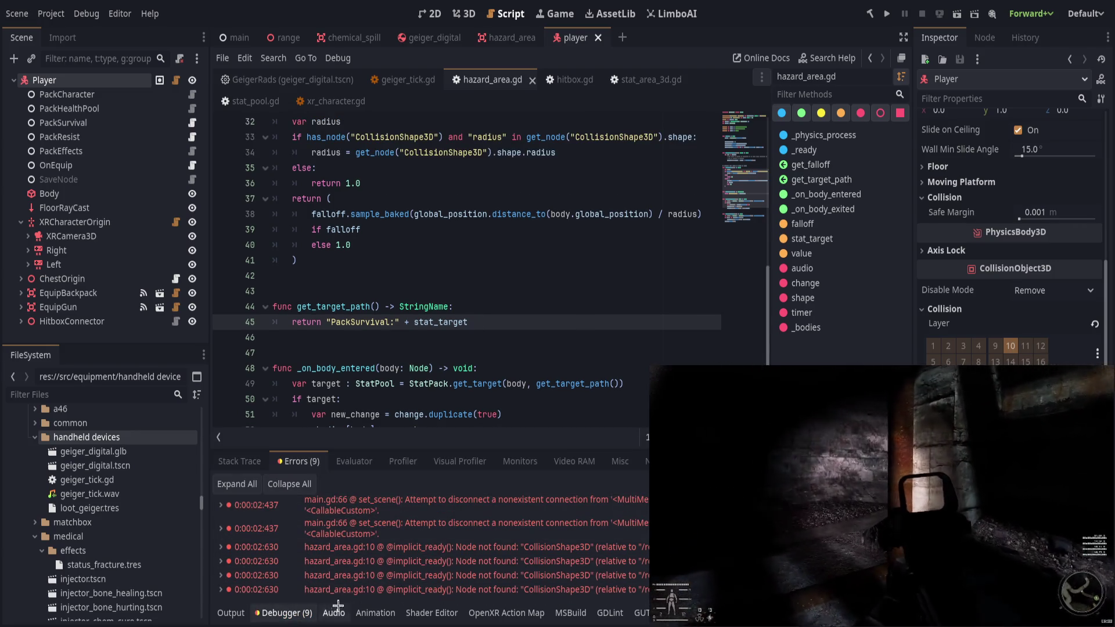
left_click(293, 614)
scroll(491, 271, "up", 10)
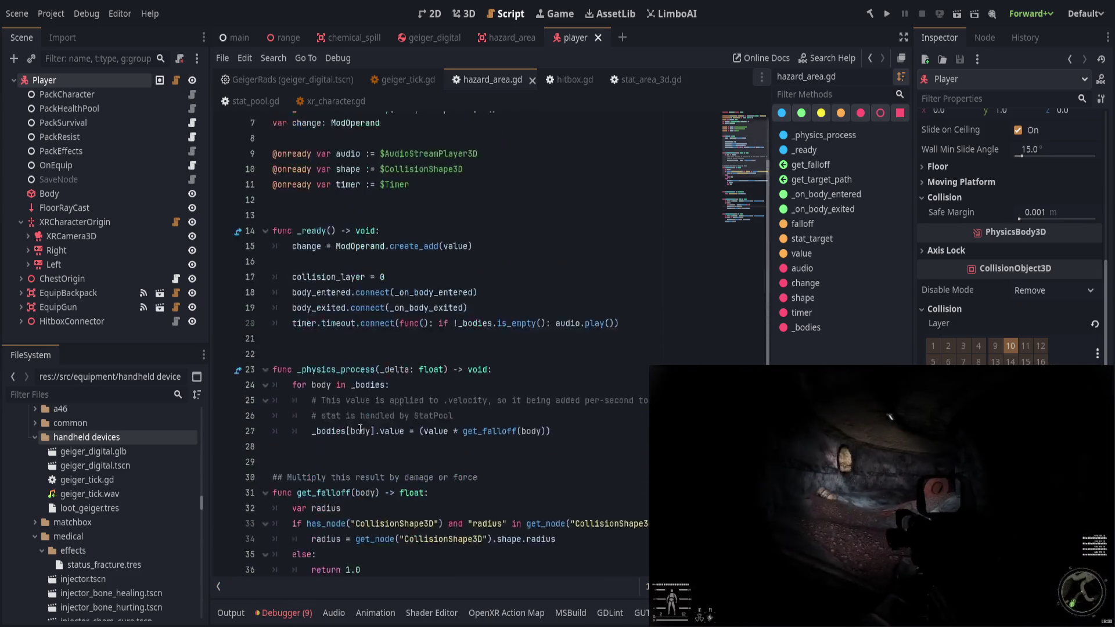
Read through hazard_area.gd's _bodies, stat_target, create_add and _ready code, then open stat_pool.gd.
left_click(491, 271)
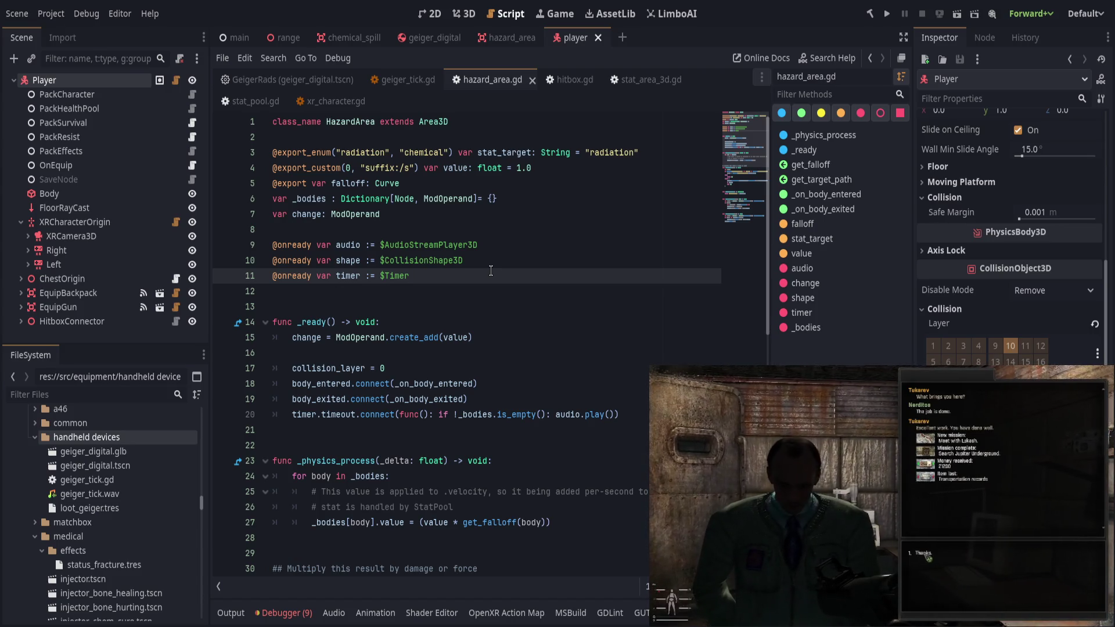
left_click(478, 339)
left_click(515, 352)
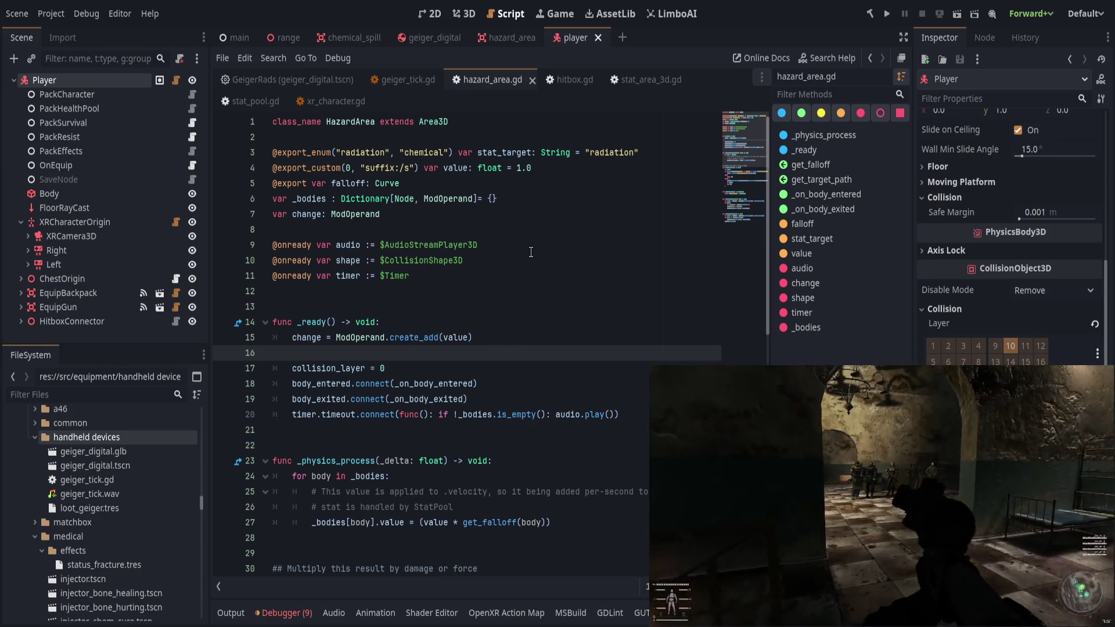
left_click(477, 199)
left_click(552, 153)
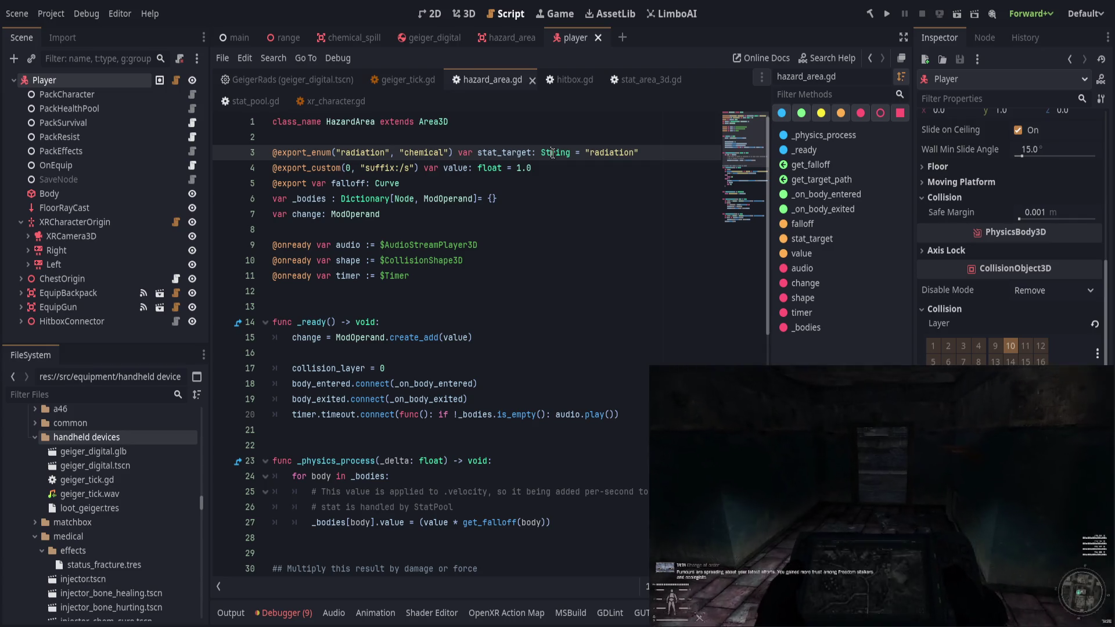
left_click(547, 339)
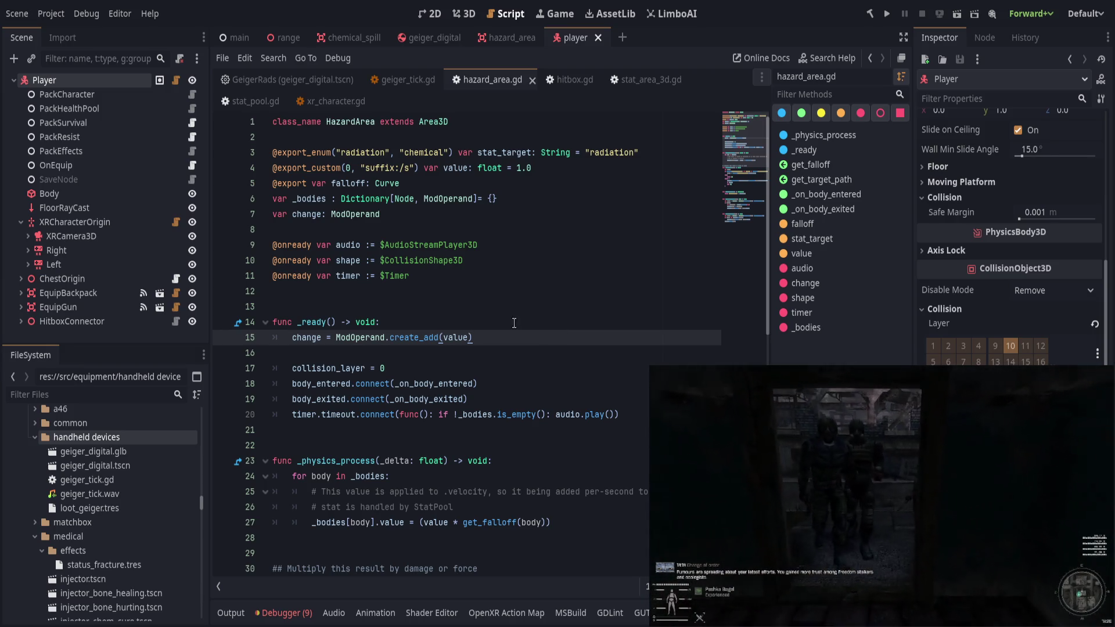
left_click(514, 323)
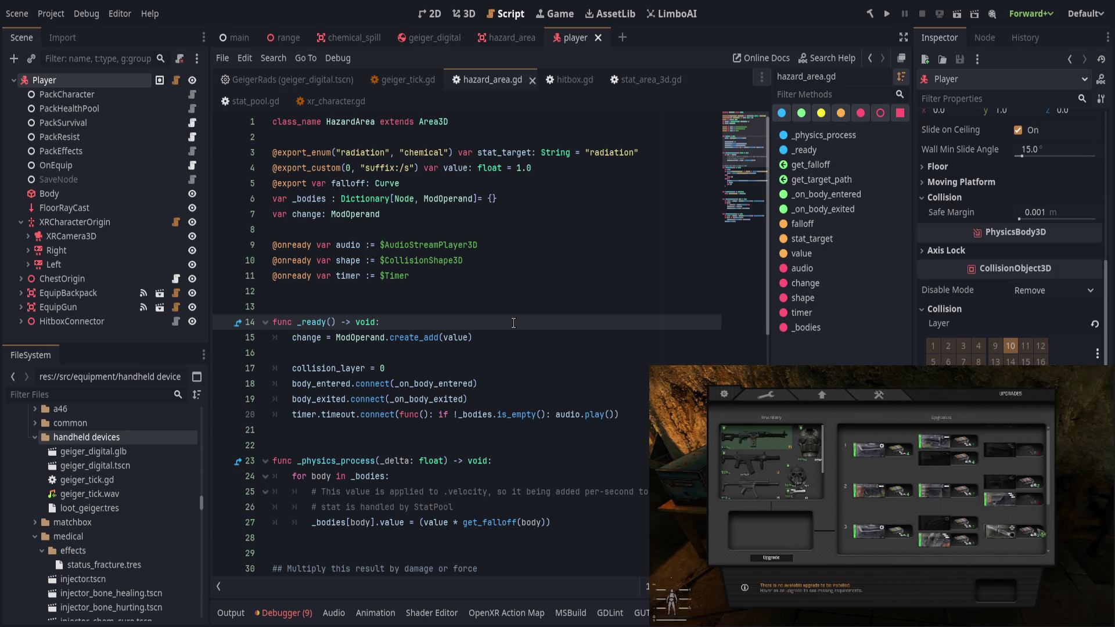
left_click(507, 306)
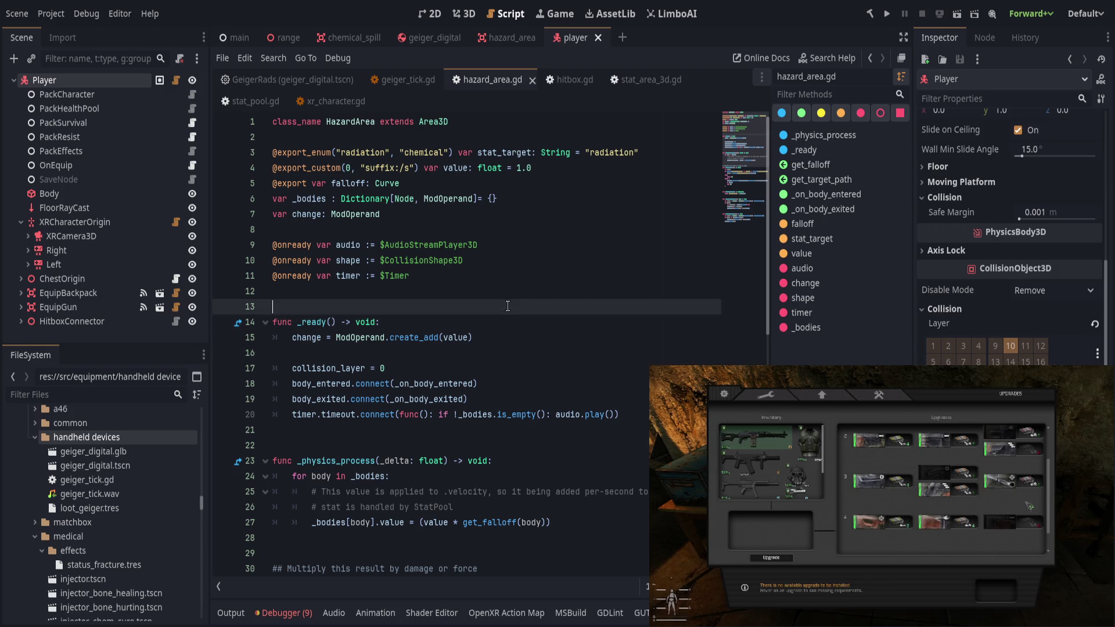
scroll(507, 306, "down", 9)
scroll(548, 303, "up", 6)
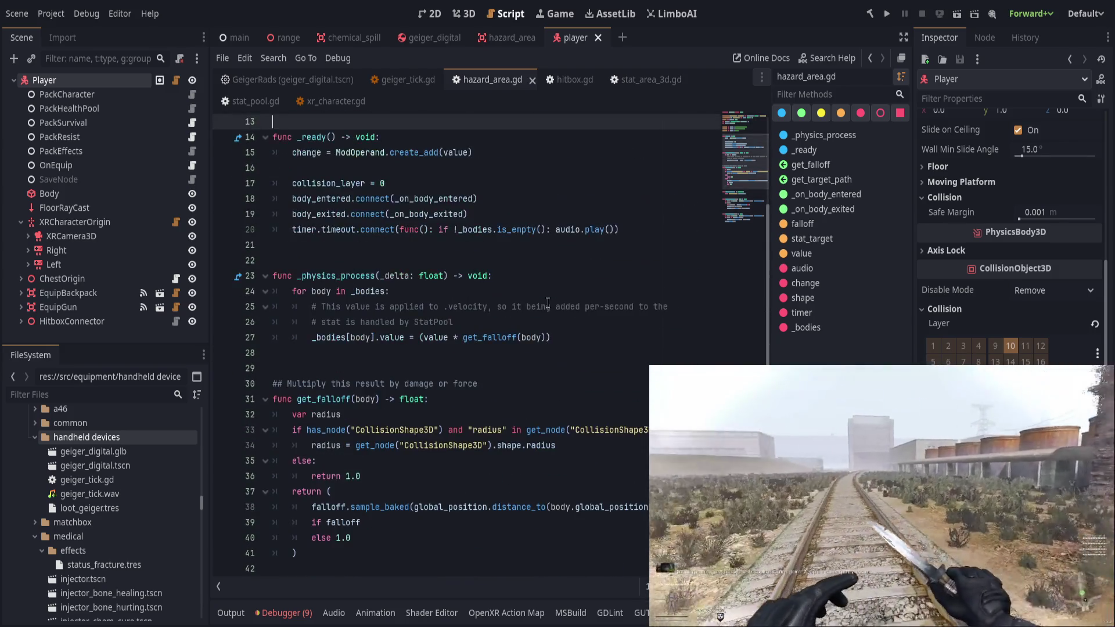
left_click(256, 101)
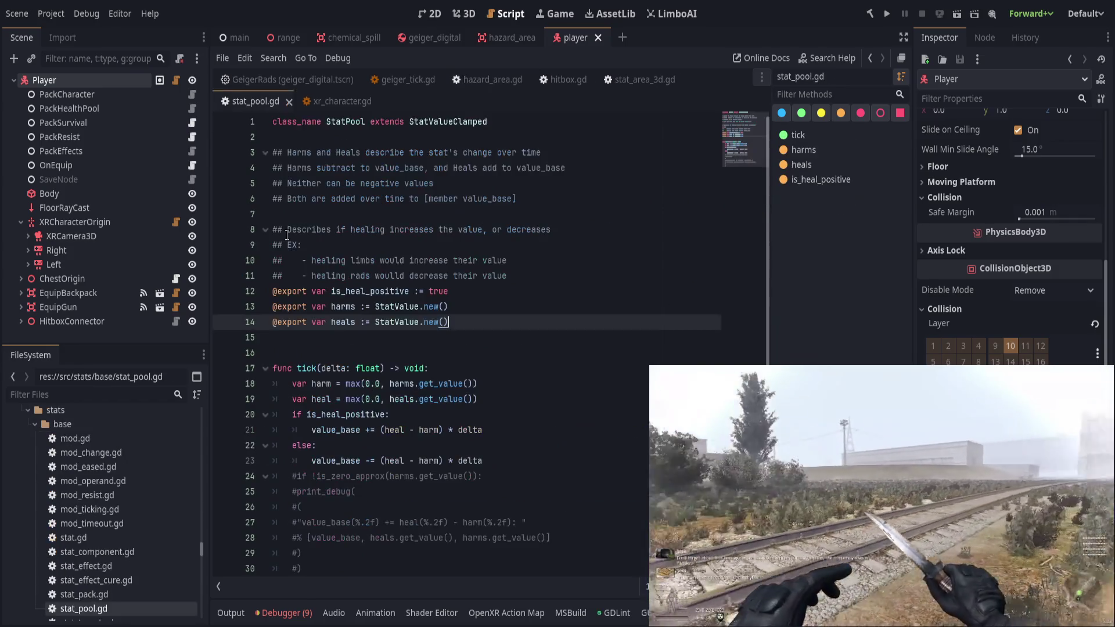
Uncomment and indent tick's print_debug harm/heal block, save stat_pool.gd, and return to the main scene.
scroll(286, 235, "down", 1)
mouse_move(325, 539)
left_mouse_down()
mouse_move(248, 447)
mouse_move(351, 493)
left_mouse_up()
key("ctrl+k")
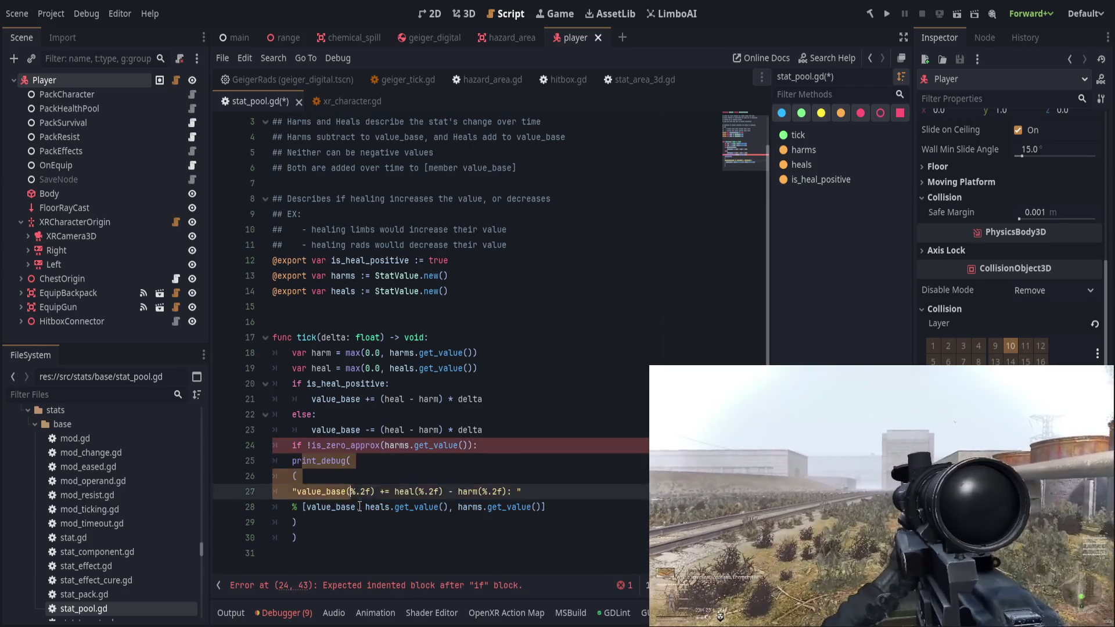
key("Tab")
key("ctrl+s")
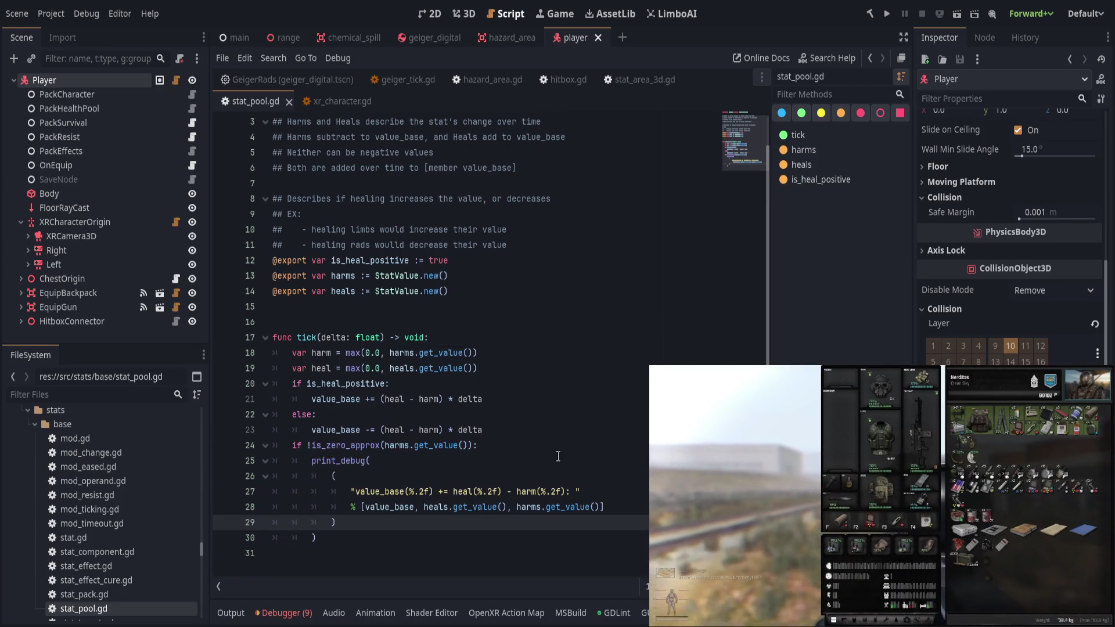
left_click(231, 613)
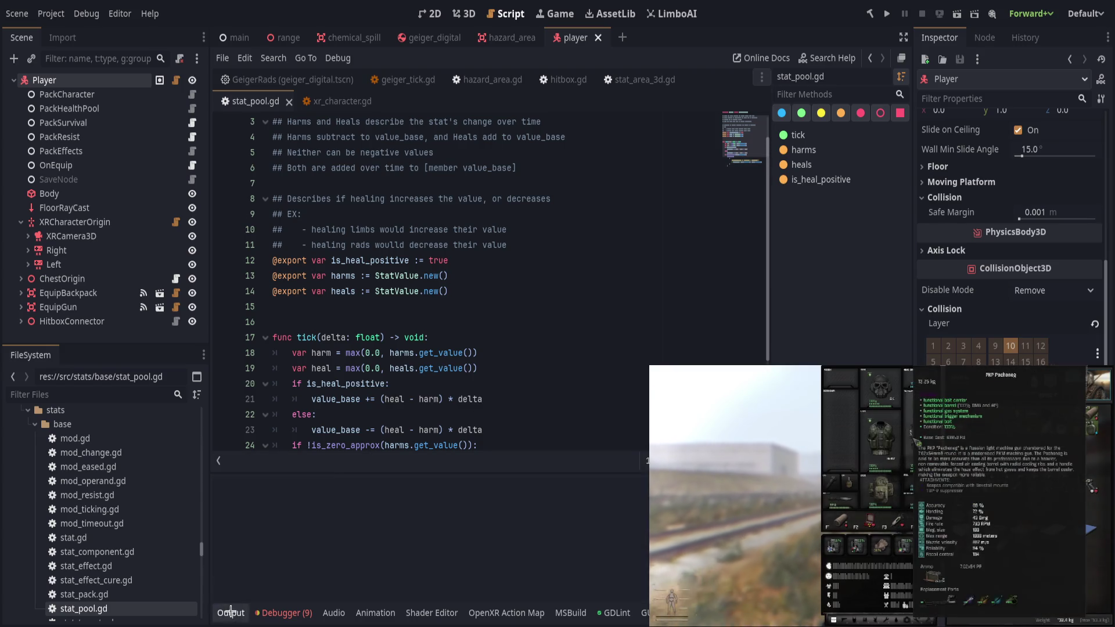
left_click(231, 613)
left_click(239, 37)
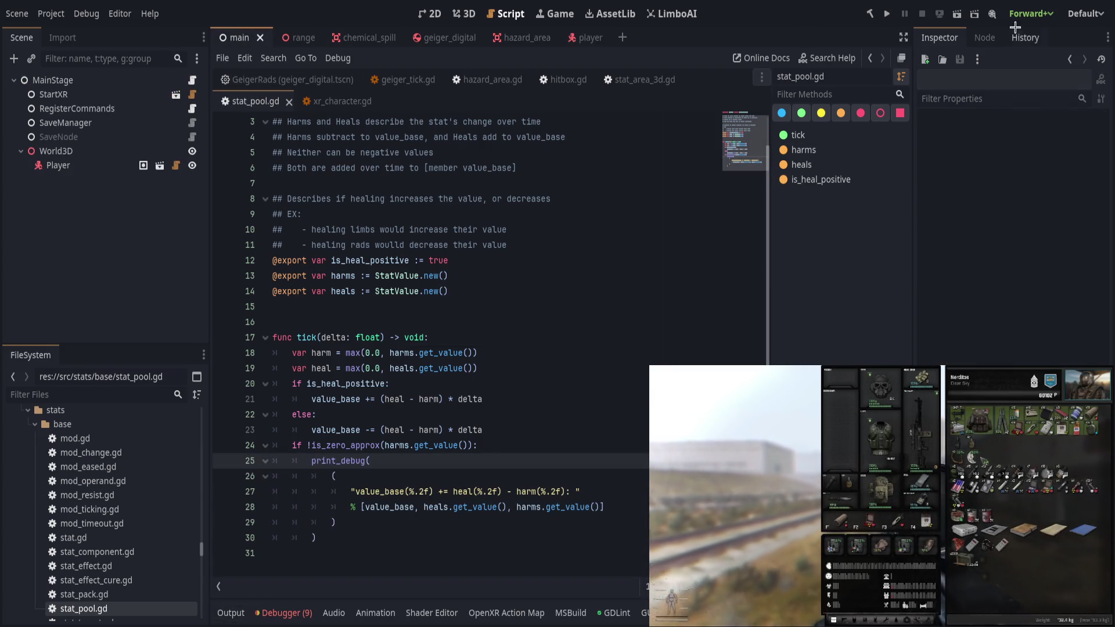
Run the game, walk forward into the green orb corridor, then stop it with F8.
key("F5")
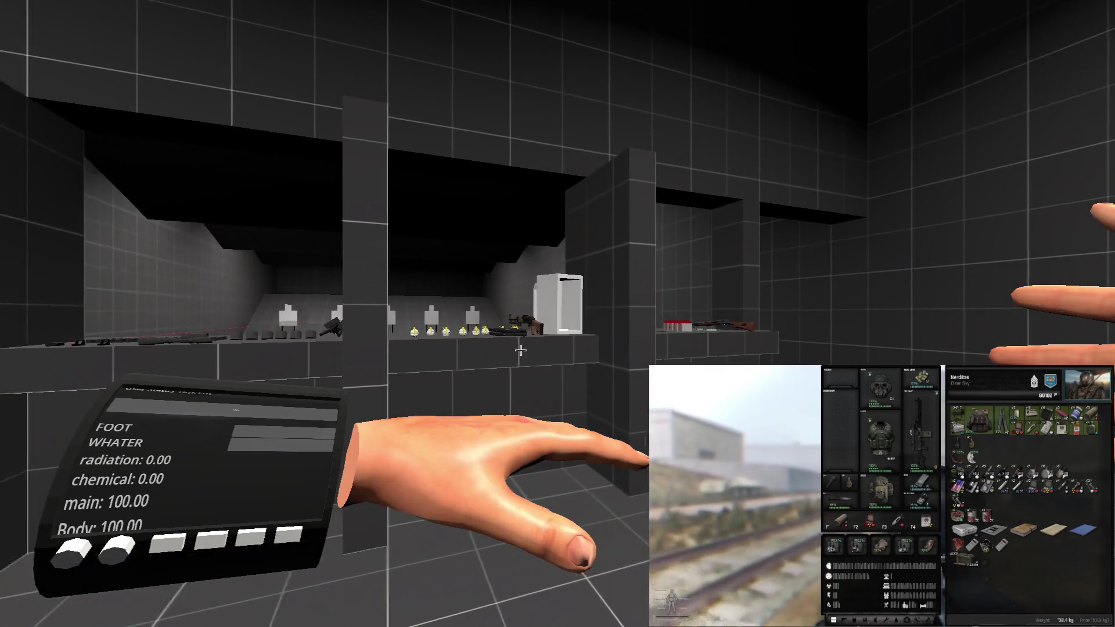
key("w")
key("w")
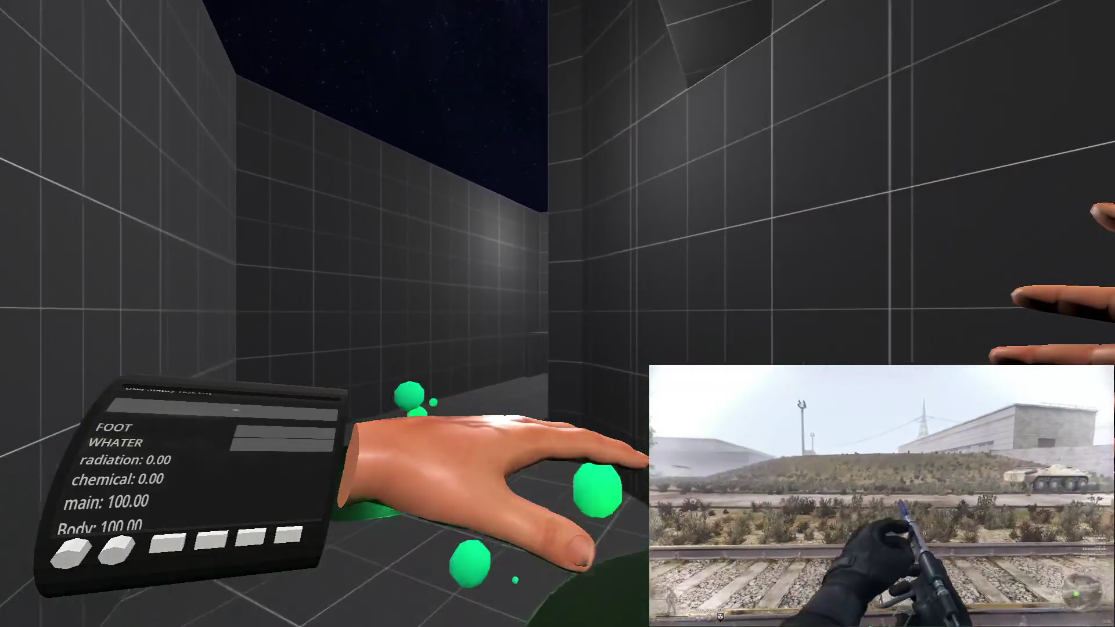
key("F8")
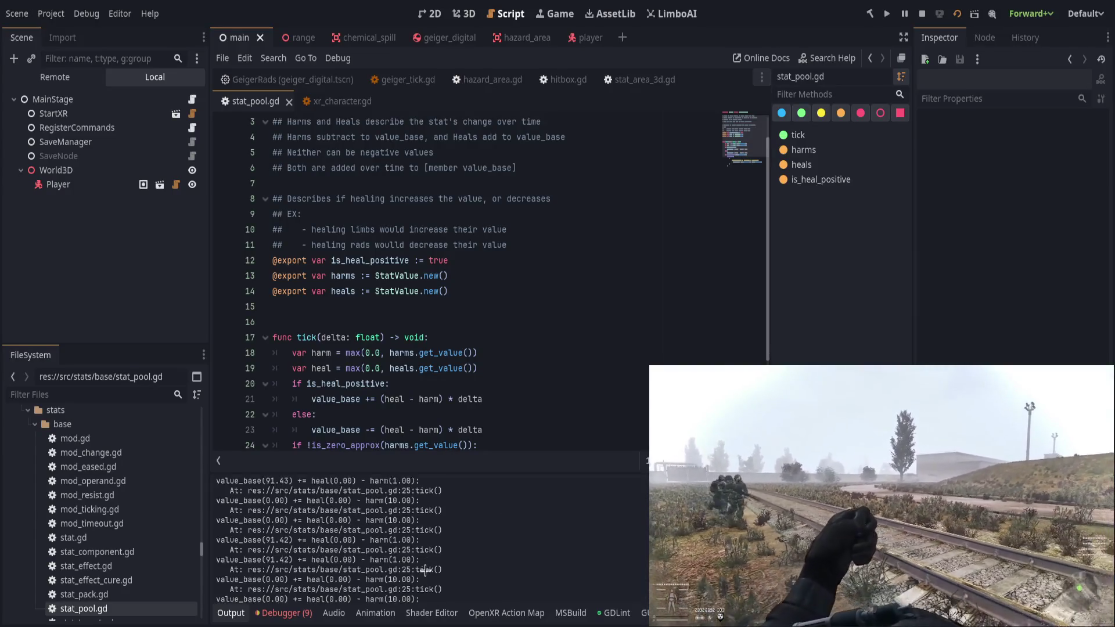
Toggle a breakpoint on line 23 on and off, then open the player scene and select PackSurvival.
left_click_drag(493, 572, 455, 575)
left_click(460, 577)
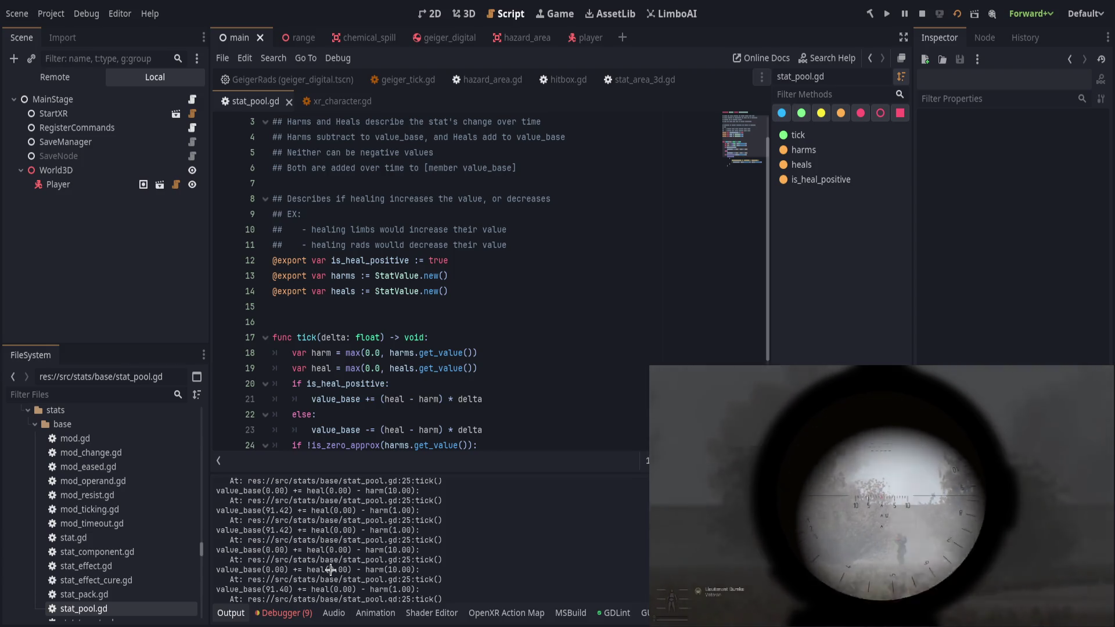
scroll(430, 391, "down", 1)
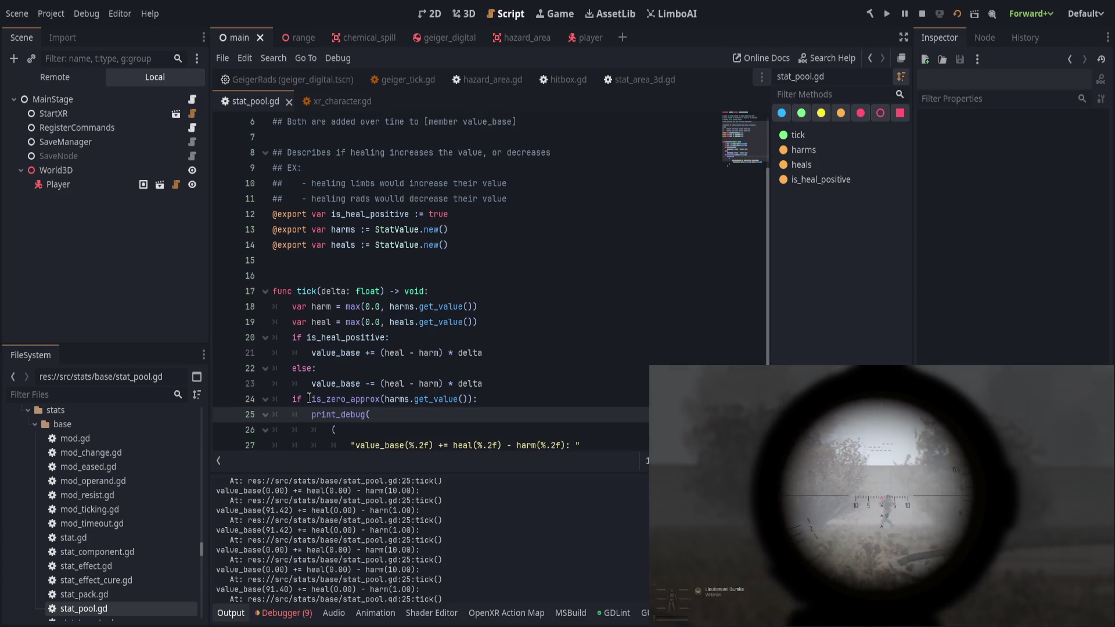
left_click(226, 388)
left_click(225, 386)
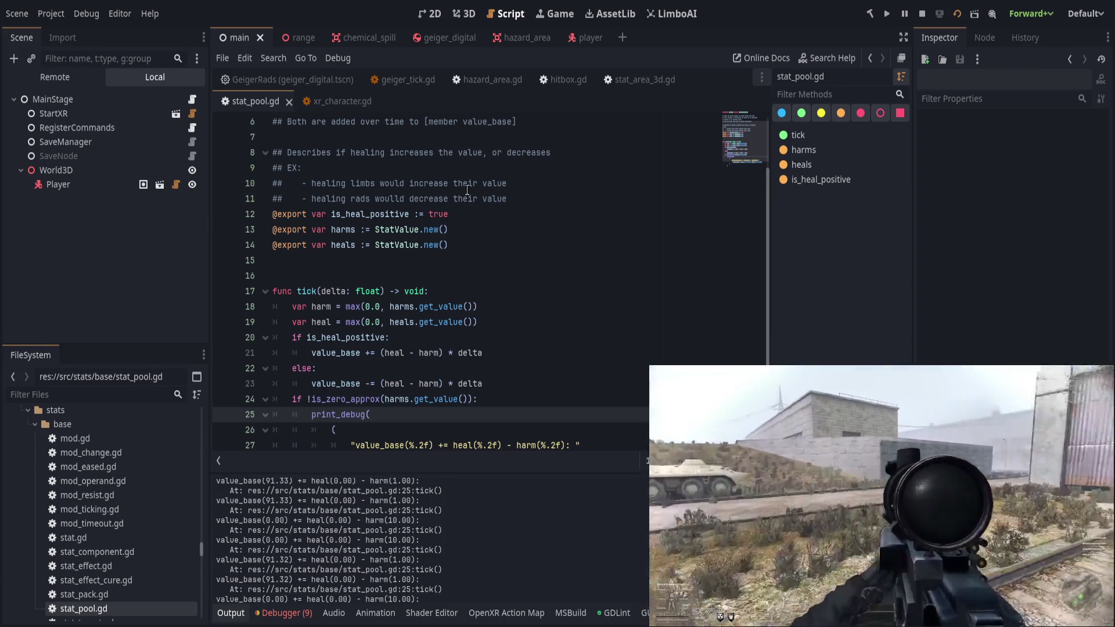
left_click(444, 335)
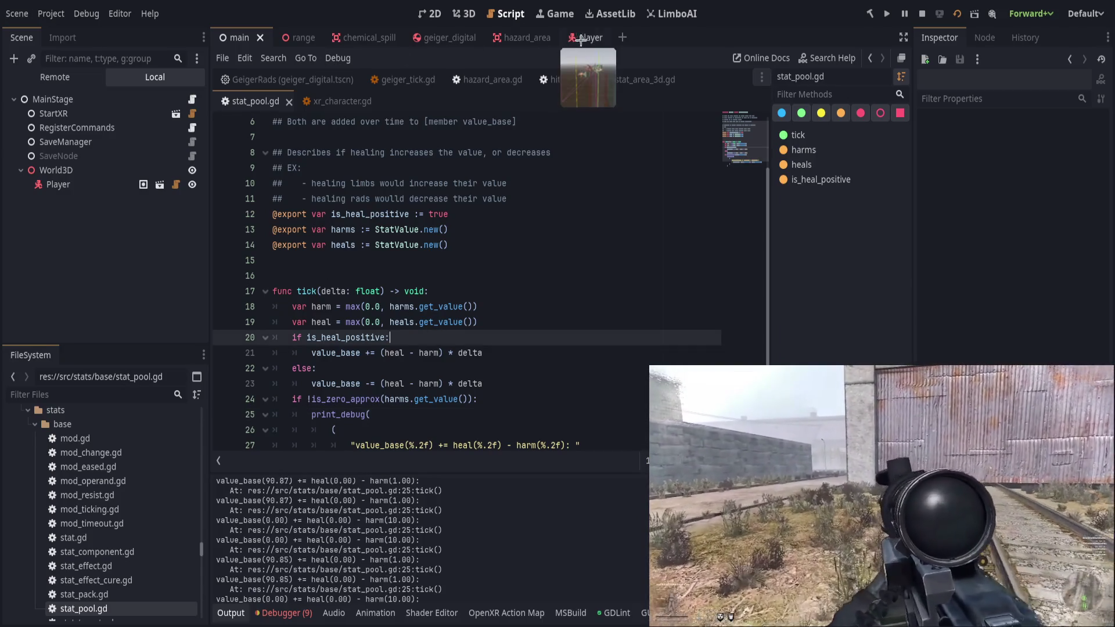
left_click(578, 38)
left_click(63, 142)
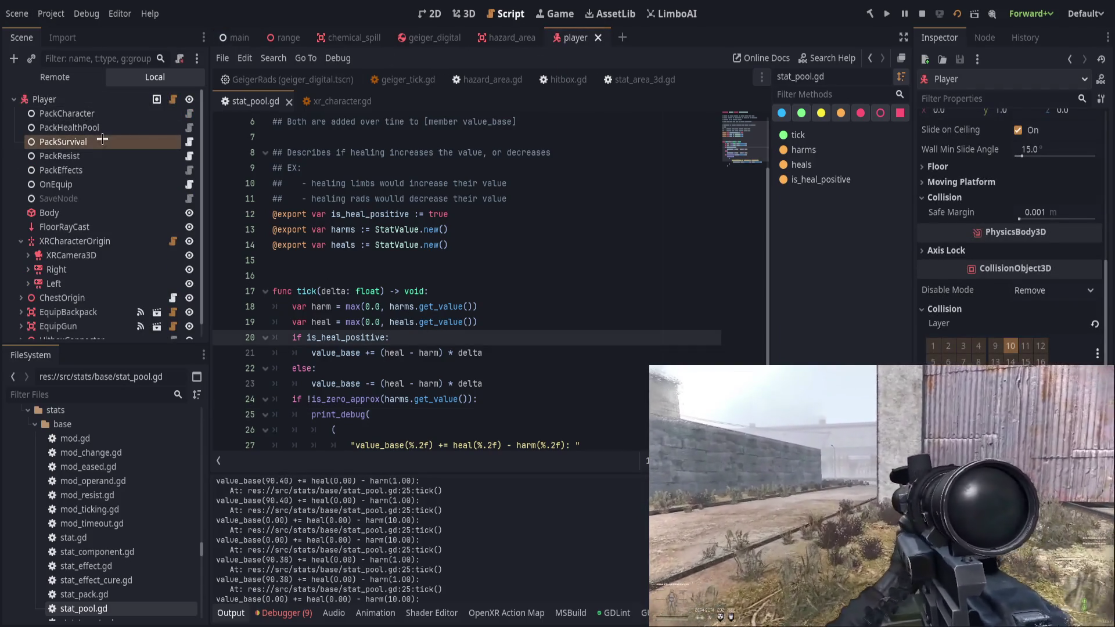
Turn off Is Heal Positive on PackSurvival's Chemical pool and test-launch the game.
left_click(1058, 229)
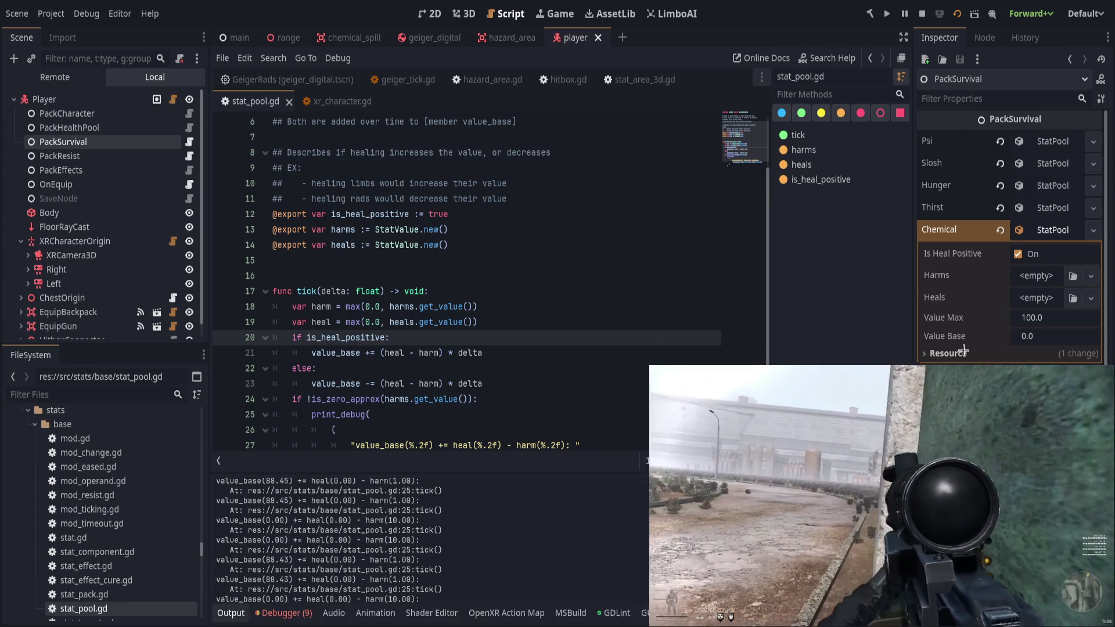
left_click(1025, 251)
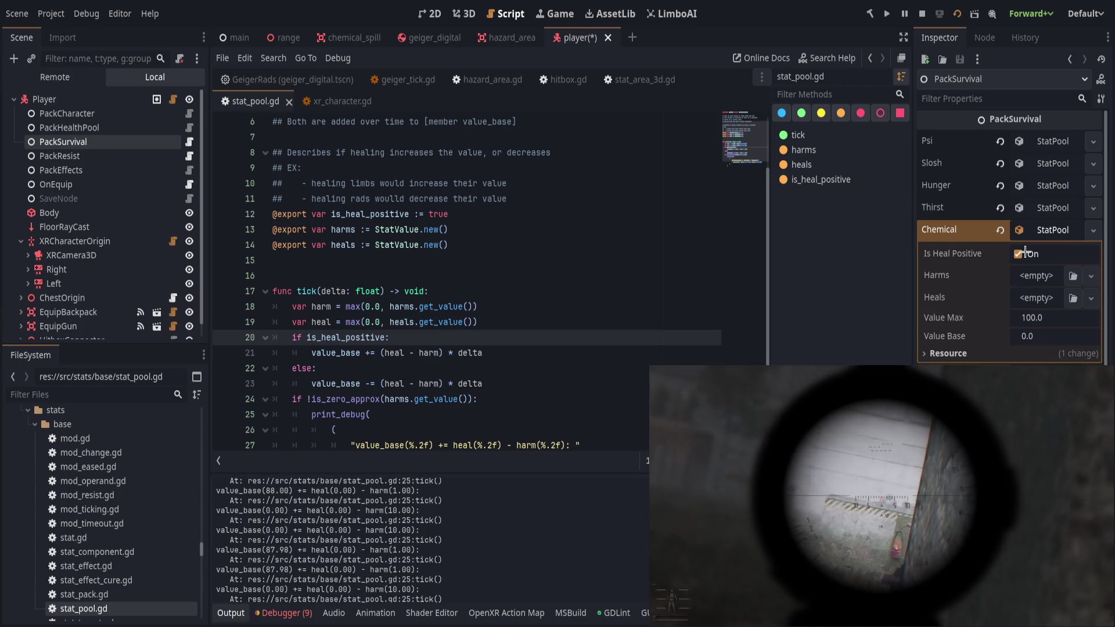
left_click(1025, 254)
key("F5")
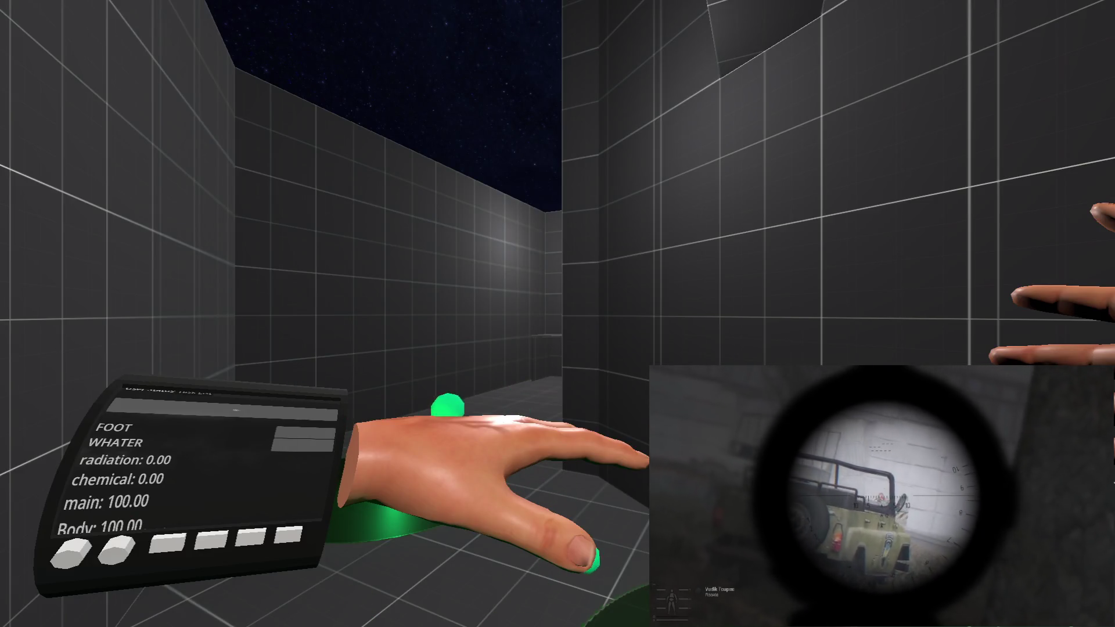
key("Escape")
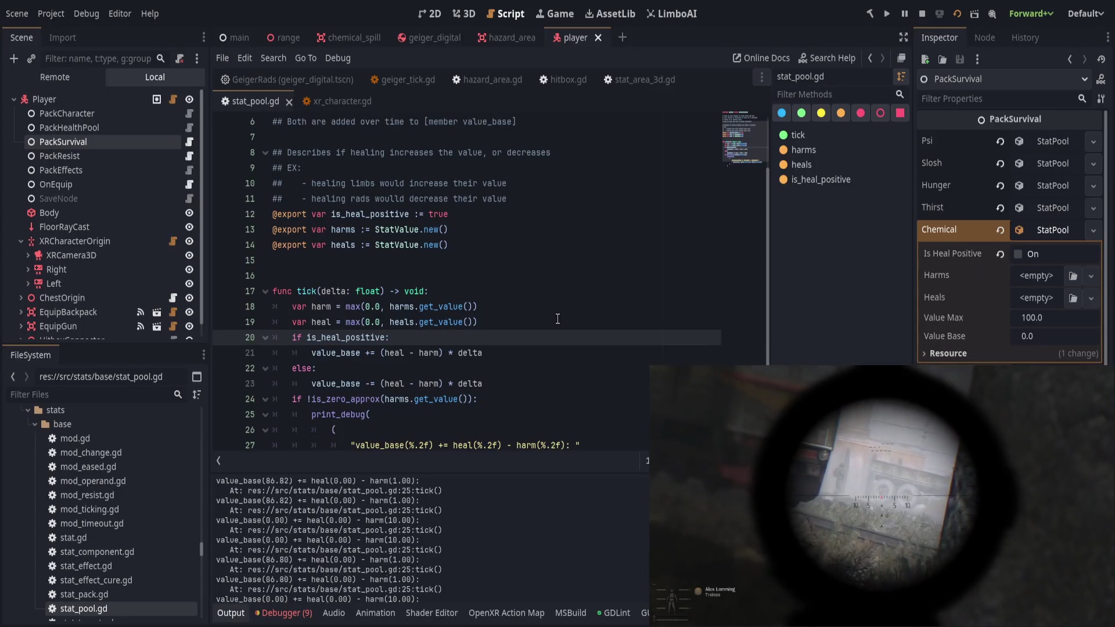
Re-expand the Thirst and Chemical pools and relaunch the game for testing.
left_click(1047, 208)
left_click(939, 352)
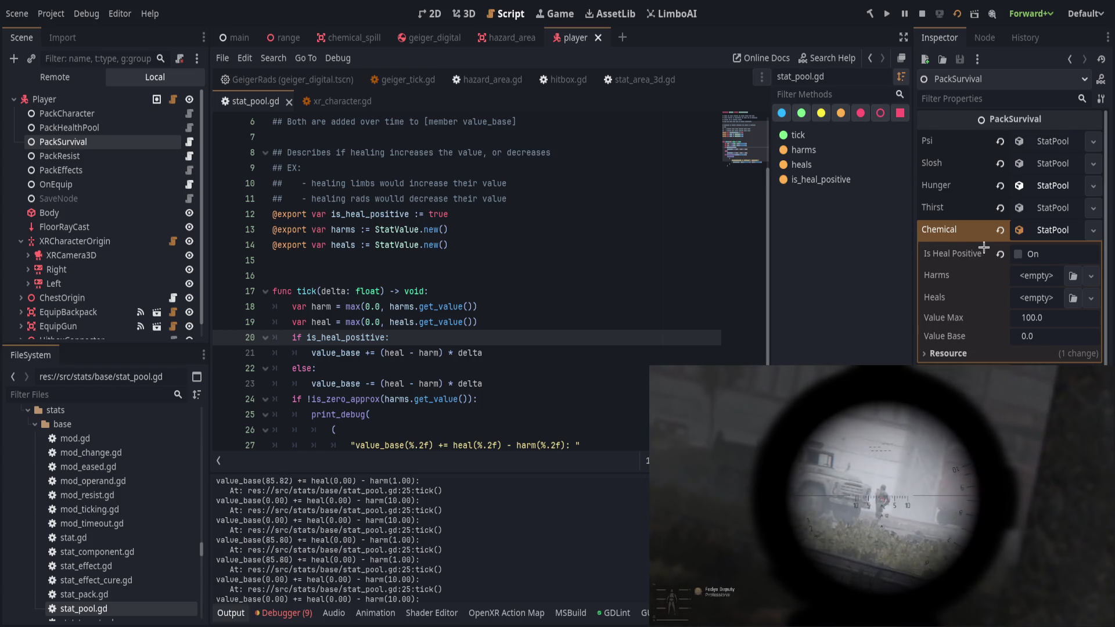
key("F5")
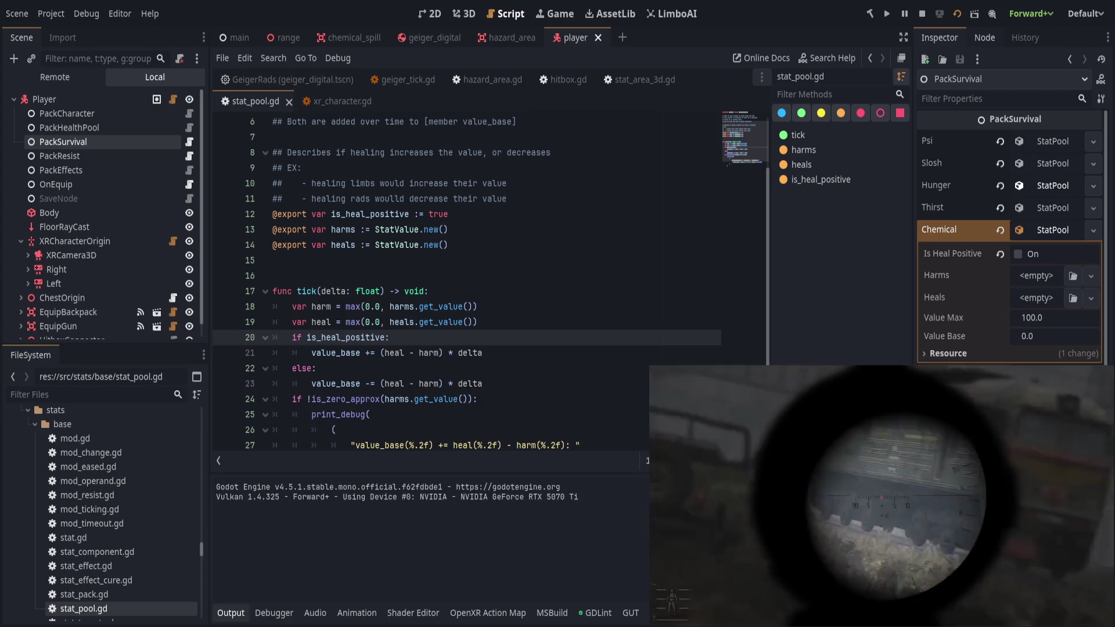
key("F5")
type("1000")
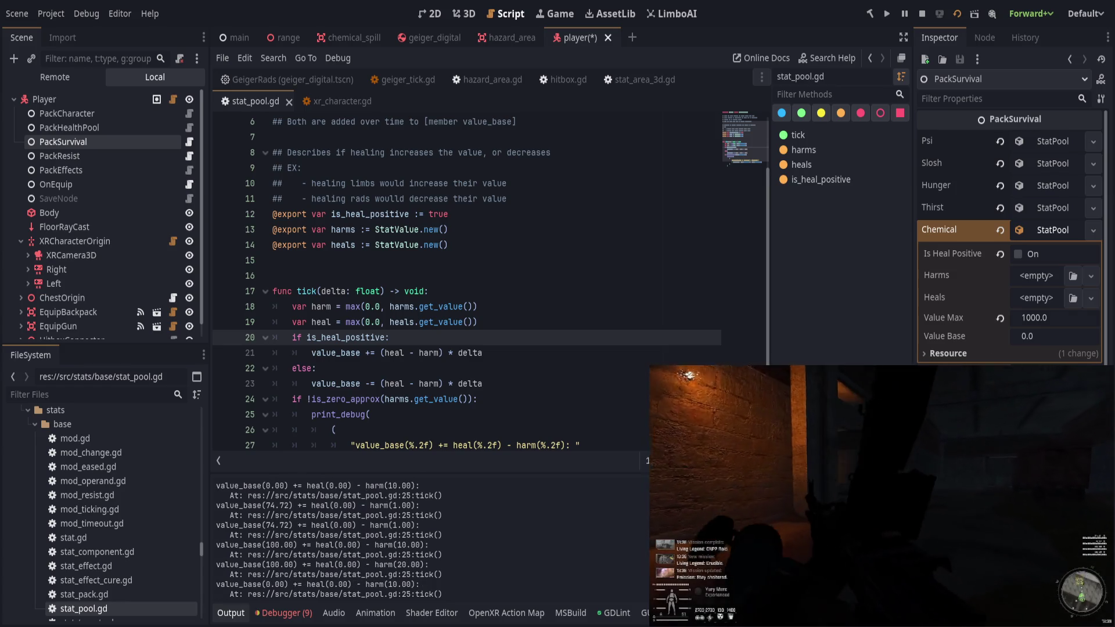
left_click(466, 370)
Comment out lines 24–30 of tick's print_debug block, save stat_pool.gd, and restart the game.
key("ctrl+s")
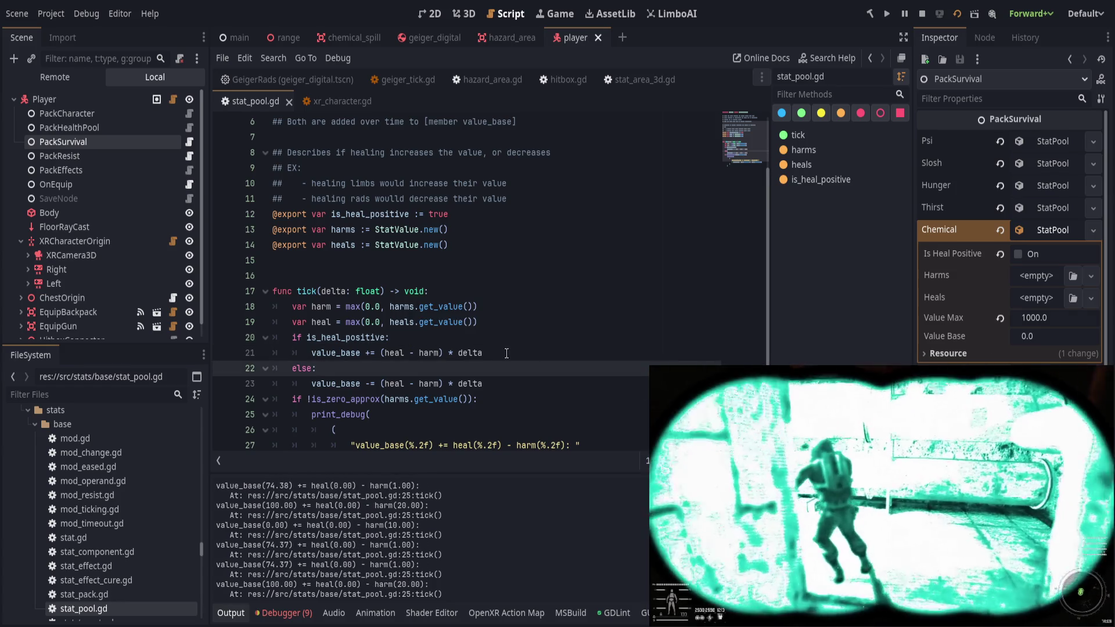
scroll(465, 377, "down", 1)
left_click_drag(373, 368, 402, 439)
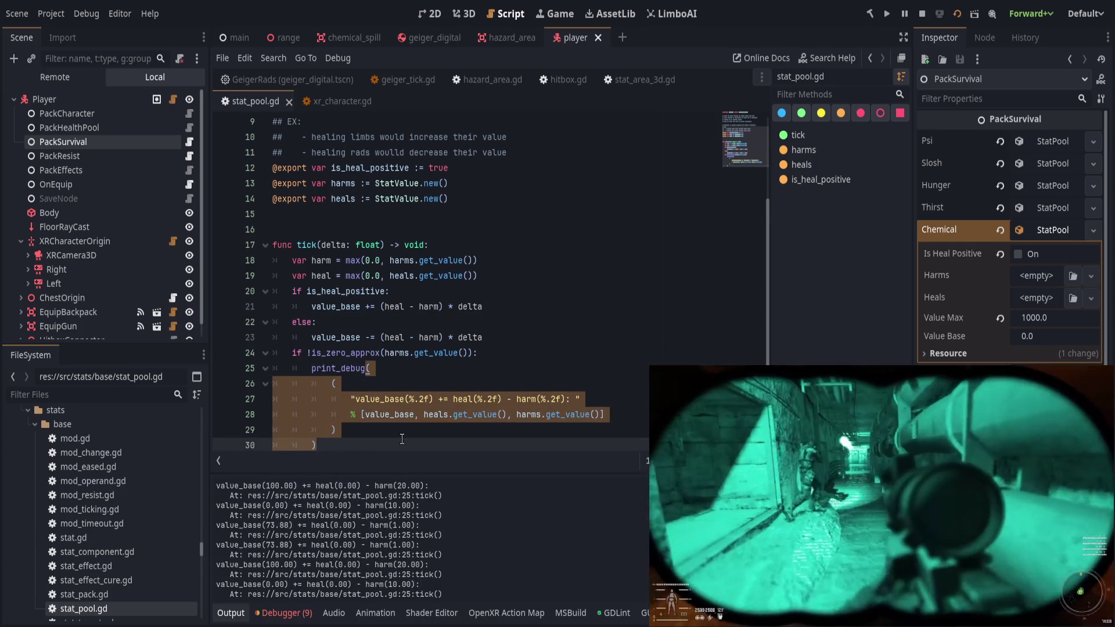
key("ctrl+k")
key("ctrl+k")
mouse_move(344, 352)
left_mouse_down()
mouse_move(335, 430)
mouse_move(376, 444)
left_mouse_up()
key("ctrl+k")
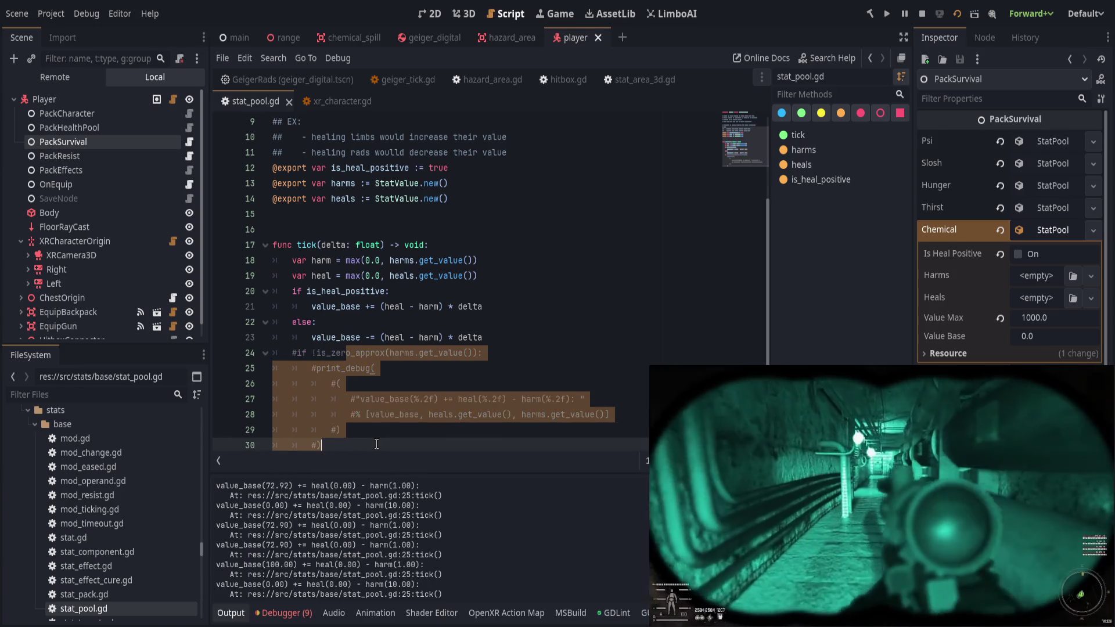
left_click(563, 366)
key("ctrl+s")
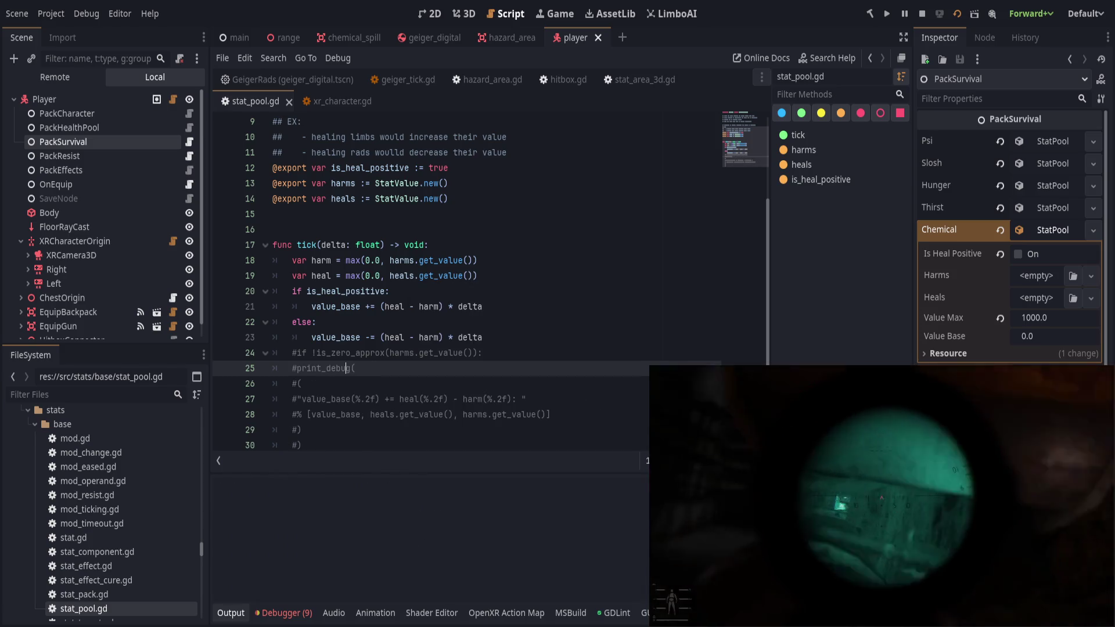
scroll(538, 346, "down", 1)
left_click(537, 350)
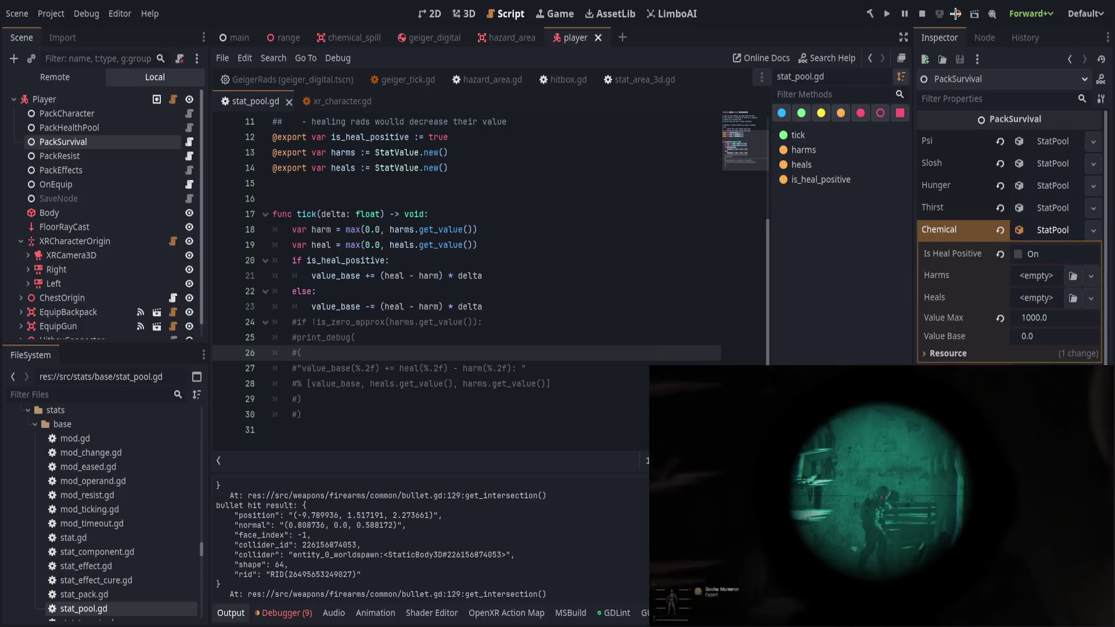
key("F5")
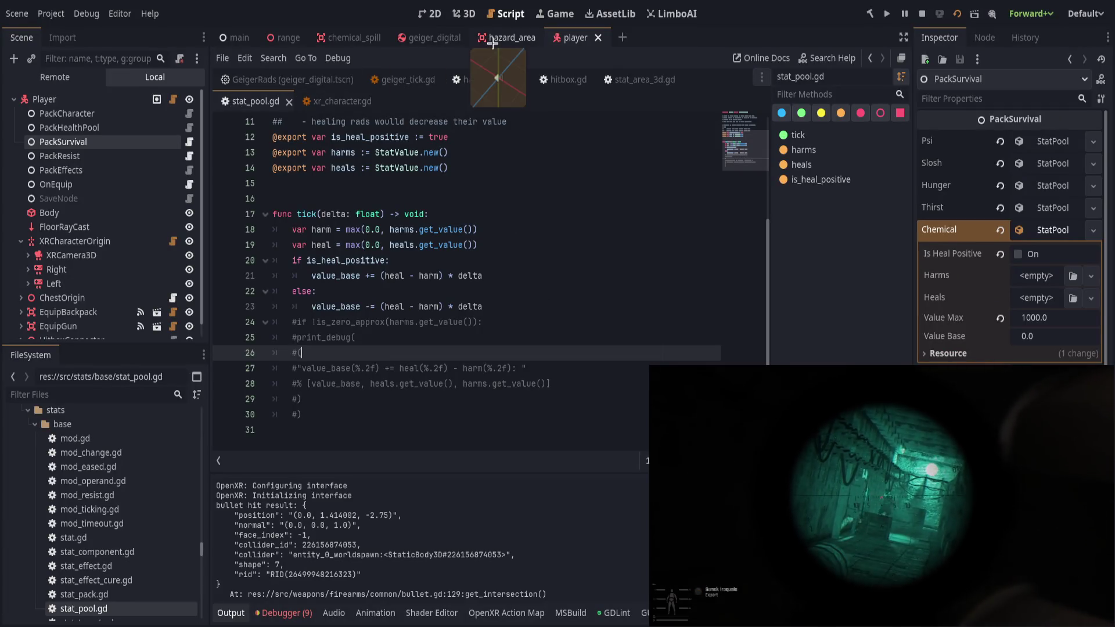
Open the range scene in the 3D view and inspect ChemicalSpill3's hazard settings.
left_click(492, 43)
left_click(475, 14)
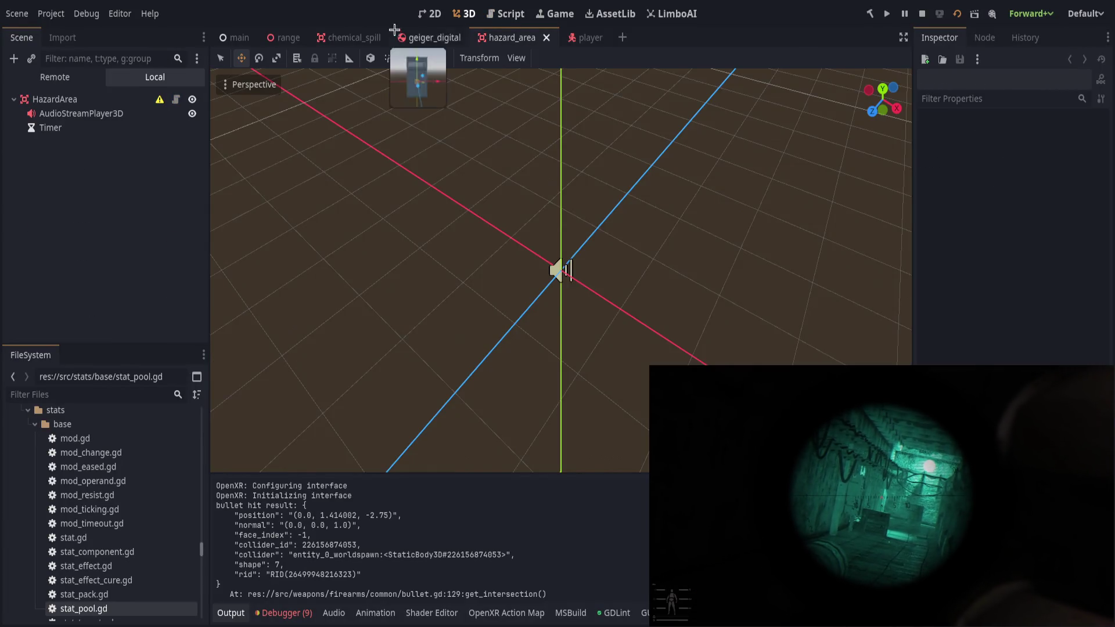
left_click(282, 39)
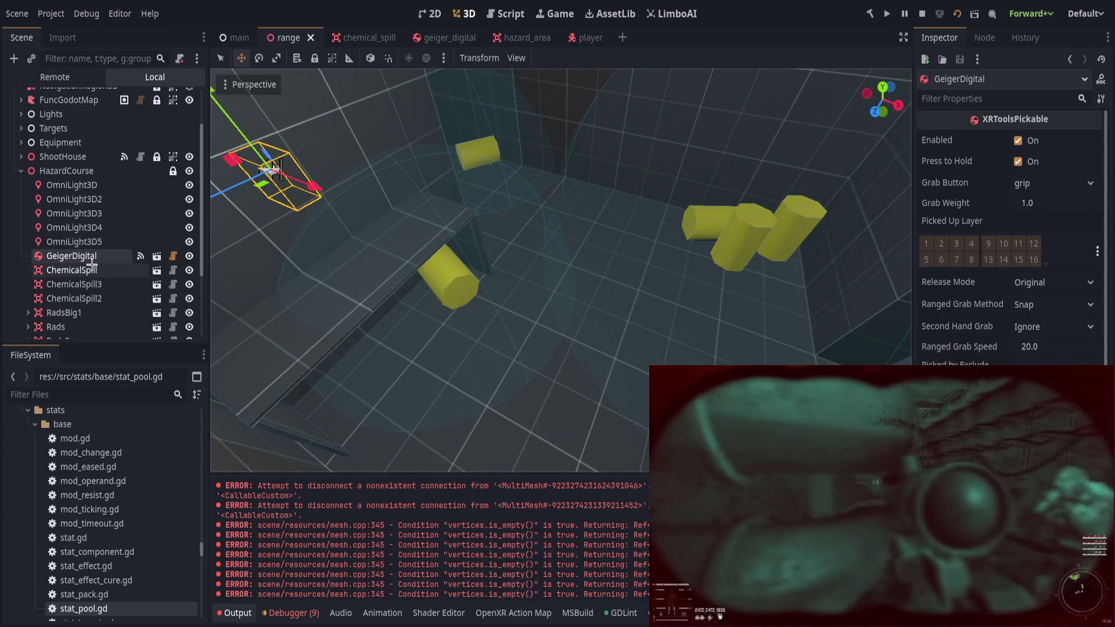
left_click(82, 285)
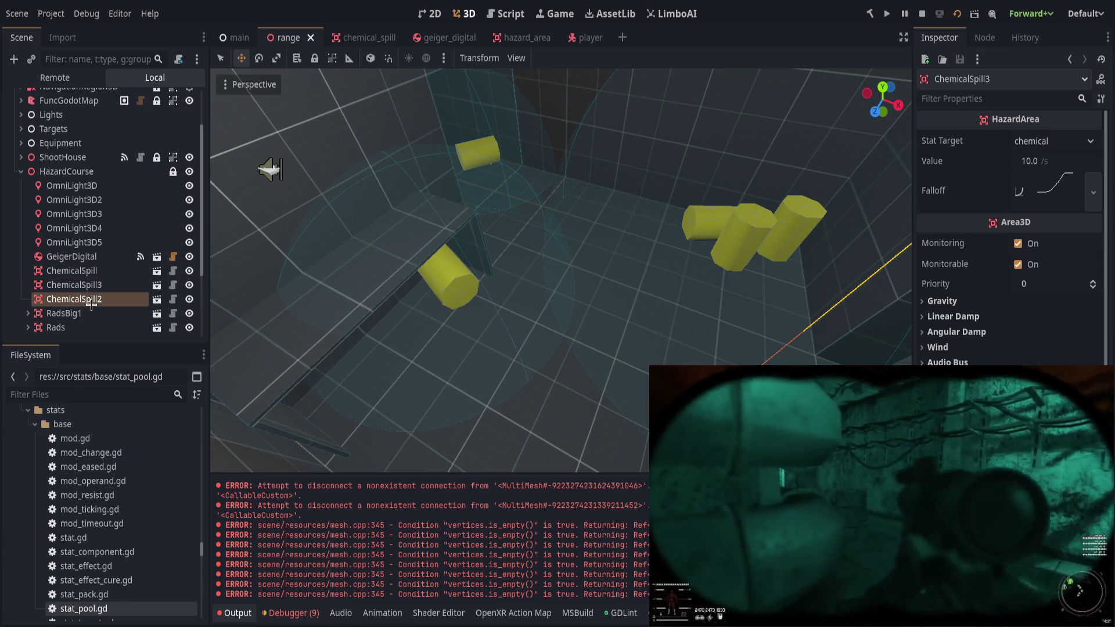
Lower GeigerDigital along its vertical axis onto the ledge beside the hazard zone.
left_click(277, 168)
scroll(237, 126, "up", 2)
mouse_move(279, 131)
left_mouse_down()
mouse_move(328, 244)
mouse_move(388, 316)
left_mouse_up()
scroll(534, 273, "up", 10)
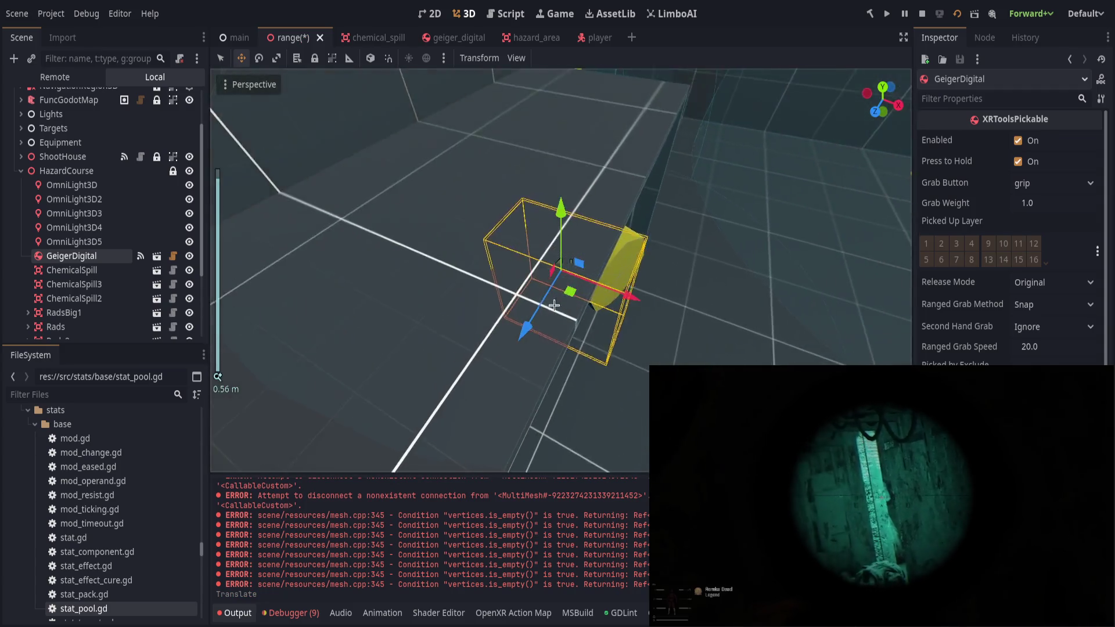
mouse_move(561, 174)
left_mouse_down()
mouse_move(561, 155)
mouse_move(562, 174)
left_mouse_up()
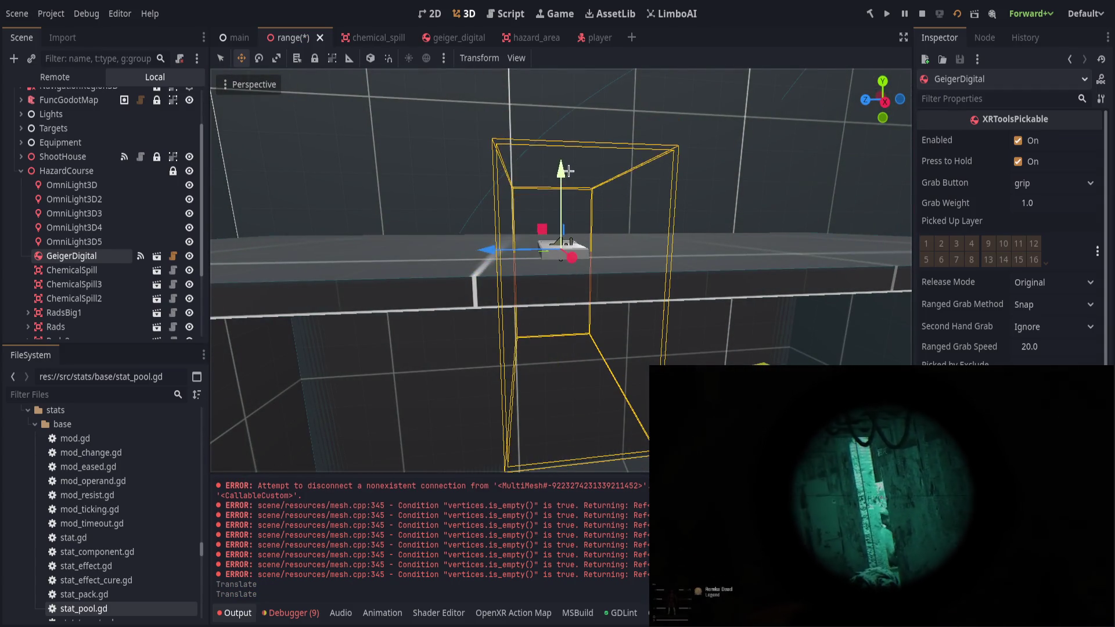
Deselect GeigerDigital and inspect the ChemicalSpill and Rads hazard areas.
left_click(591, 304)
scroll(591, 304, "down", 3)
left_click(75, 270)
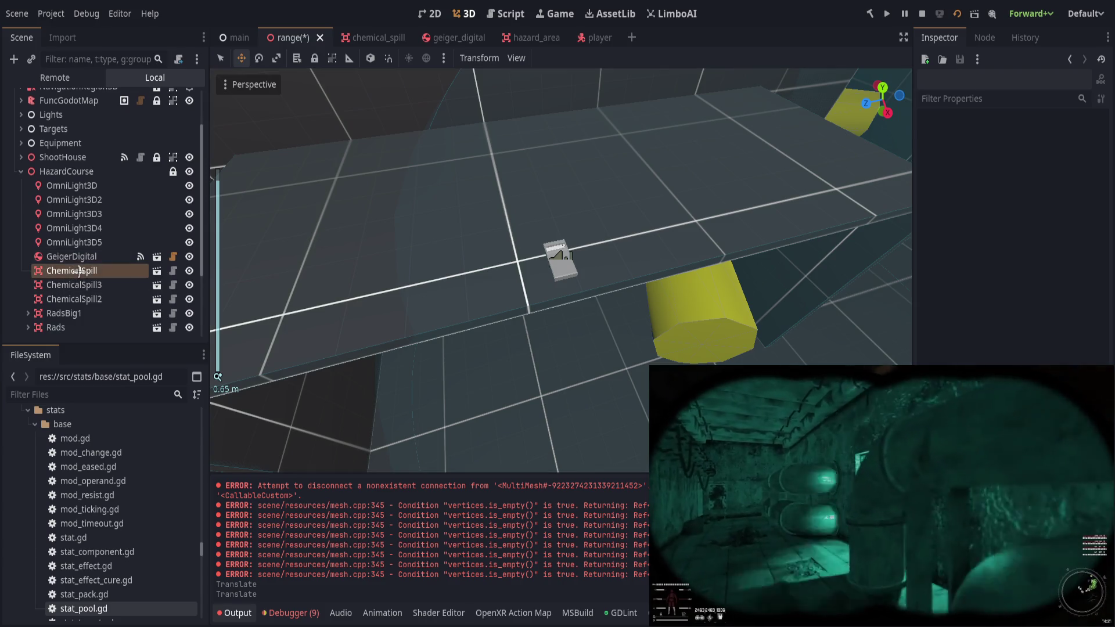
scroll(82, 255, "down", 3)
left_click(81, 231)
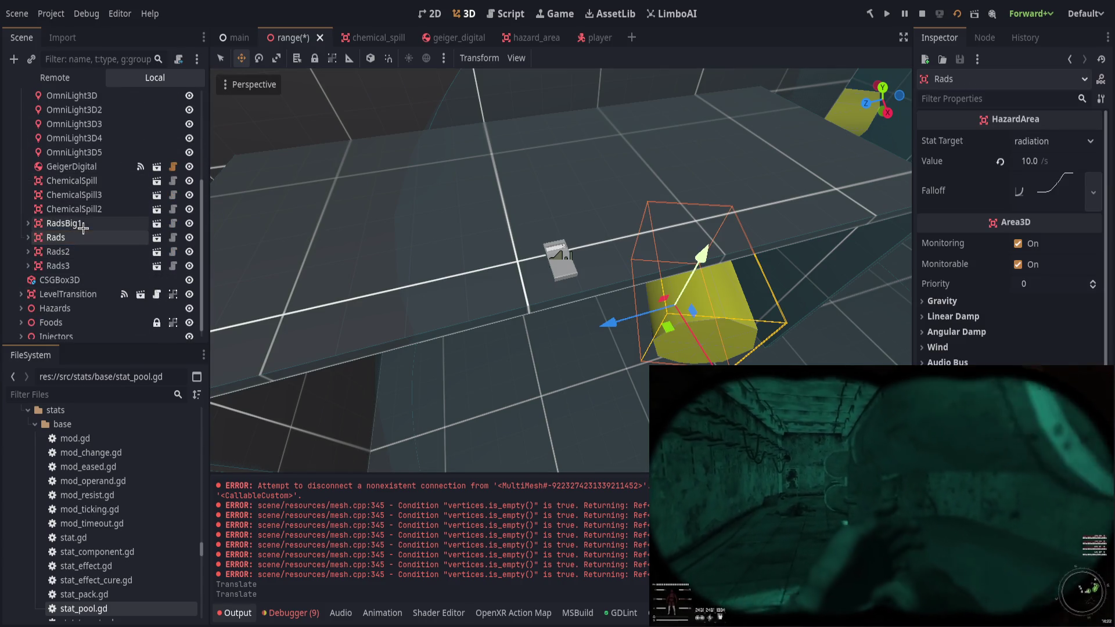
Nudge the Rads box along Z, confirm its 1.0 /s hazard value, and check Rads2 and Rads3.
key("f")
scroll(593, 326, "up", 2)
mouse_move(572, 320)
left_mouse_down()
mouse_move(653, 320)
mouse_move(587, 325)
mouse_move(624, 324)
left_mouse_up()
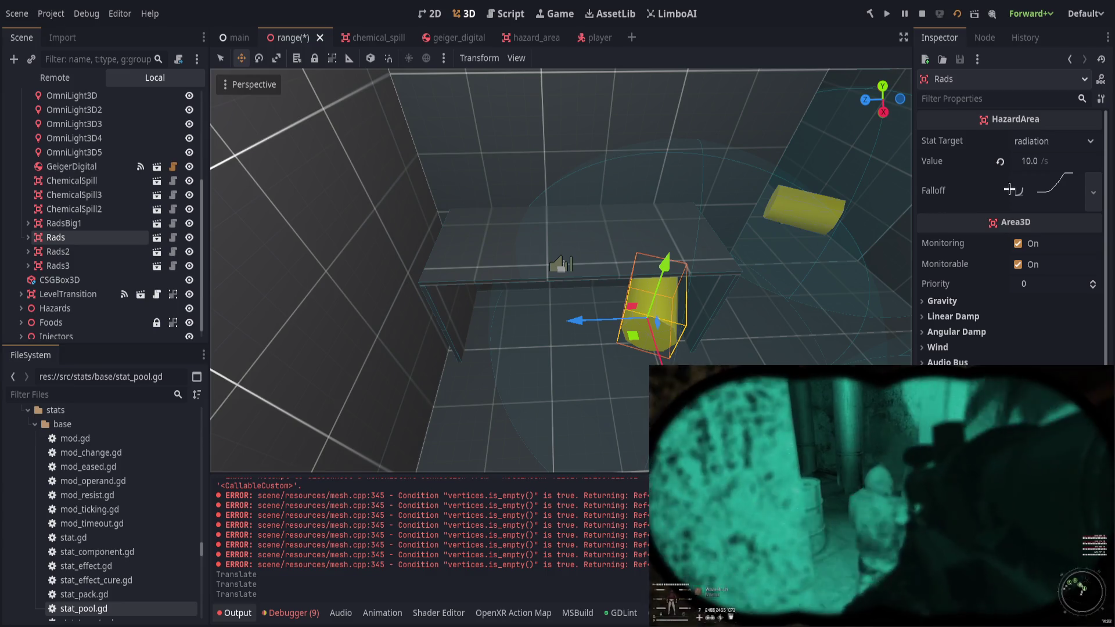
left_click(93, 238)
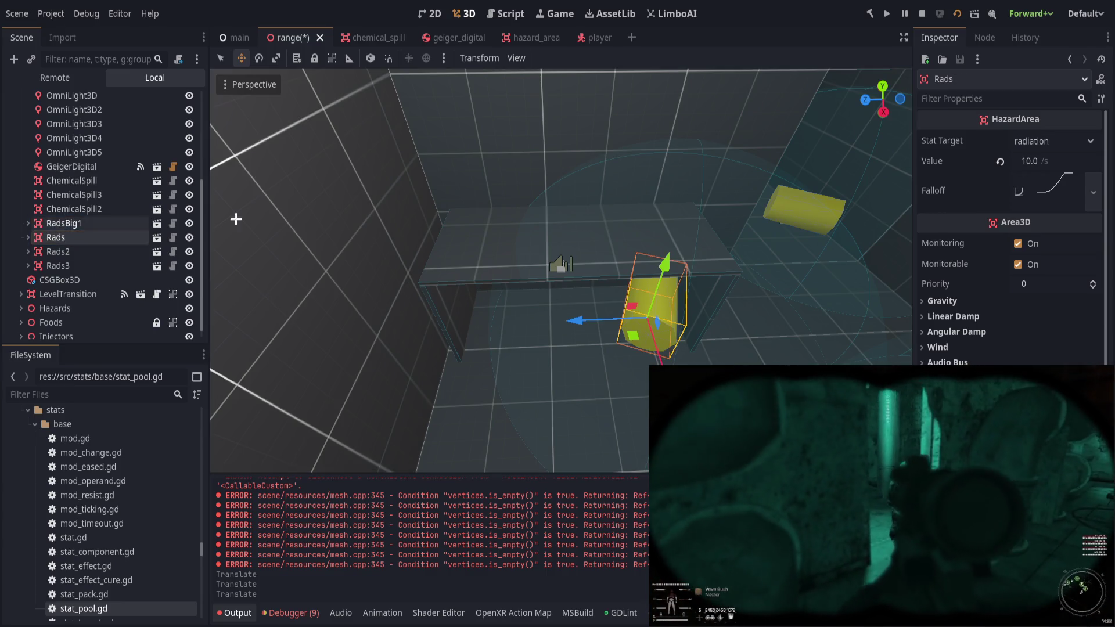
type("1")
key("Return")
left_click(81, 250)
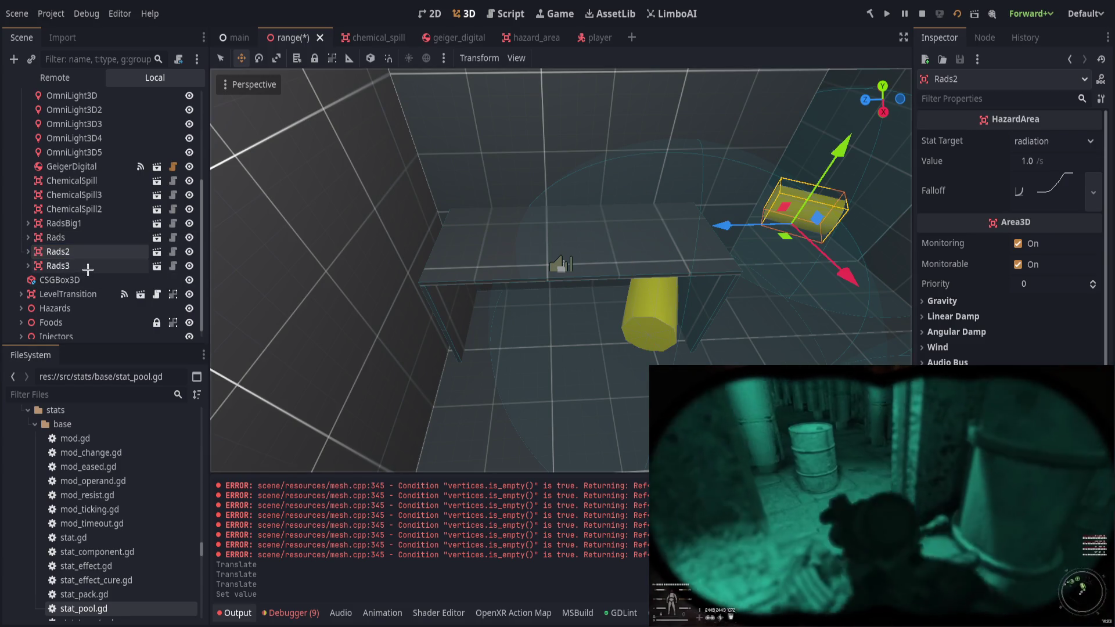
left_click(87, 267)
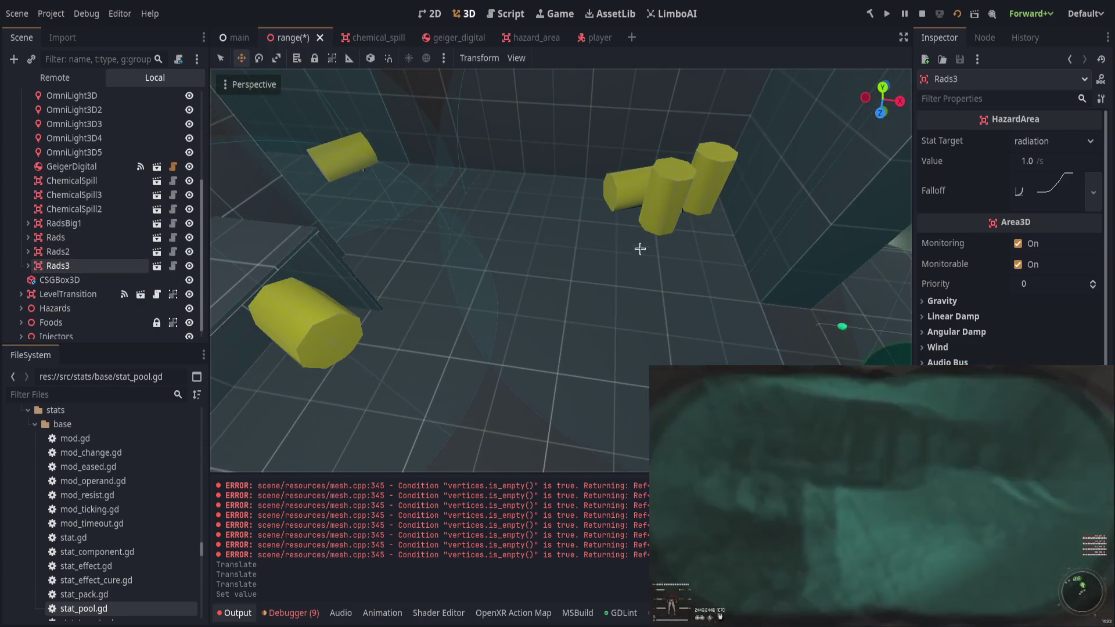
left_click(692, 181)
Give RadsBig1 a steeply ramping ease-in falloff curve preset and save the range scene.
left_click(64, 223)
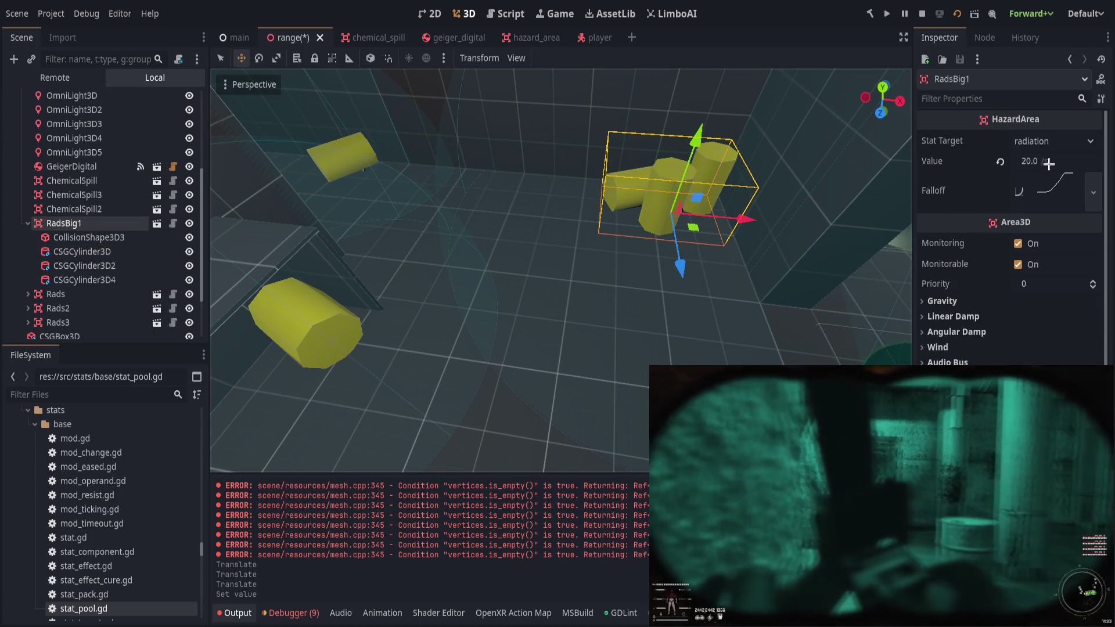
left_click(1052, 188)
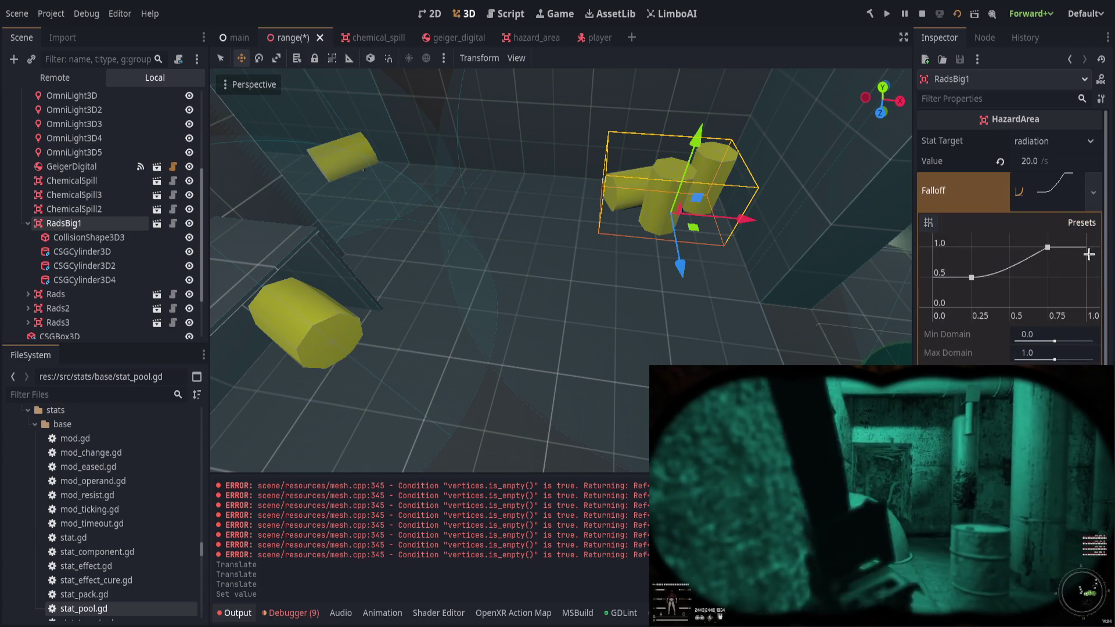
left_click(1088, 272)
left_click(1054, 194)
key("ctrl+s")
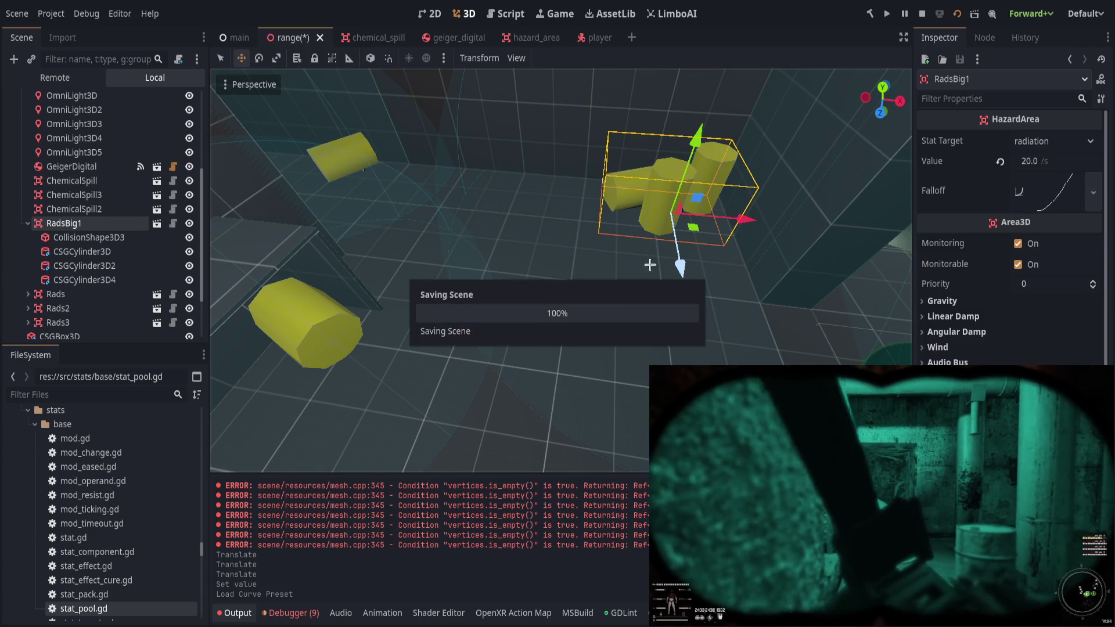
Collapse the RadsBig1 and Rads nodes in the scene tree, clear the selection, and save again.
left_click(297, 332)
left_click(56, 293)
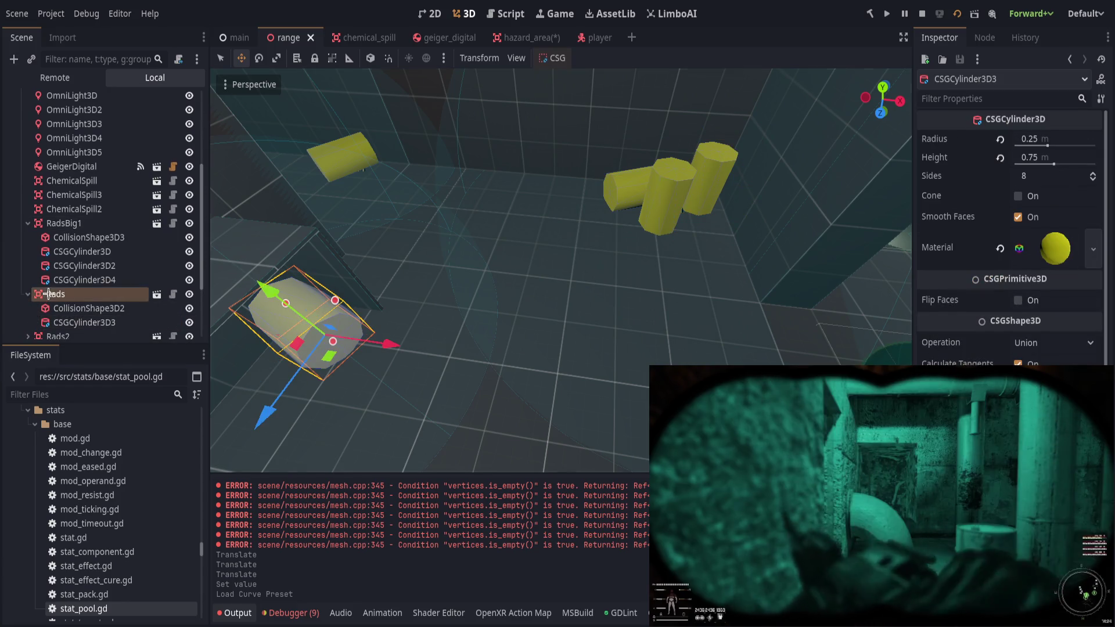
left_click(69, 224)
left_click(27, 223)
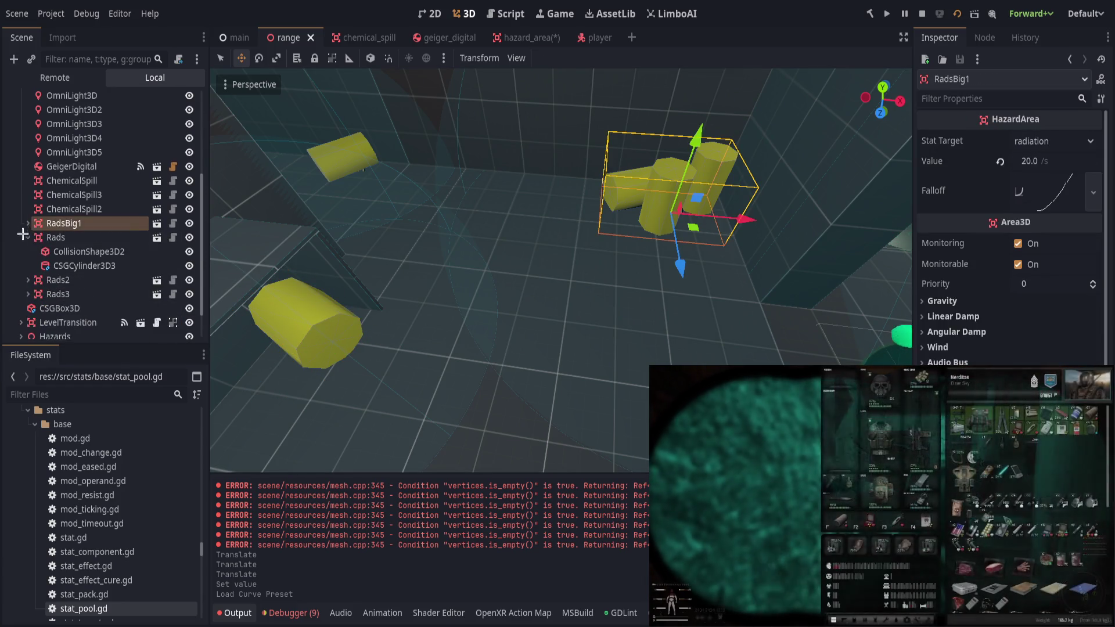
left_click(28, 237)
left_click(530, 339)
key("ctrl+s")
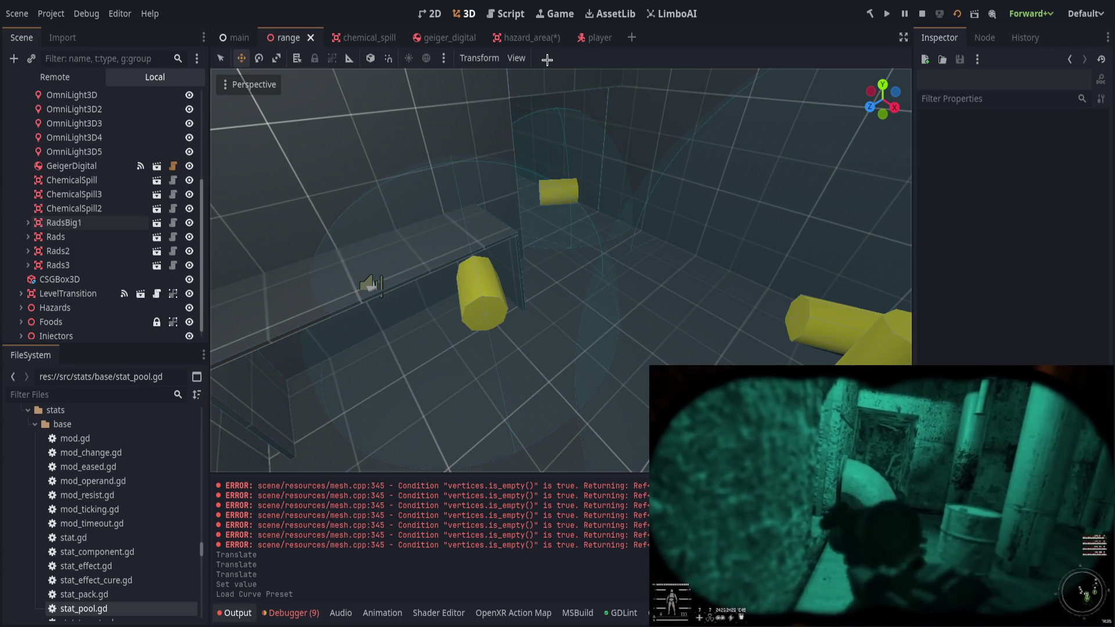
mouse_move(516, 42)
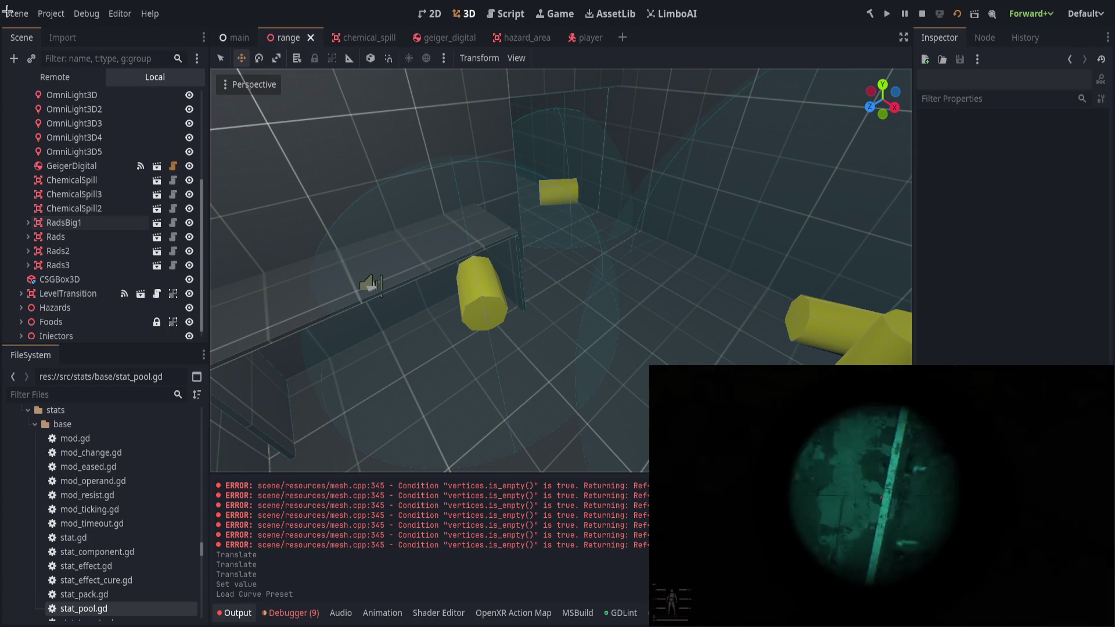
Save the modified hazard_area scene with Ctrl+S.
key("ctrl+s")
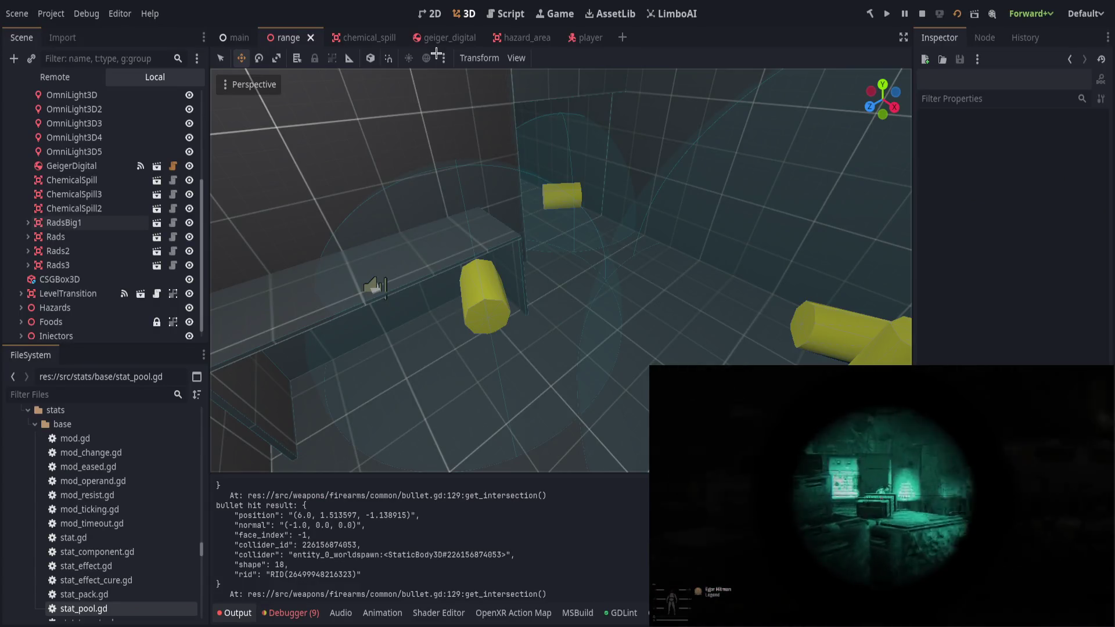
In the player scene, set PackSurvival's Hunger Harms Value Base to 0.1.
left_click(587, 37)
left_click(51, 140)
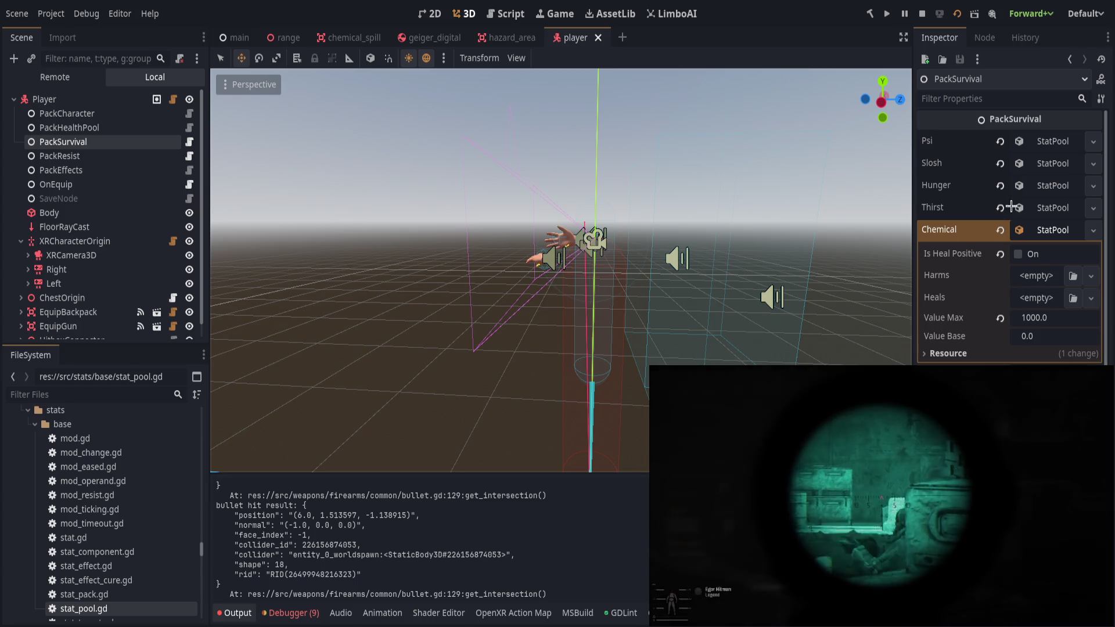
left_click(1042, 207)
left_click(1040, 186)
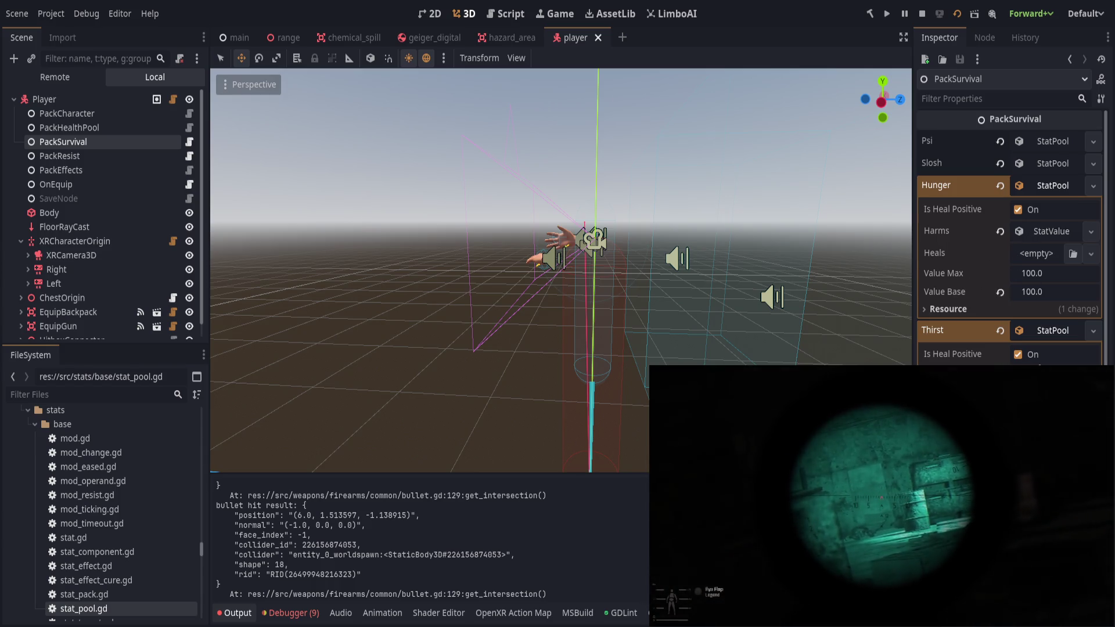
left_click(1052, 232)
left_click(1059, 254)
type("0.1")
key("Return")
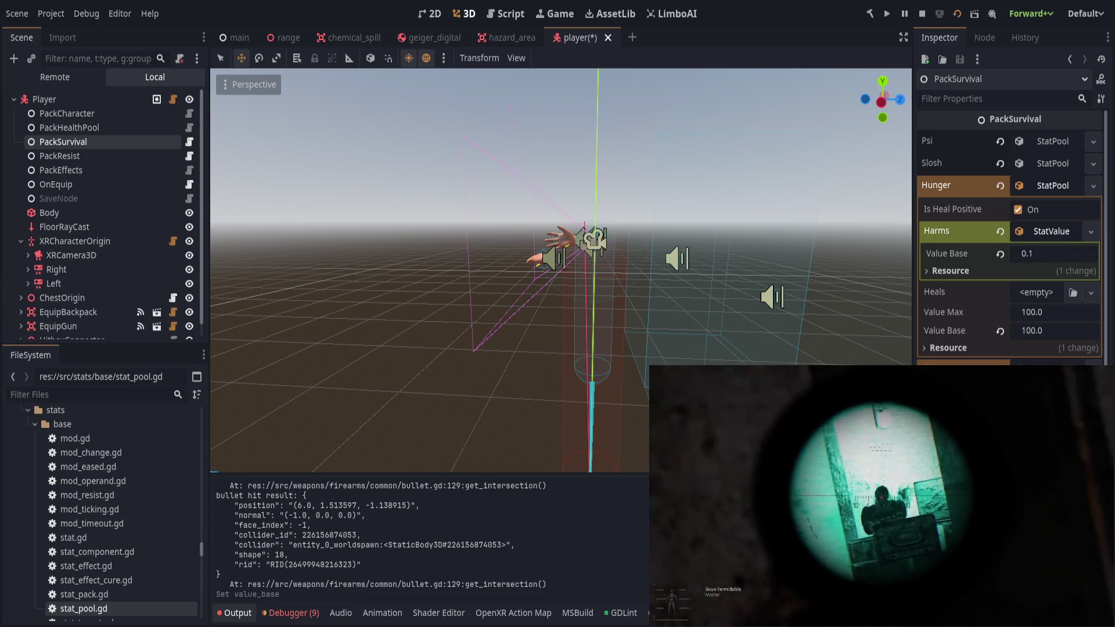
Collapse the stat pool entries, save the player scene, and relaunch the game with F5.
left_click(1025, 185)
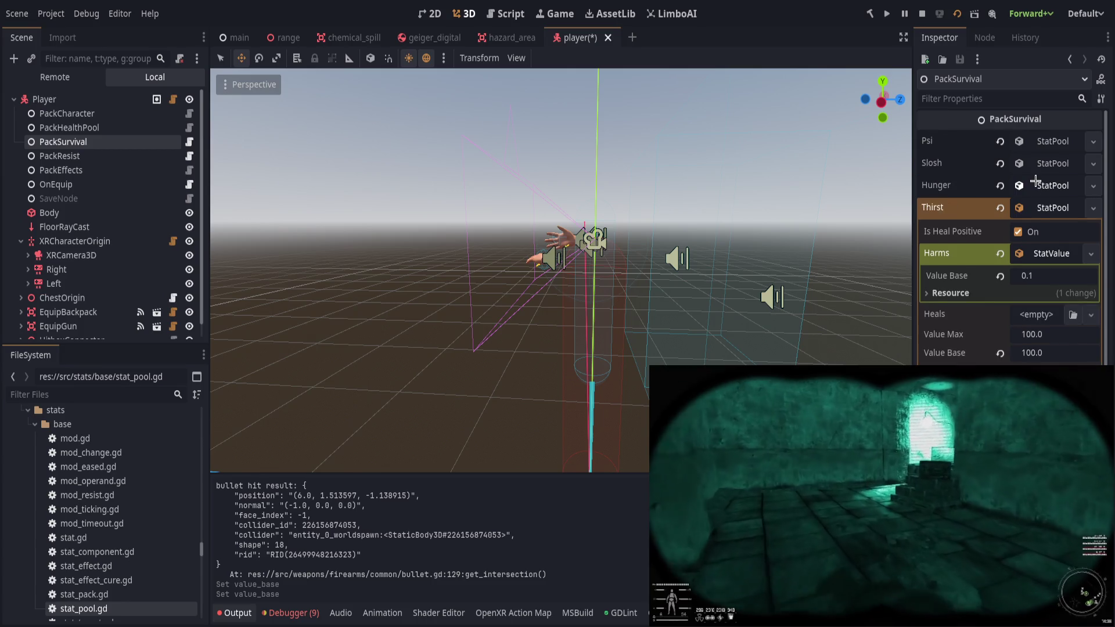
left_click(1021, 207)
left_click(1022, 230)
left_click(1022, 251)
key("ctrl+s")
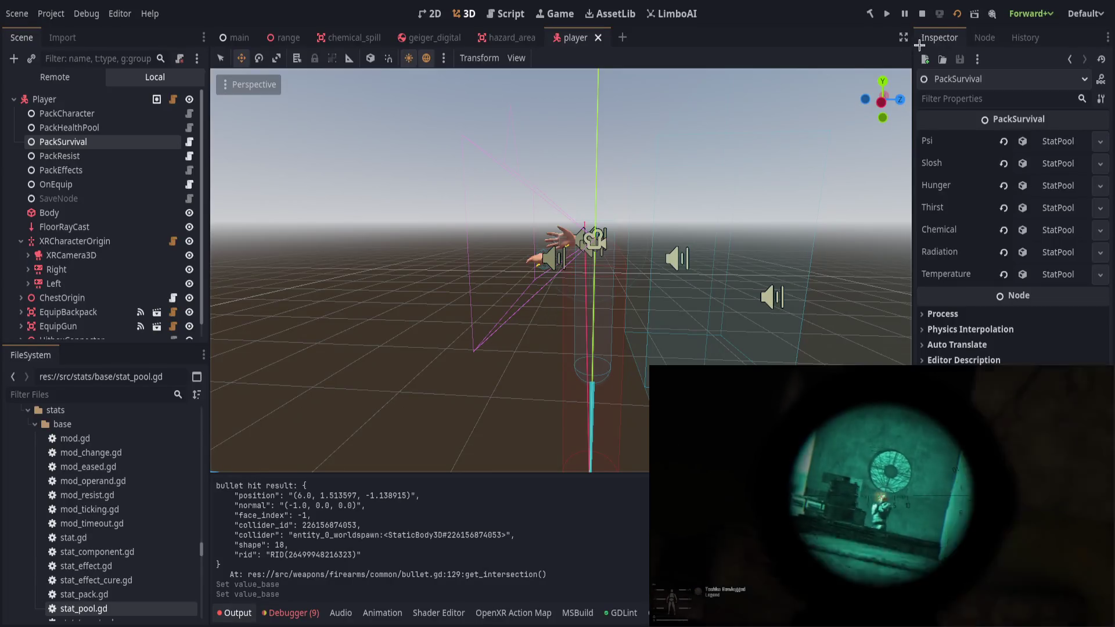
key("F5")
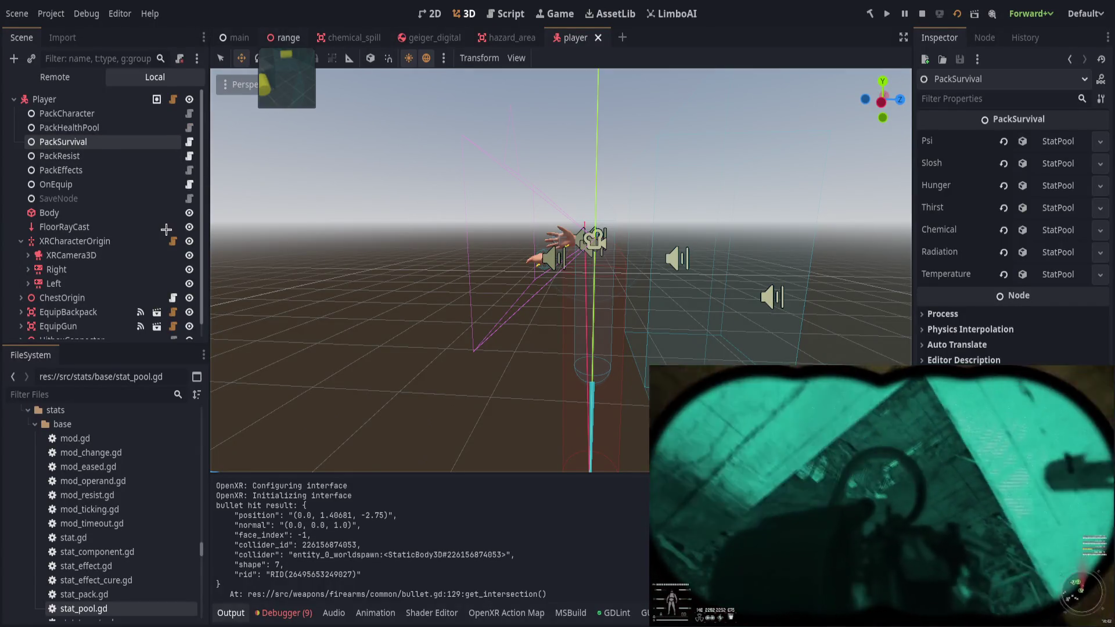
In the range scene, shrink RadsBig1's CollisionShape3D3 sphere radius from 3.0.
left_click(284, 37)
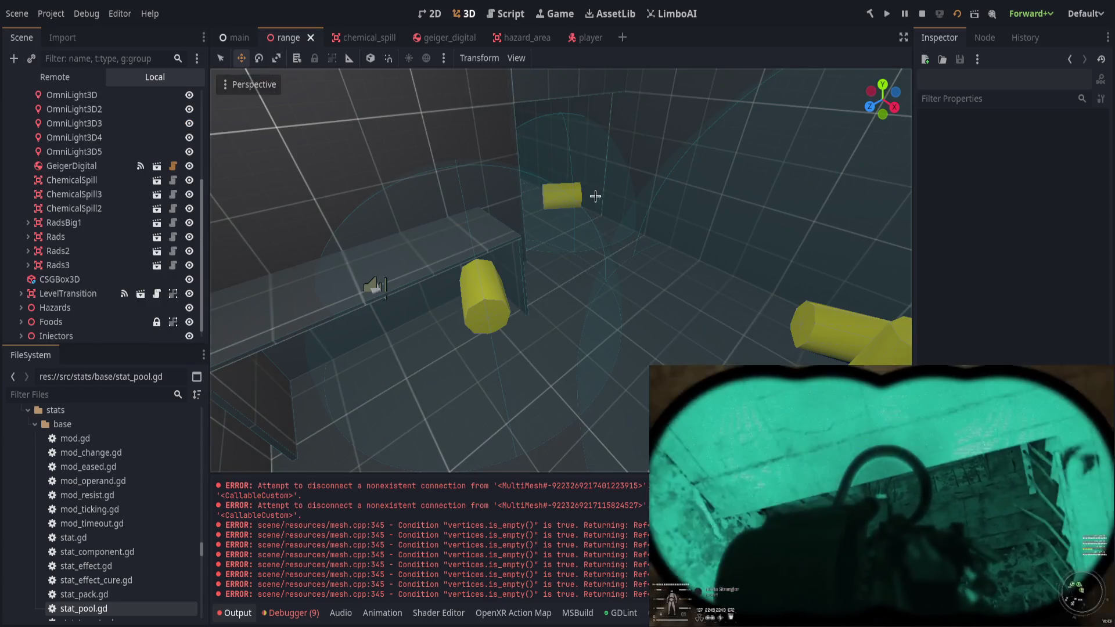
left_click_drag(597, 194, 586, 201)
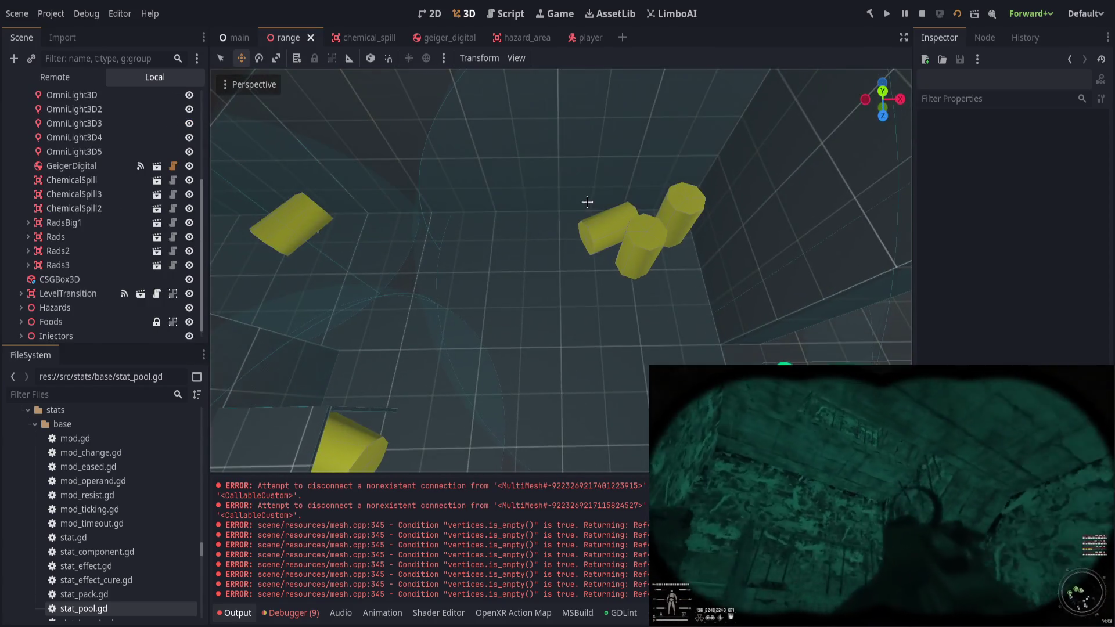
scroll(108, 291, "down", 1)
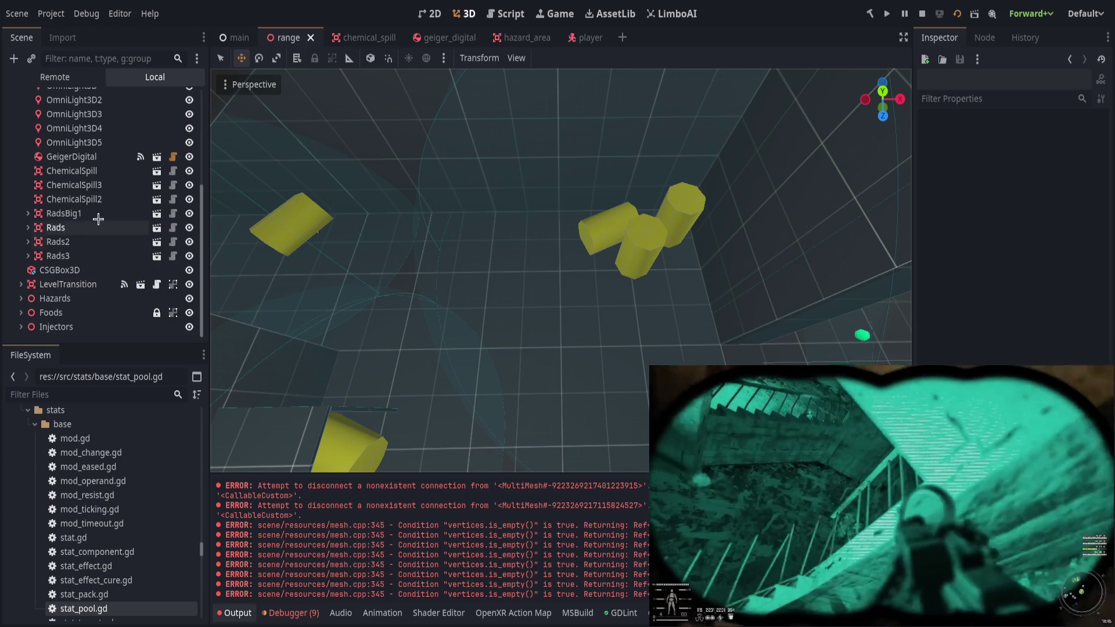
left_click(64, 213)
left_click(23, 214)
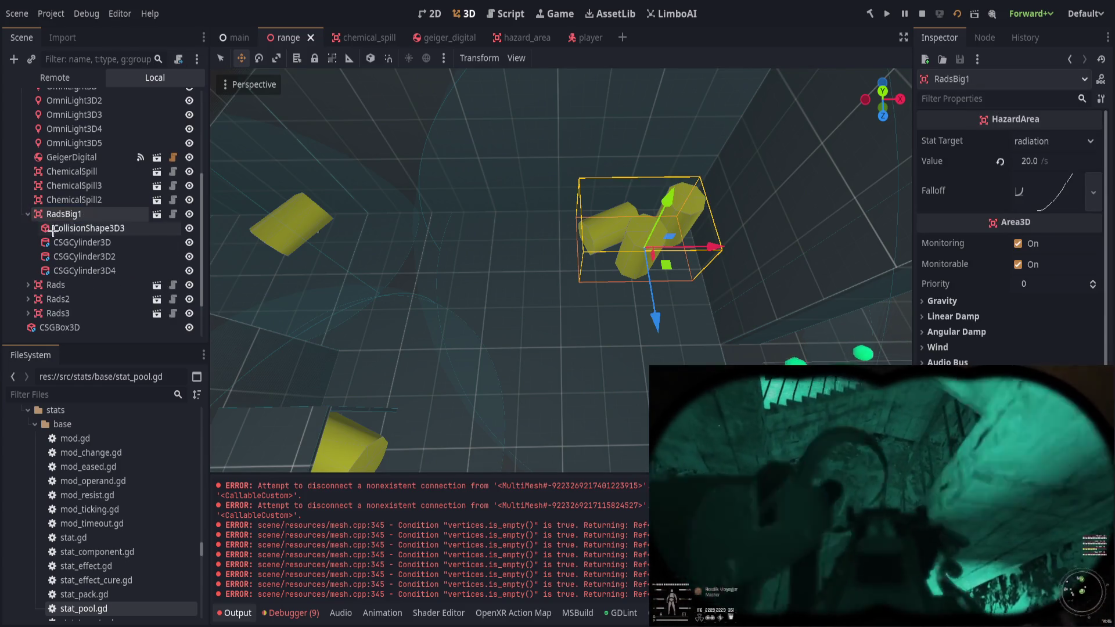
left_click(45, 228)
scroll(687, 216, "up", 3)
left_click_drag(687, 216, 552, 236)
Fine-tune the collision sphere radius to about 2.401, then switch to TrenchBroom.
left_click(572, 238)
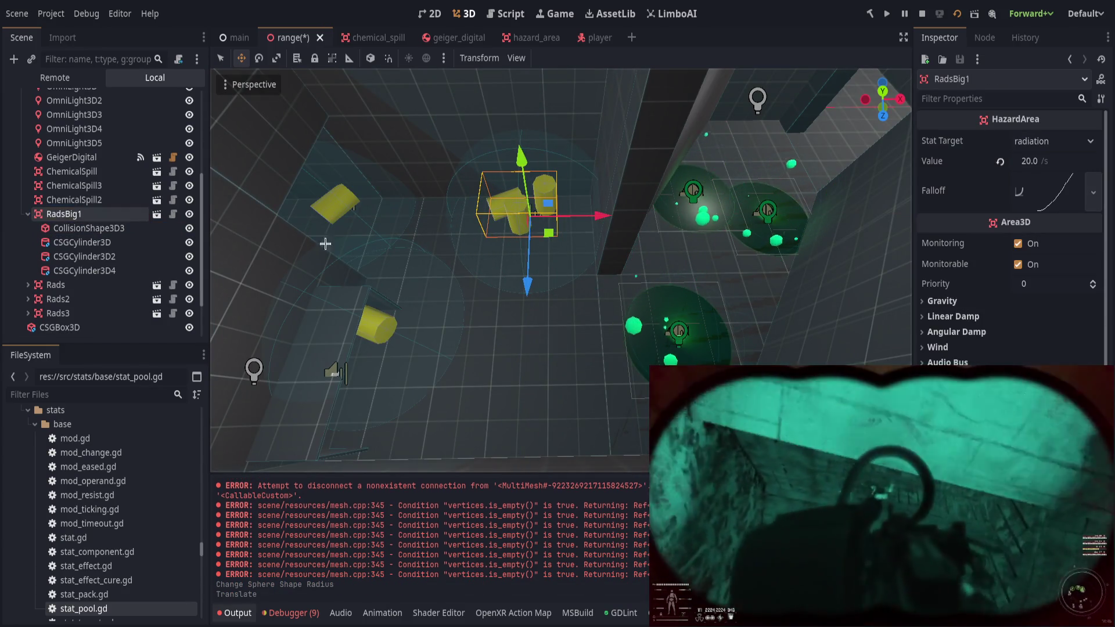
left_click(87, 227)
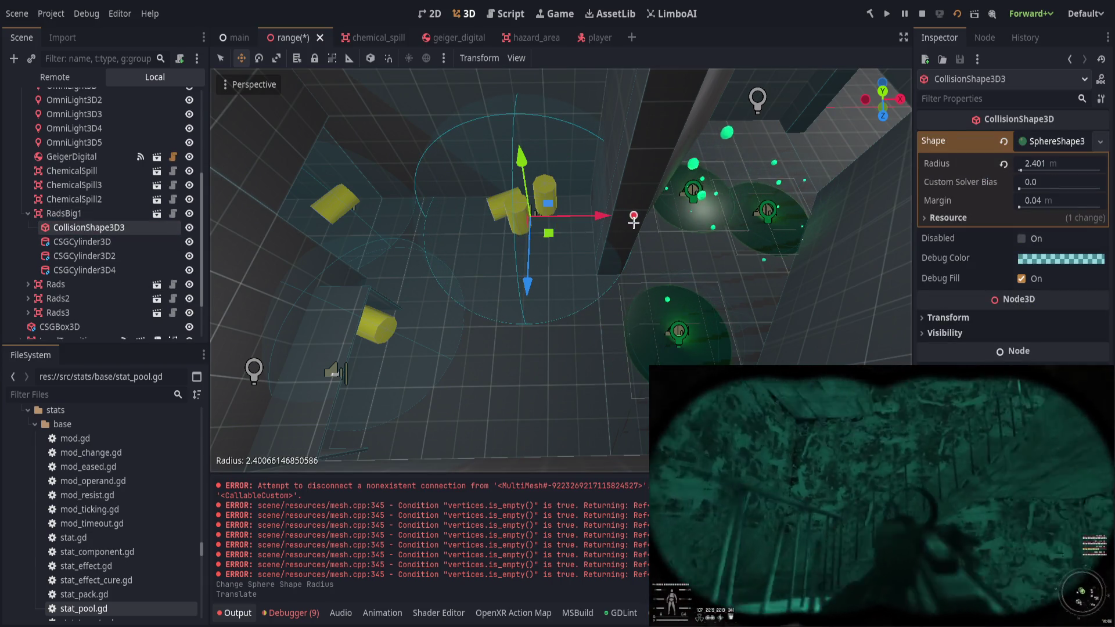
left_click_drag(633, 221, 634, 221)
key("alt+Tab")
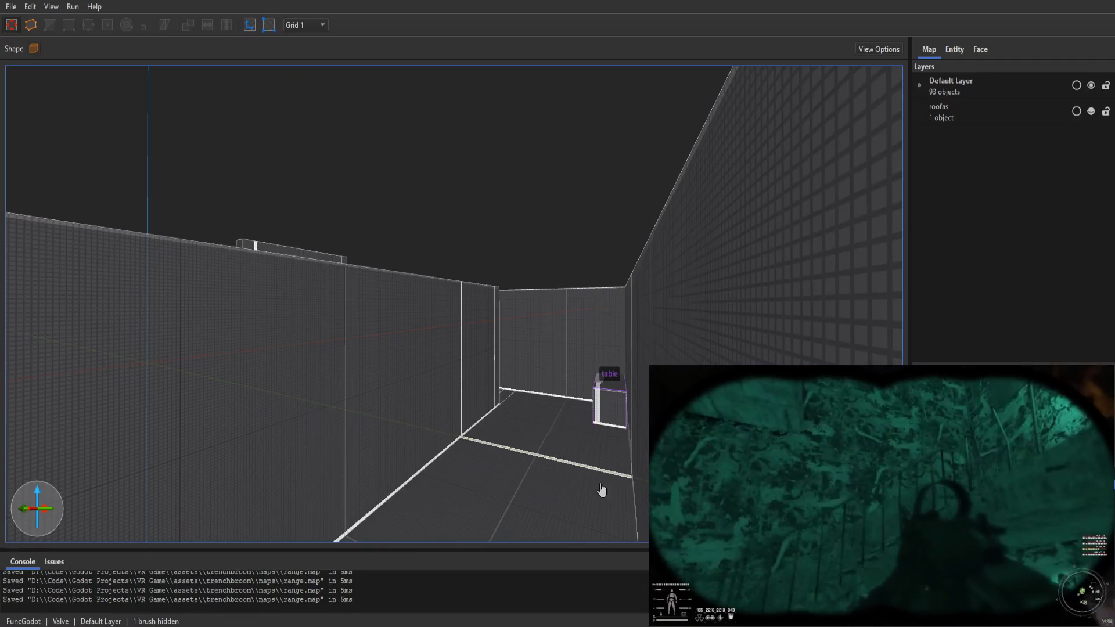
Shrink the wall brush beside the table from its right side, using grid size 1.
key("w")
key("w")
key("w")
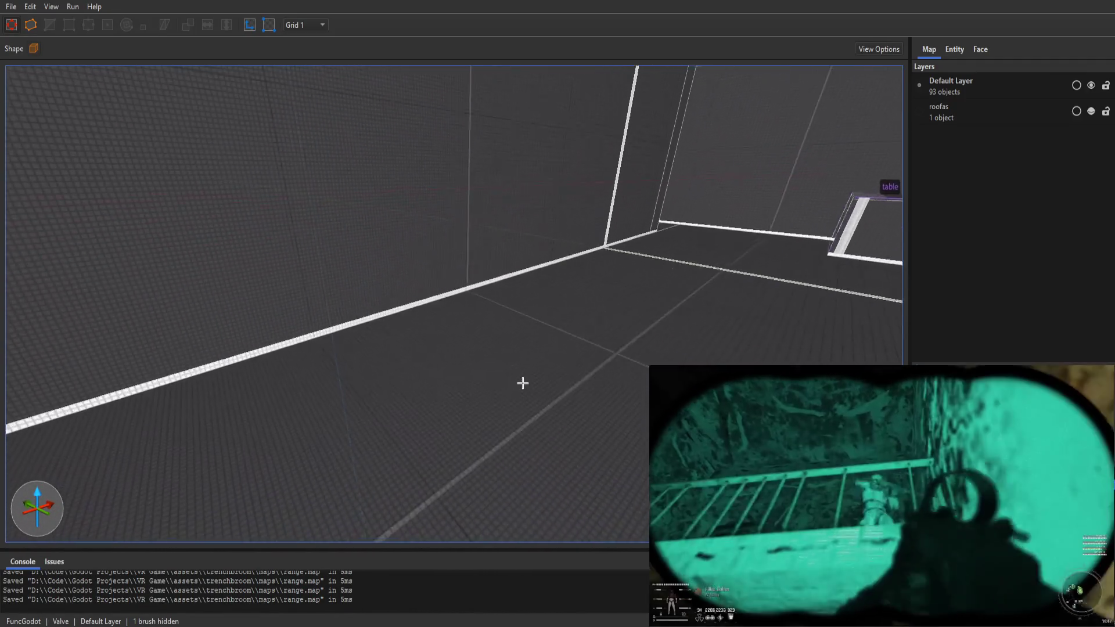
key("w")
key("w")
key("w")
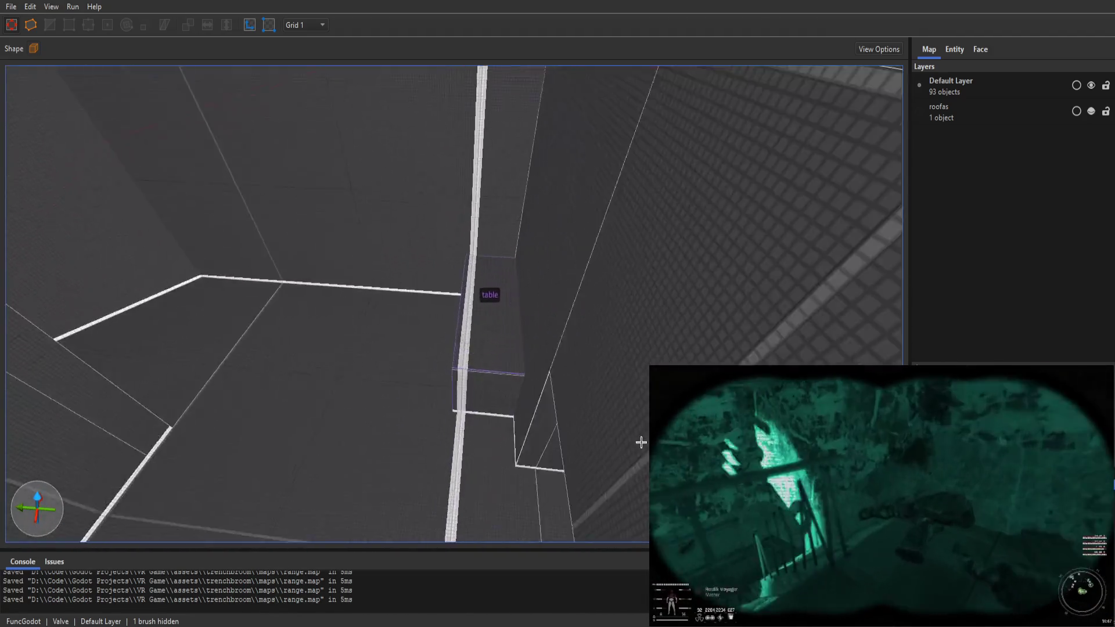
left_click(556, 347)
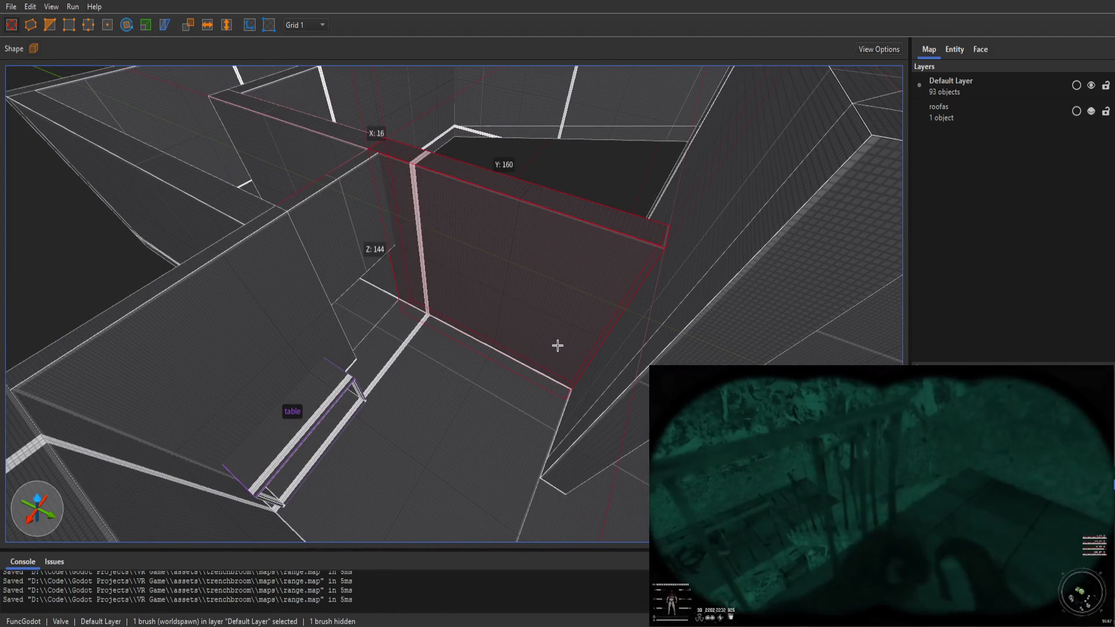
key("4")
key("d")
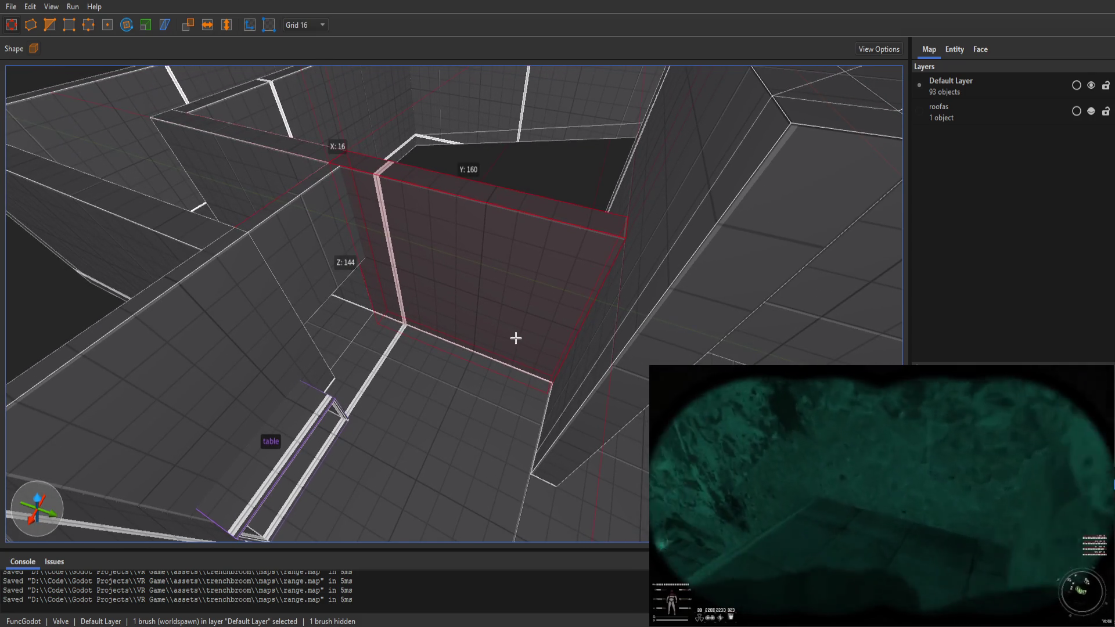
key("w")
key("w")
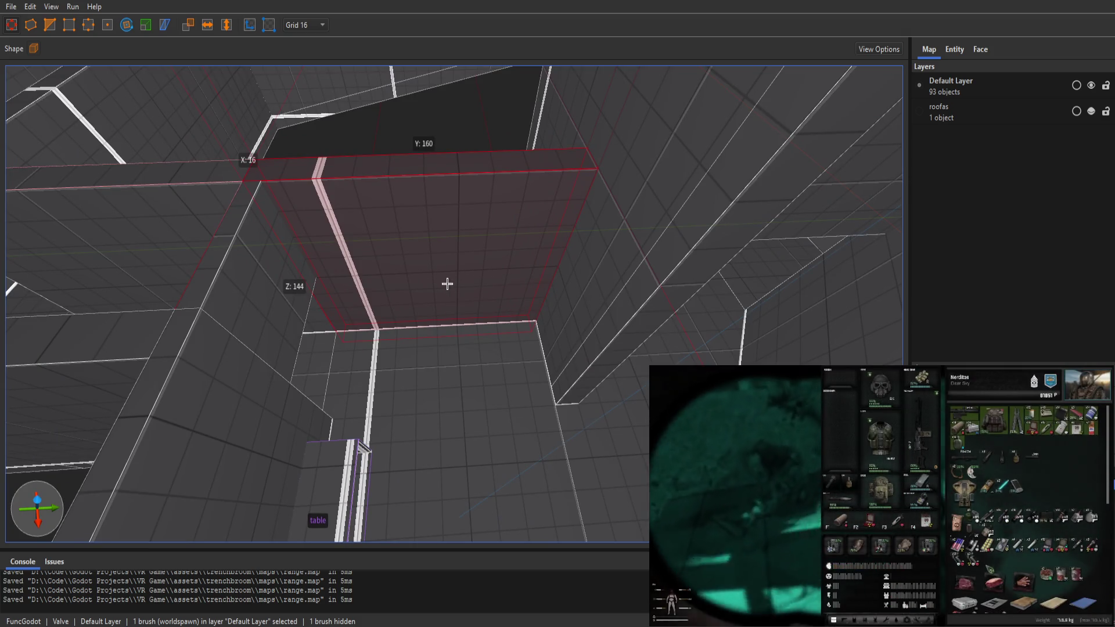
key("a")
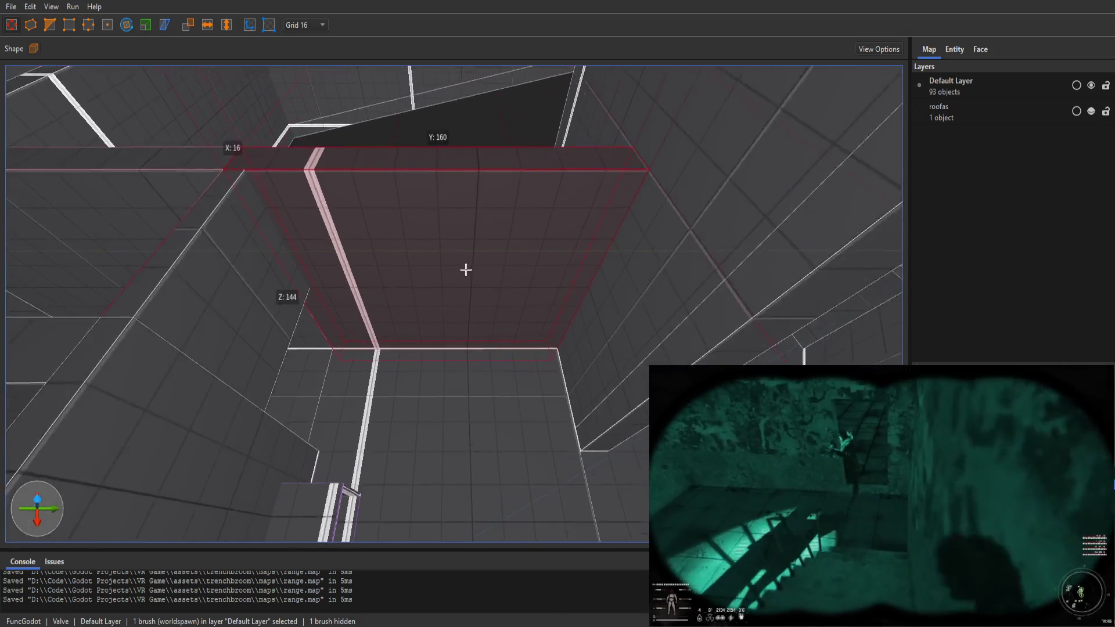
key("1")
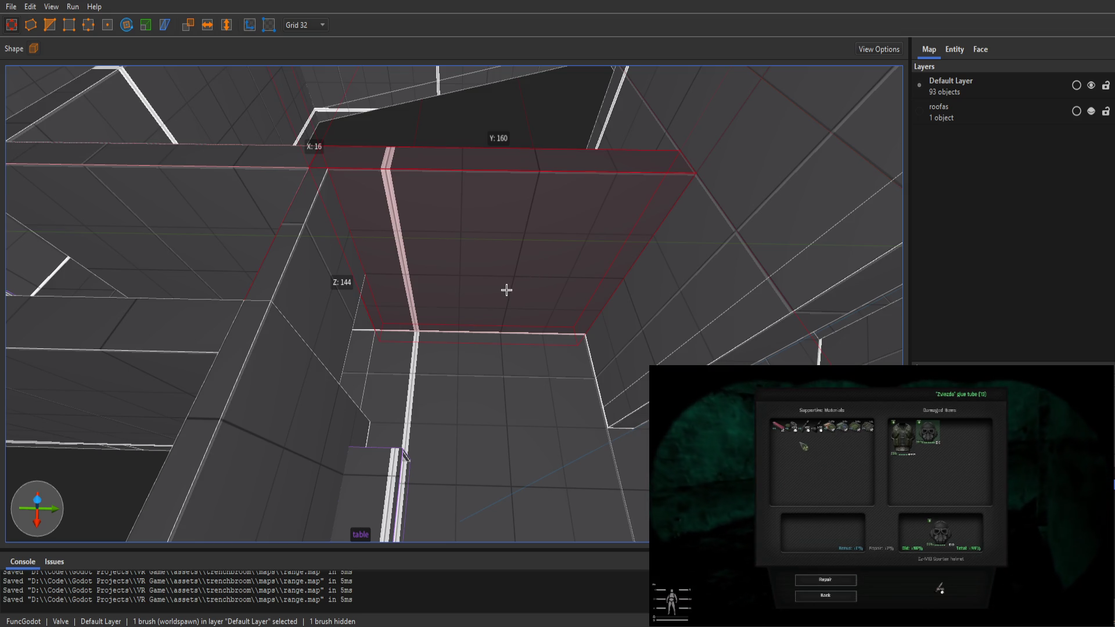
mouse_move(655, 287)
left_mouse_down()
mouse_move(494, 291)
mouse_move(521, 317)
left_mouse_up()
Draw test brushes in the floor corner, set the grid to 16 units, and delete them.
key("Escape")
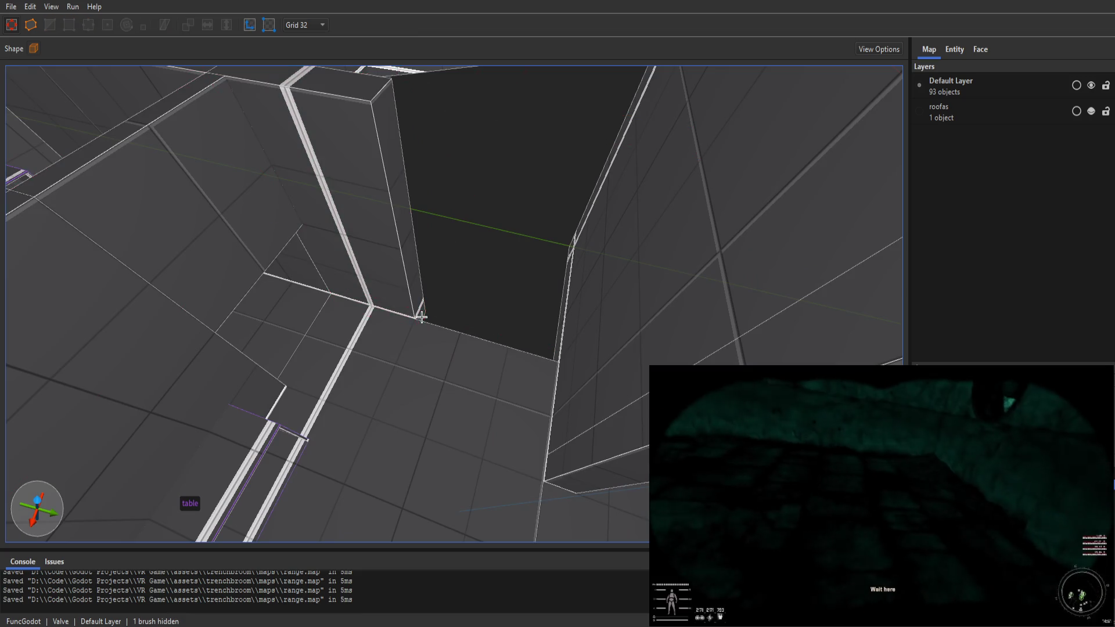
mouse_move(419, 308)
left_mouse_down()
mouse_move(558, 348)
mouse_move(446, 330)
left_mouse_up()
key("Delete")
key("bracketleft")
key("bracketleft")
mouse_move(424, 311)
left_mouse_down()
mouse_move(498, 326)
mouse_move(530, 353)
mouse_move(527, 342)
left_mouse_up()
key("bracketright")
key("Delete")
Draw a tall wall brush in the corner and a second brush beside it, extended 80 units.
mouse_move(428, 318)
left_mouse_down()
mouse_move(540, 346)
mouse_move(581, 302)
left_mouse_up()
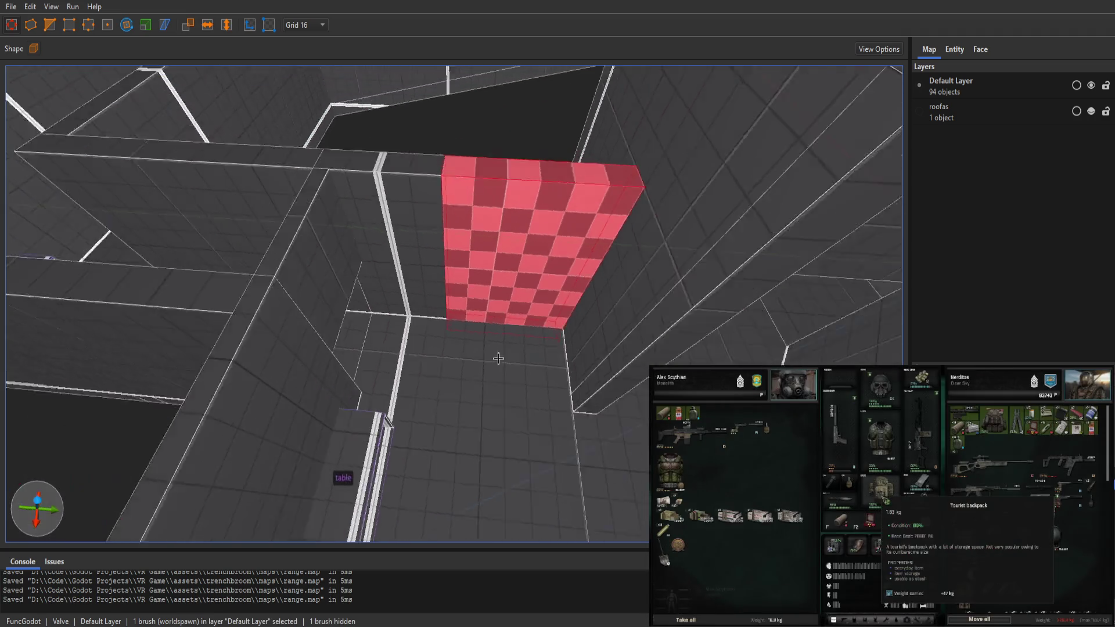
scroll(480, 343, "up", 2)
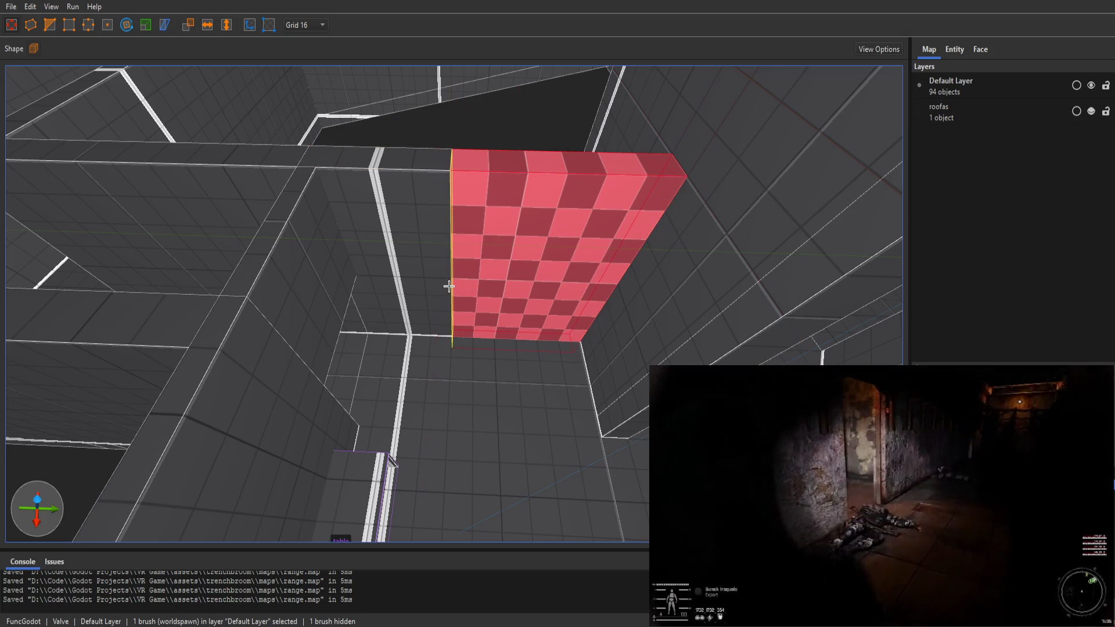
key("Escape")
mouse_move(432, 298)
left_mouse_down()
mouse_move(448, 286)
mouse_move(478, 319)
left_mouse_up()
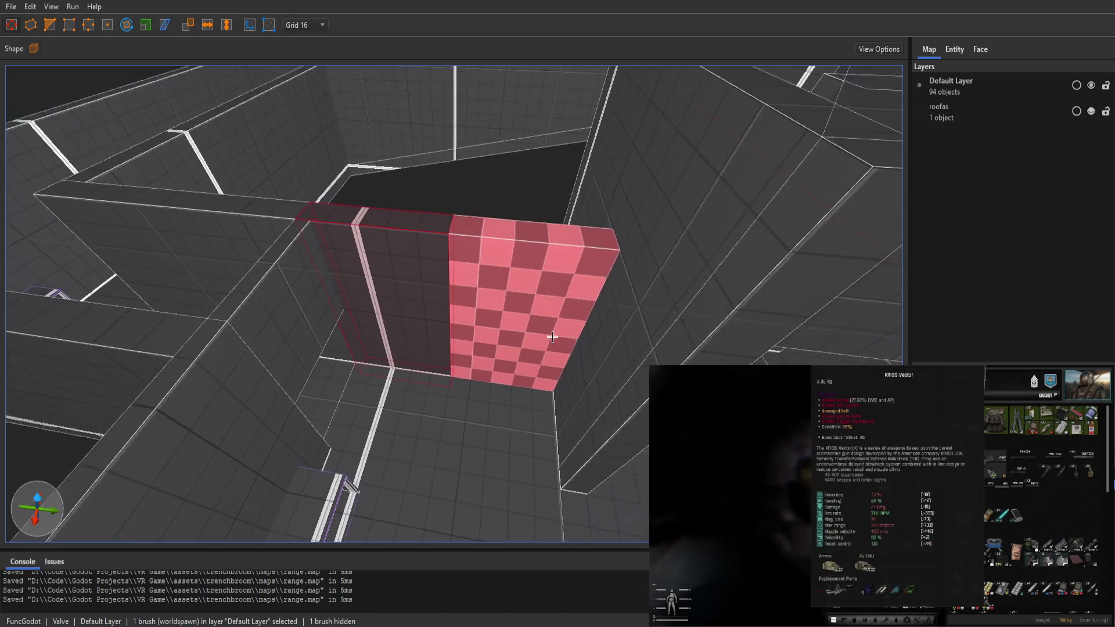
scroll(552, 337, "up", 3)
key("f")
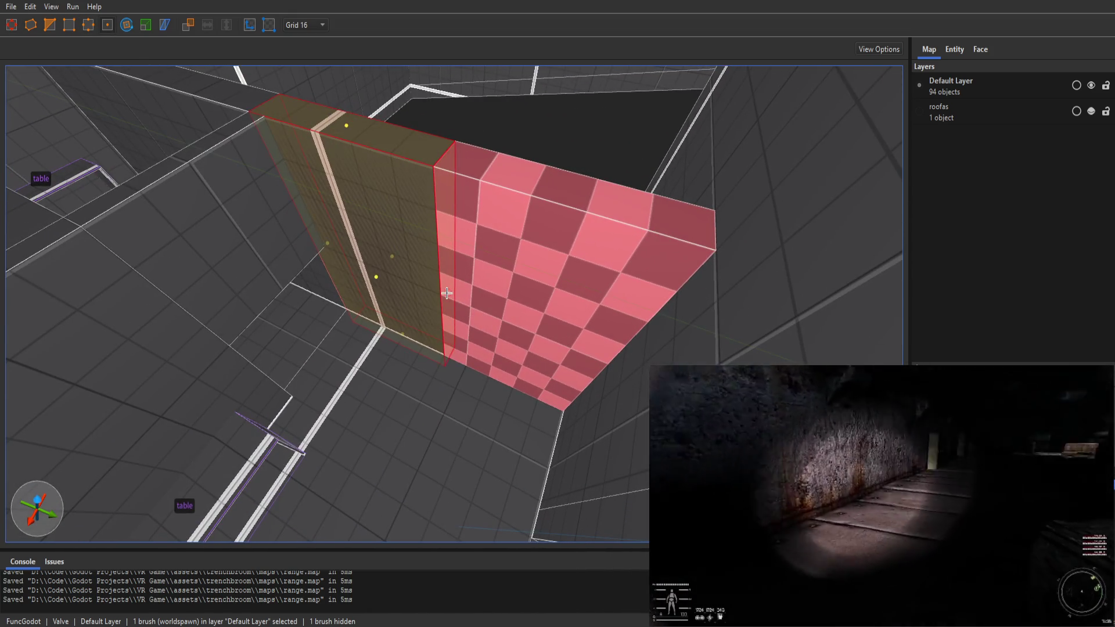
mouse_move(446, 293)
left_mouse_down()
mouse_move(504, 205)
mouse_move(447, 293)
mouse_move(532, 325)
mouse_move(435, 316)
mouse_move(471, 253)
left_mouse_up()
Inspect the floor brush and checkered wall face around the corner, then return to Godot.
left_click(415, 334)
left_click(360, 351)
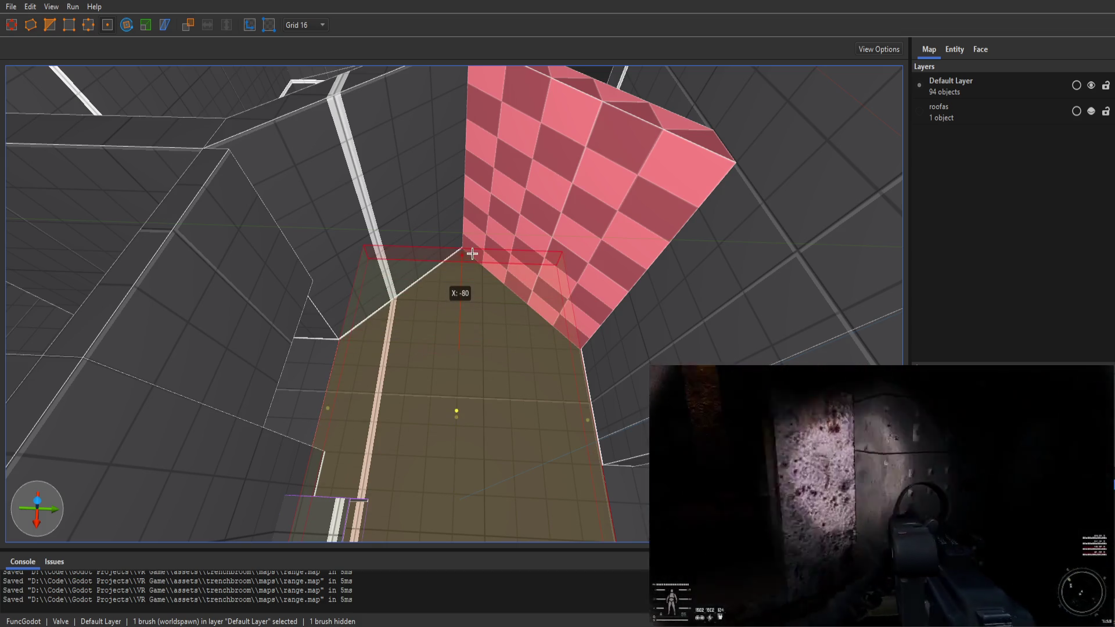
mouse_move(509, 346)
left_mouse_down()
mouse_move(598, 351)
mouse_move(587, 356)
mouse_move(612, 389)
left_mouse_up()
left_click(459, 116, "shift")
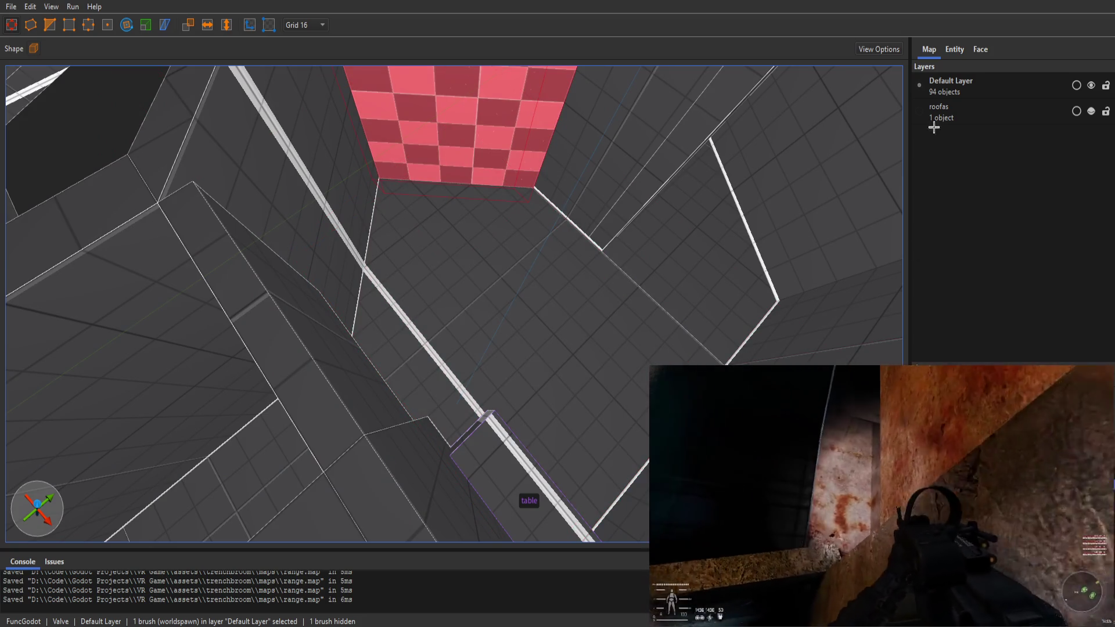
left_click(983, 49)
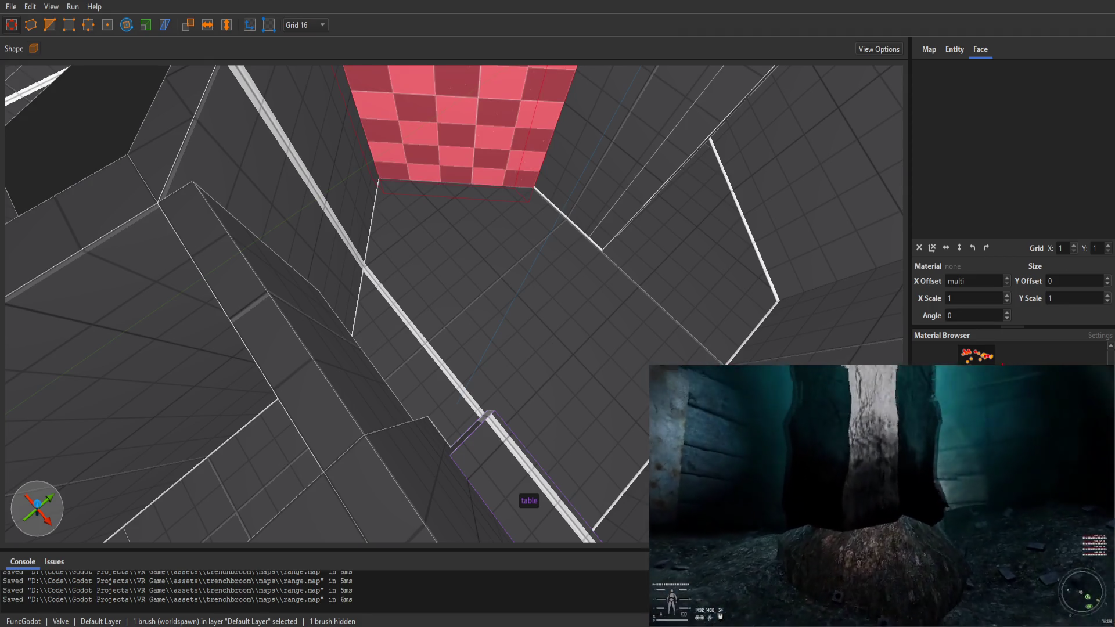
key("Escape")
mouse_move(565, 310)
left_mouse_down()
mouse_move(629, 316)
mouse_move(472, 346)
mouse_move(459, 333)
left_mouse_up()
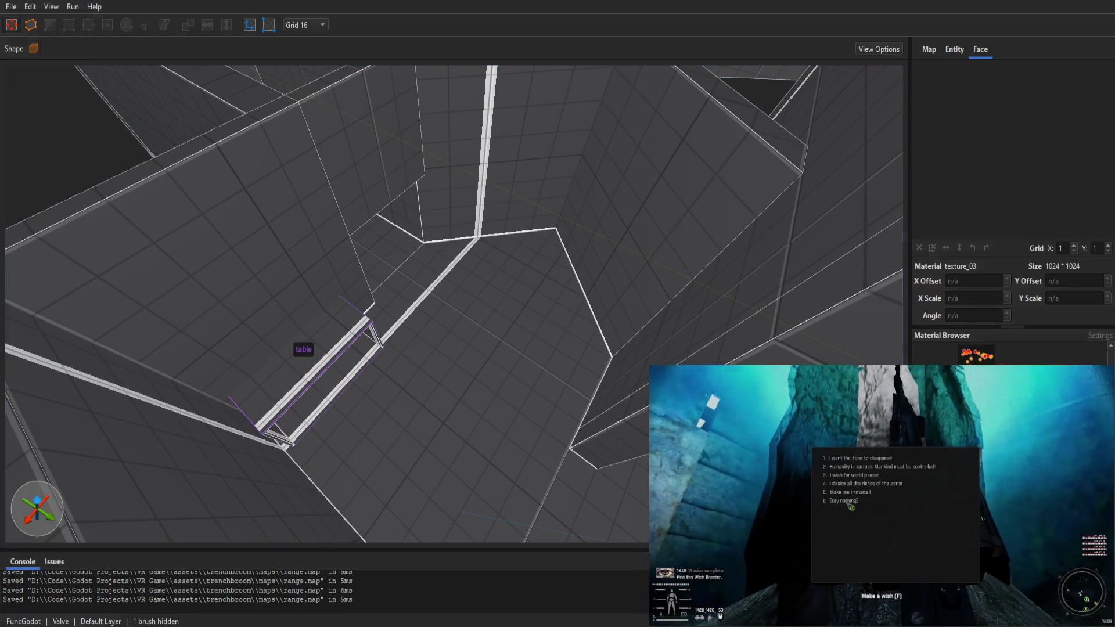
key("alt+Tab")
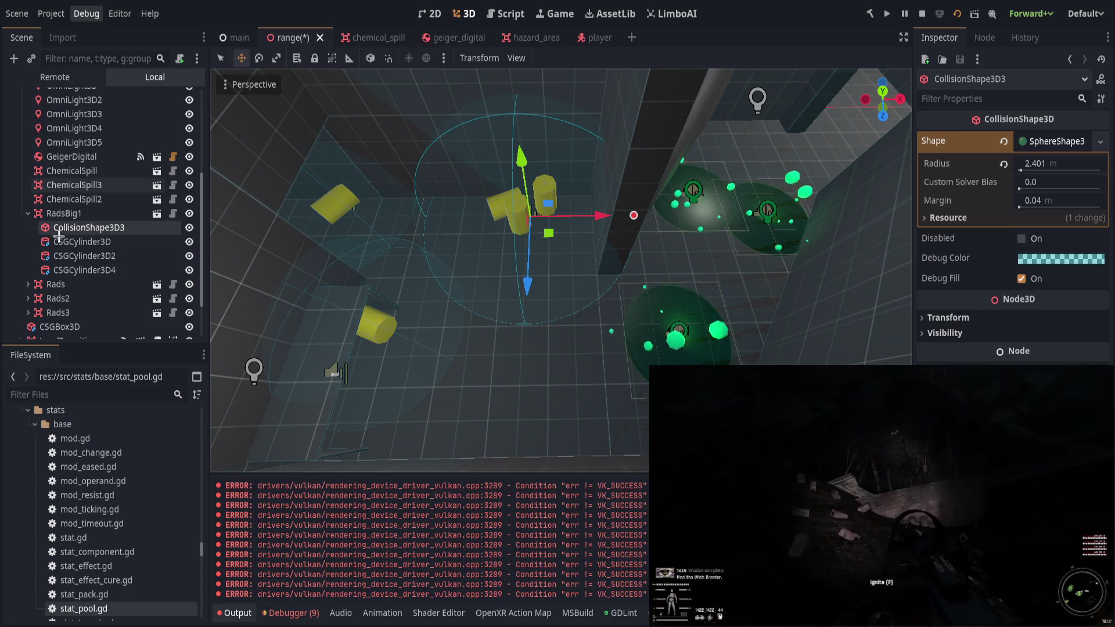
Rebuild the level from the updated map with FuncGodotMap's Build Map.
scroll(72, 172, "up", 5)
left_click(79, 137)
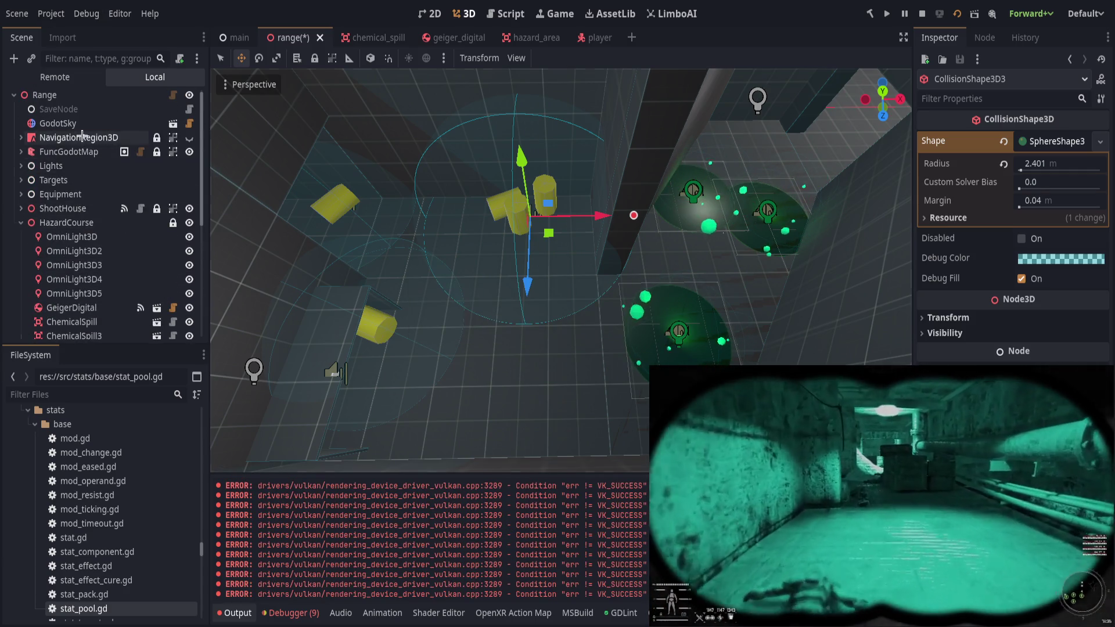
left_click(87, 151)
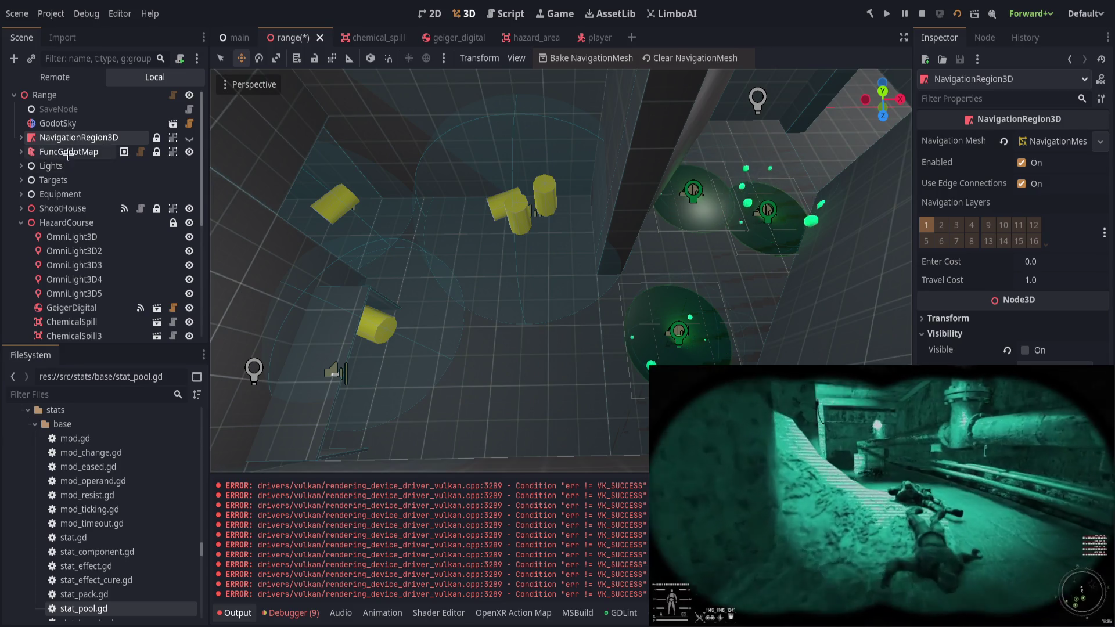
left_click(1015, 141)
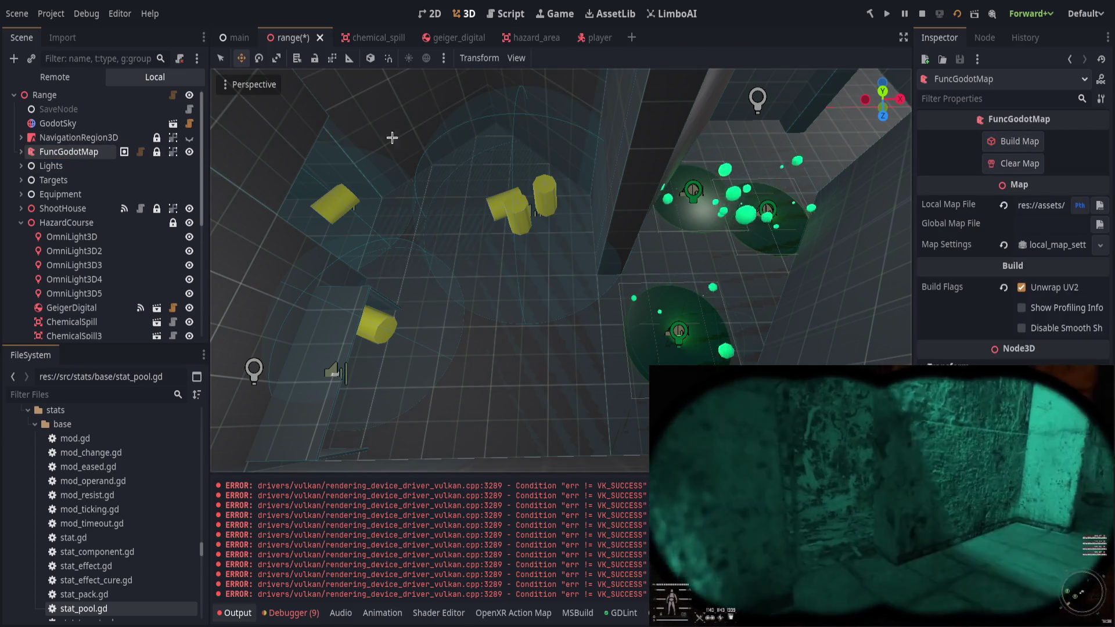
Move RadsBig1 about -0.9 X and -1.5 Z, then select the corner wall brush in TrenchBroom.
scroll(87, 233, "down", 3)
left_click(29, 244)
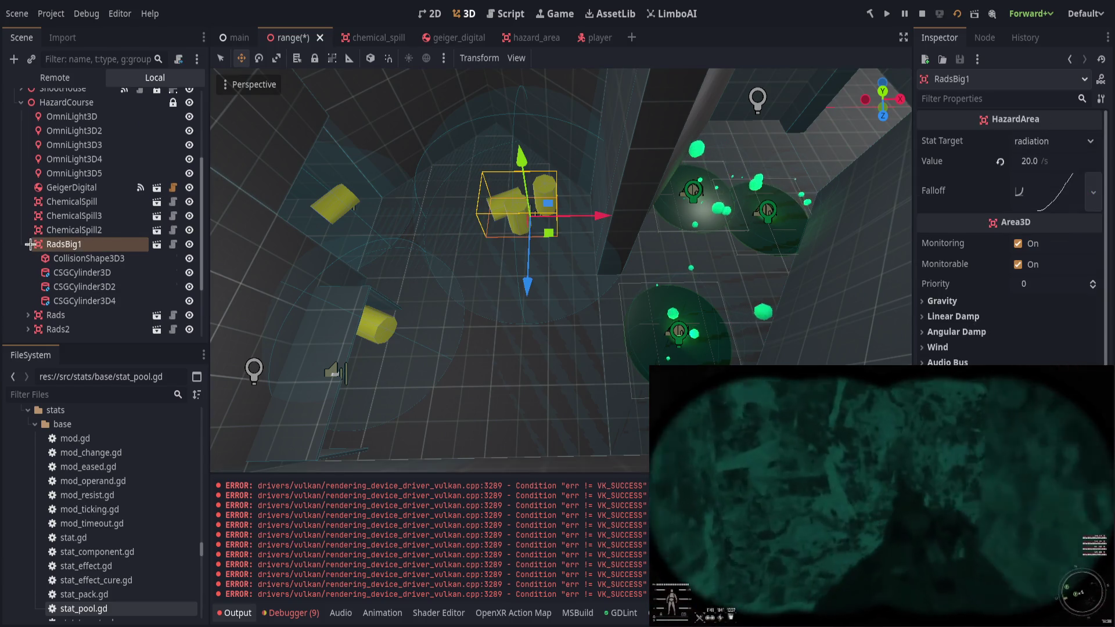
left_click(27, 244)
mouse_move(548, 233)
left_mouse_down()
mouse_move(510, 182)
mouse_move(526, 172)
mouse_move(516, 180)
left_mouse_up()
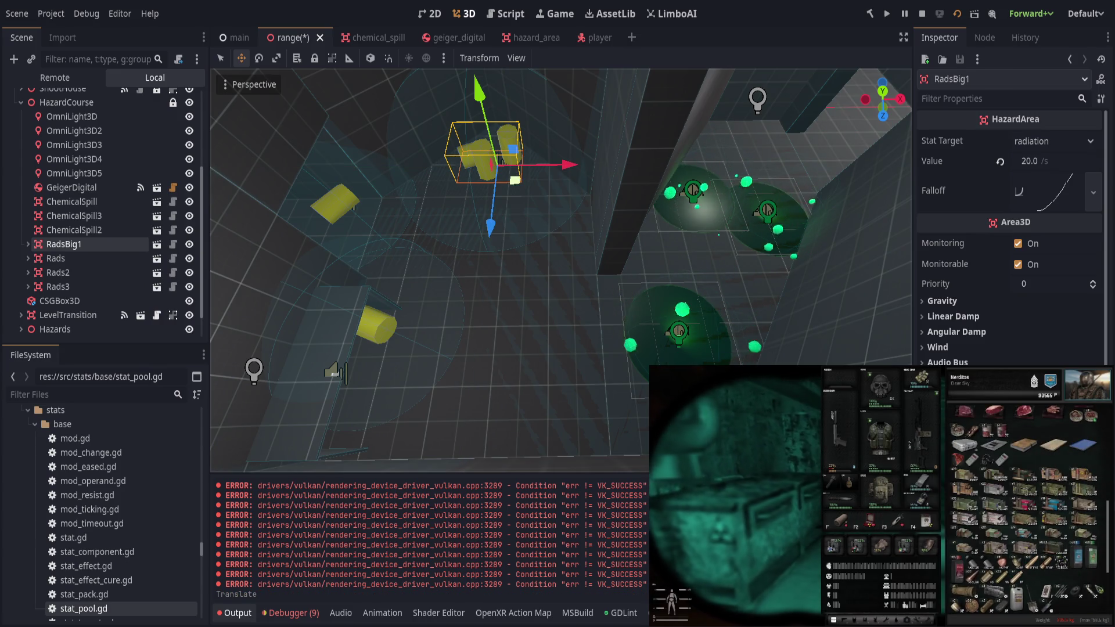
key("alt+Tab")
left_click(635, 263)
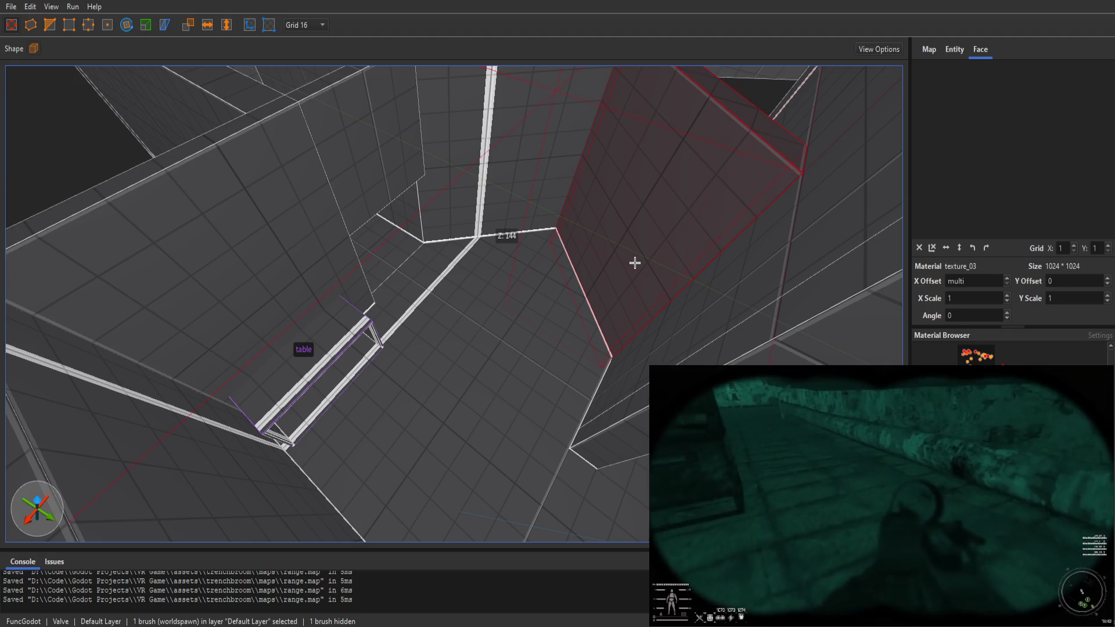
Replace the corner wall brush with a narrow 16x96x16 brush and return to Godot.
key("Delete")
mouse_move(639, 273)
left_mouse_down()
mouse_move(549, 237)
mouse_move(587, 224)
mouse_move(628, 55)
left_mouse_up()
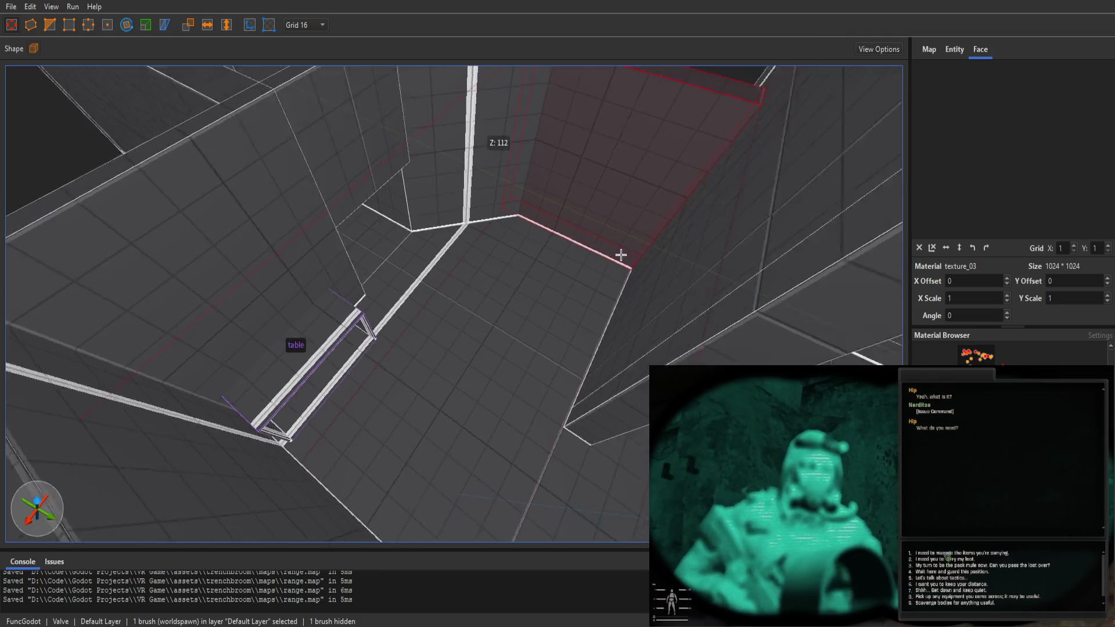
scroll(648, 194, "up", 1)
scroll(632, 234, "up", 4)
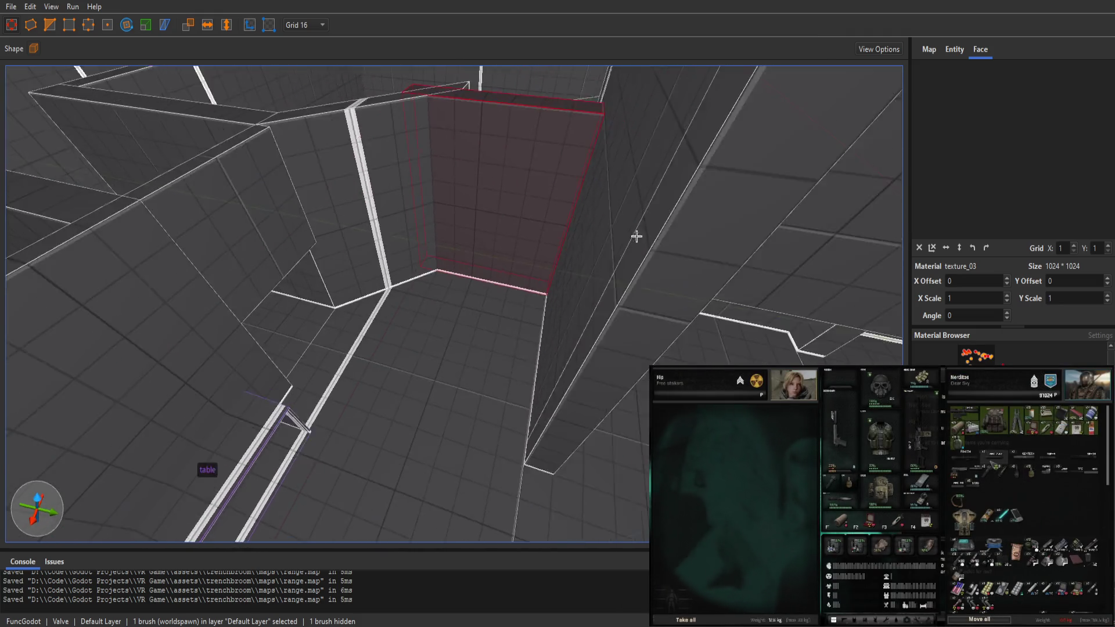
left_click_drag(641, 240, 663, 265)
key("Escape")
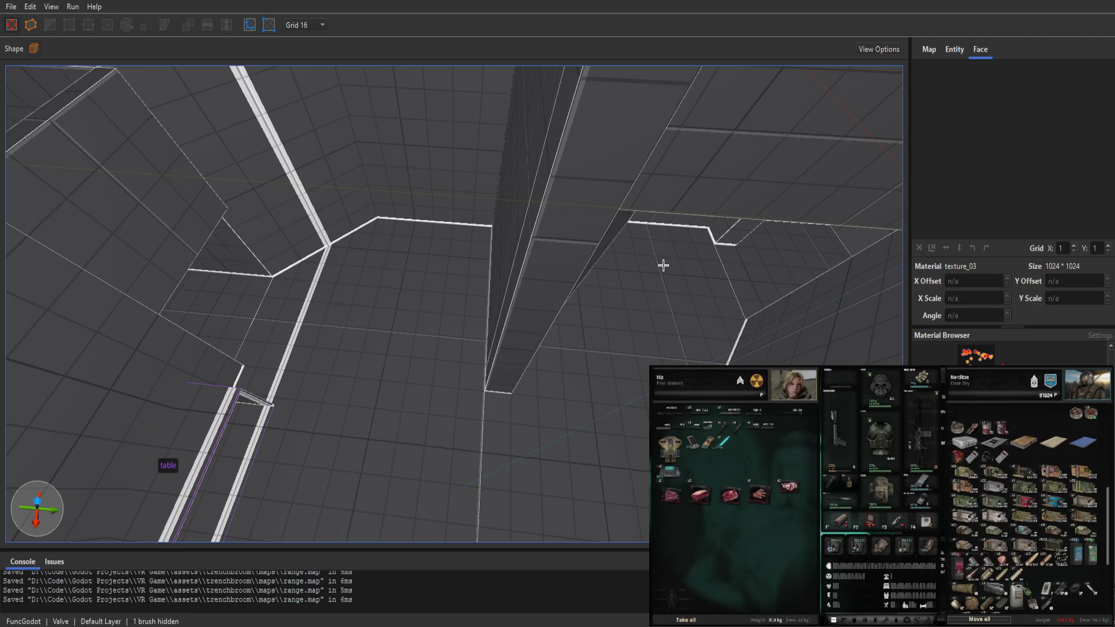
key("alt+Tab")
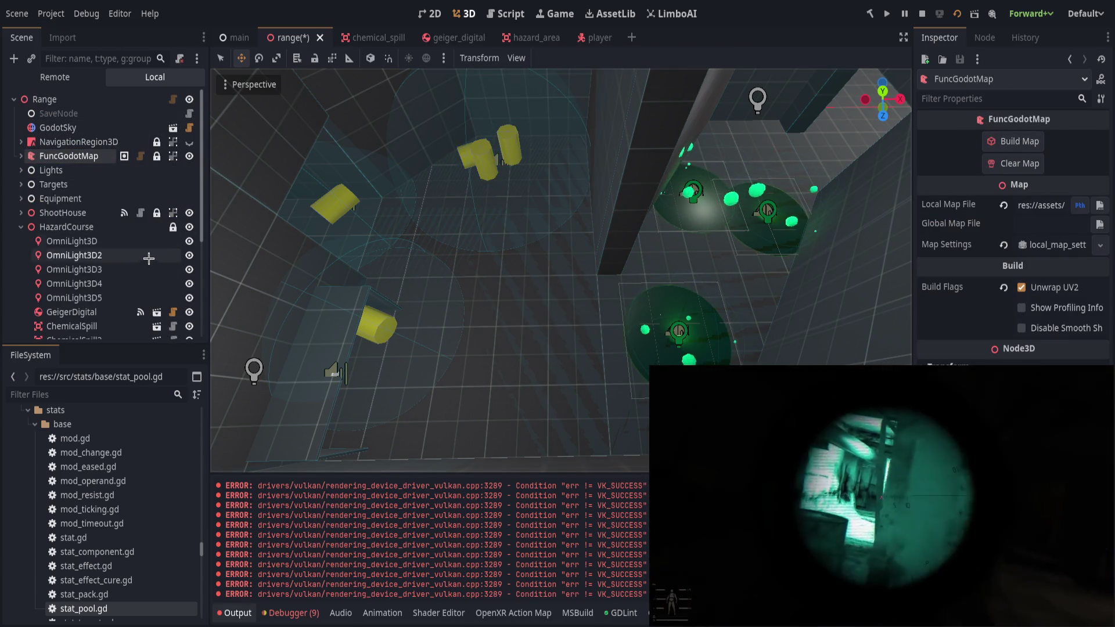
Select ChemicalSpill through Rads3 and group the seven hazard areas.
scroll(135, 263, "down", 3)
scroll(116, 250, "down", 1)
left_click(71, 205)
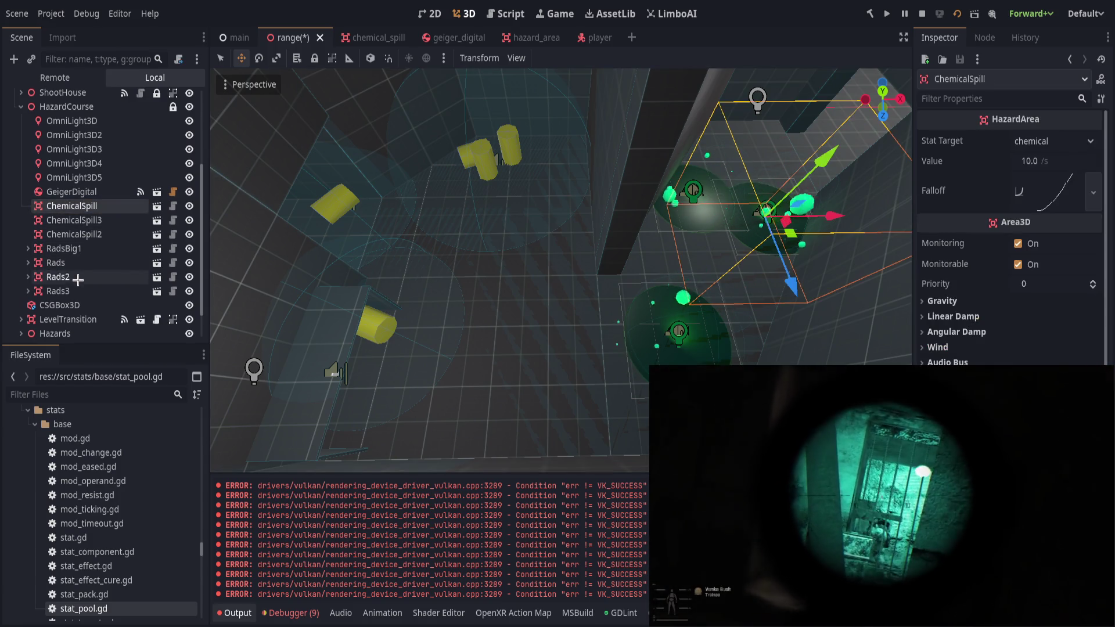
left_click(69, 290, "shift")
left_click(333, 59)
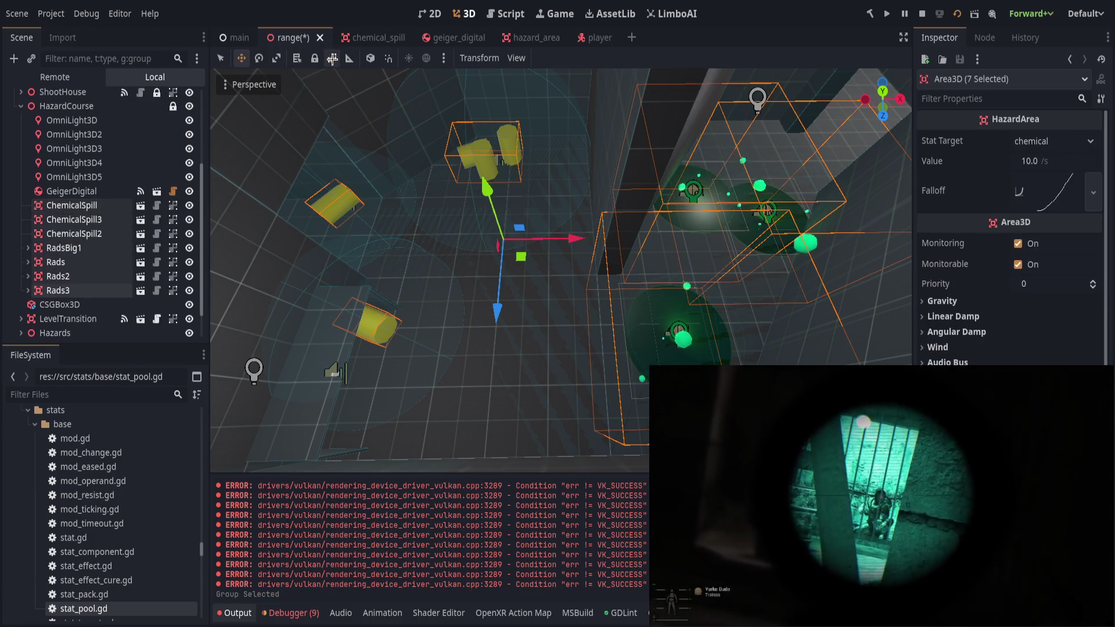
Click through the hazard area nodes, ending with RadsBig1 selected alone.
left_click(101, 205)
left_click(87, 233)
left_click(84, 248)
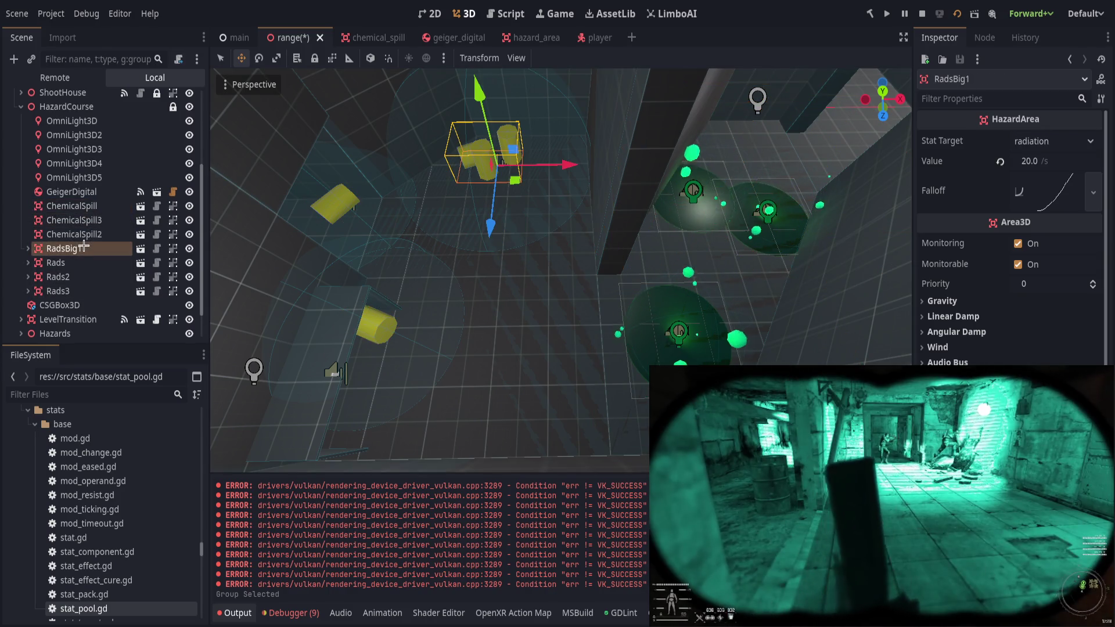
left_click(58, 263)
left_click(58, 276)
left_click(64, 290)
left_click(75, 234)
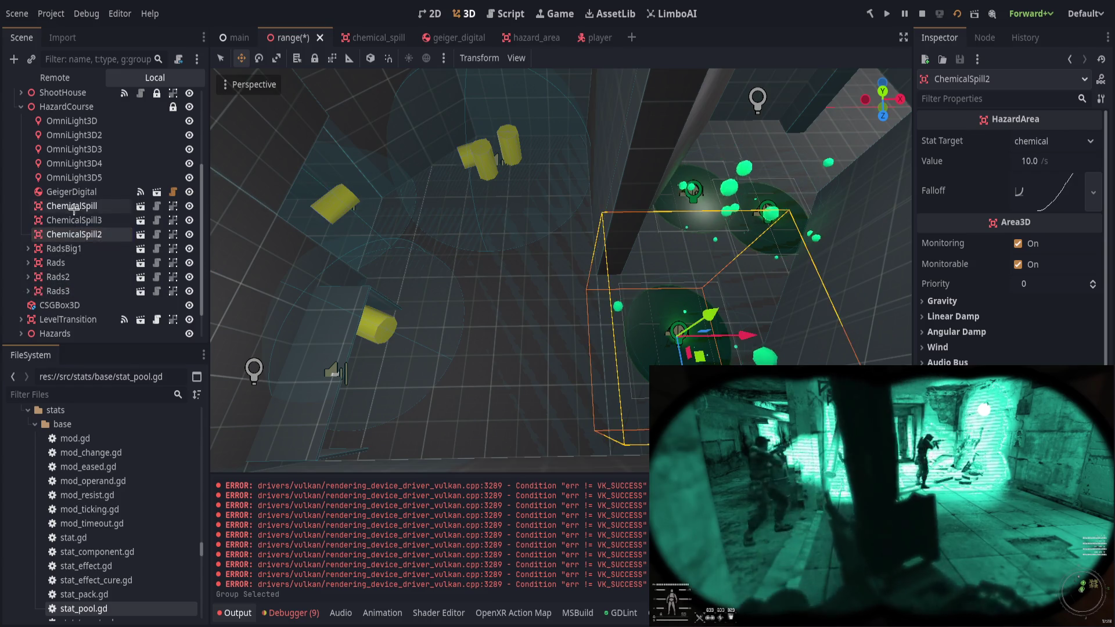
left_click(75, 220)
left_click(72, 192)
left_click(83, 206)
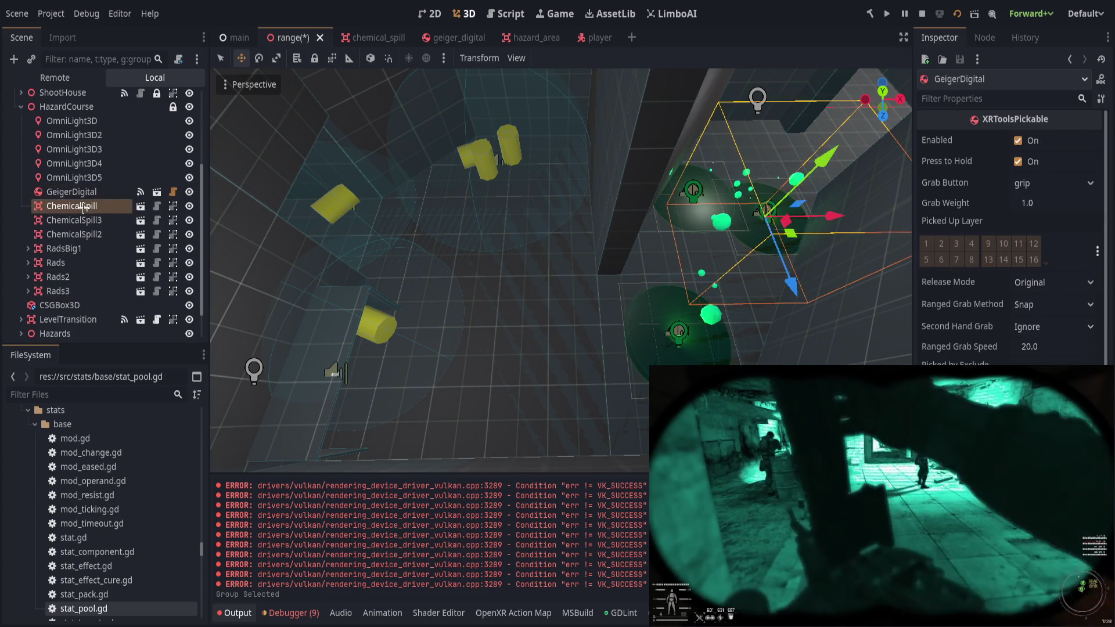
left_click(66, 290, "shift")
left_click(75, 234)
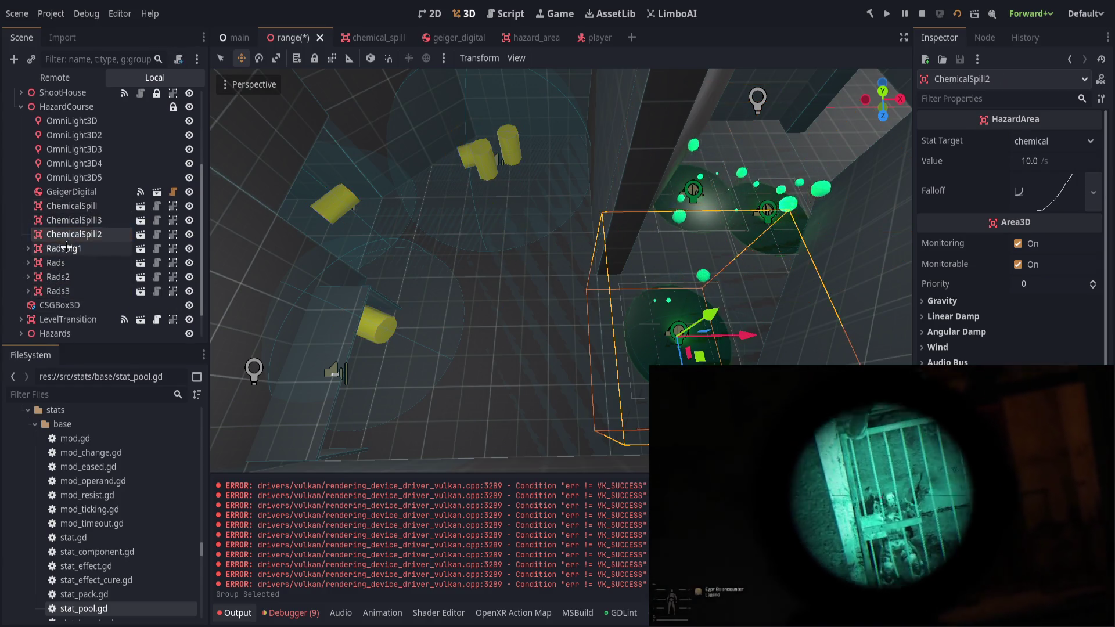
left_click(63, 248)
Move RadsBig1 and enlarge its collision sphere radius to about 3.343 m, undoing a stray move.
left_click_drag(511, 183, 562, 169)
left_click(267, 245)
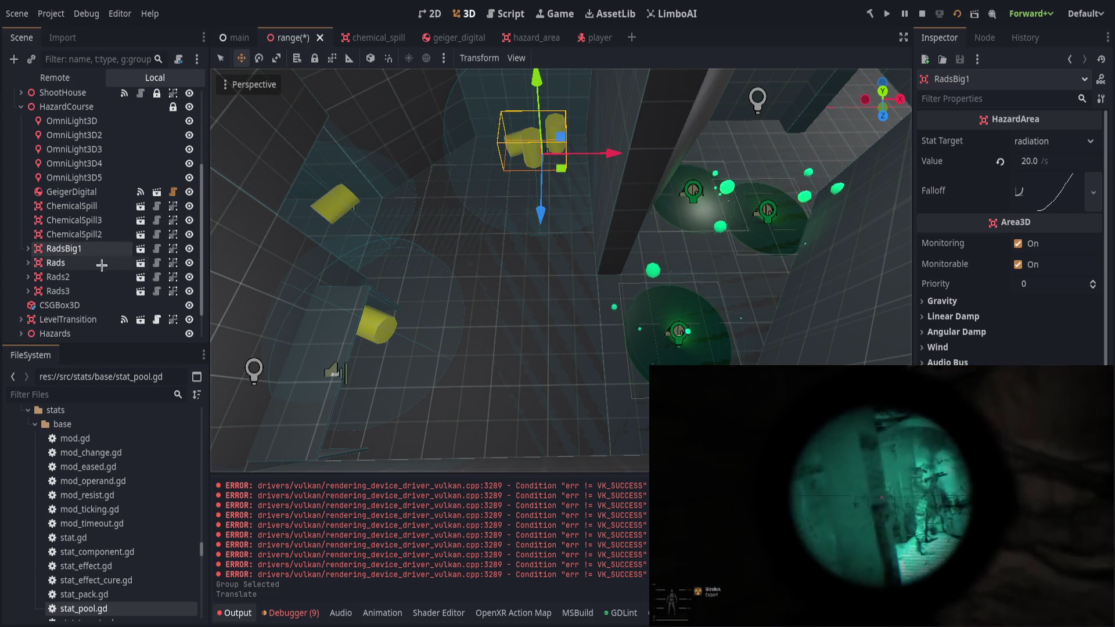
left_click_drag(635, 153, 664, 155)
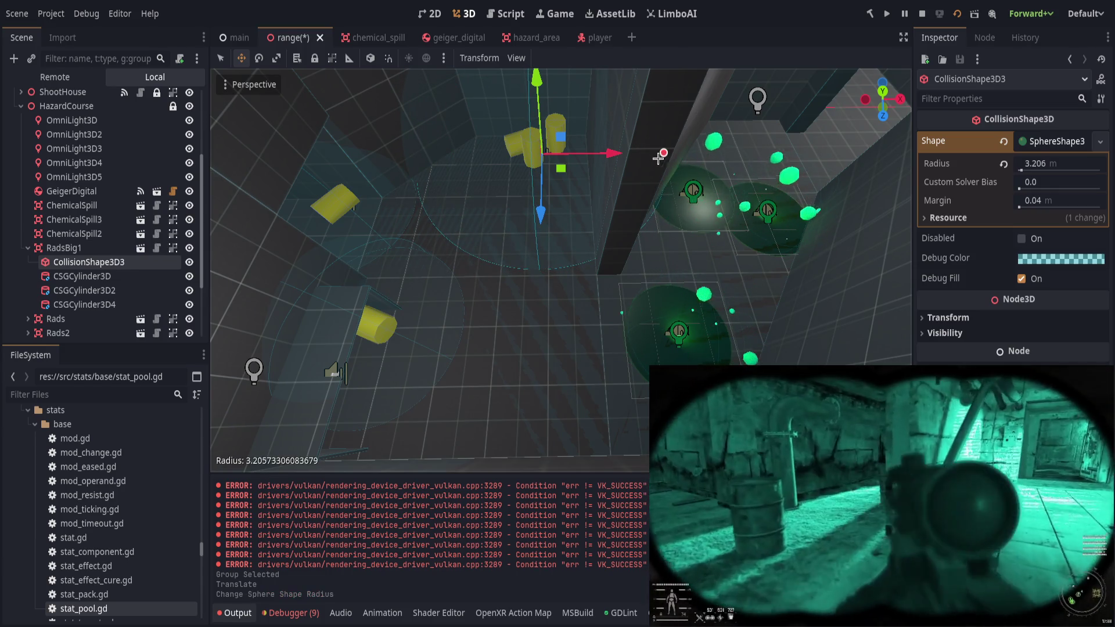
left_click_drag(665, 153, 665, 154)
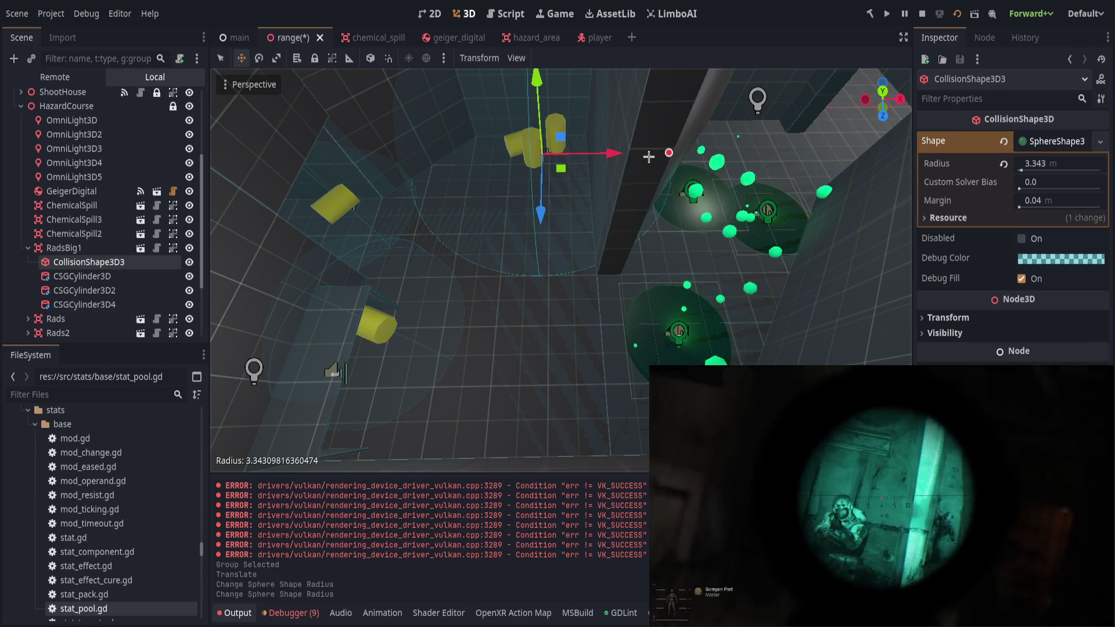
left_click_drag(590, 232, 577, 232)
key("ctrl+z")
Collapse RadsBig1 in the scene tree, then move a brush in the TrenchBroom map.
left_click(27, 248)
left_click(28, 248)
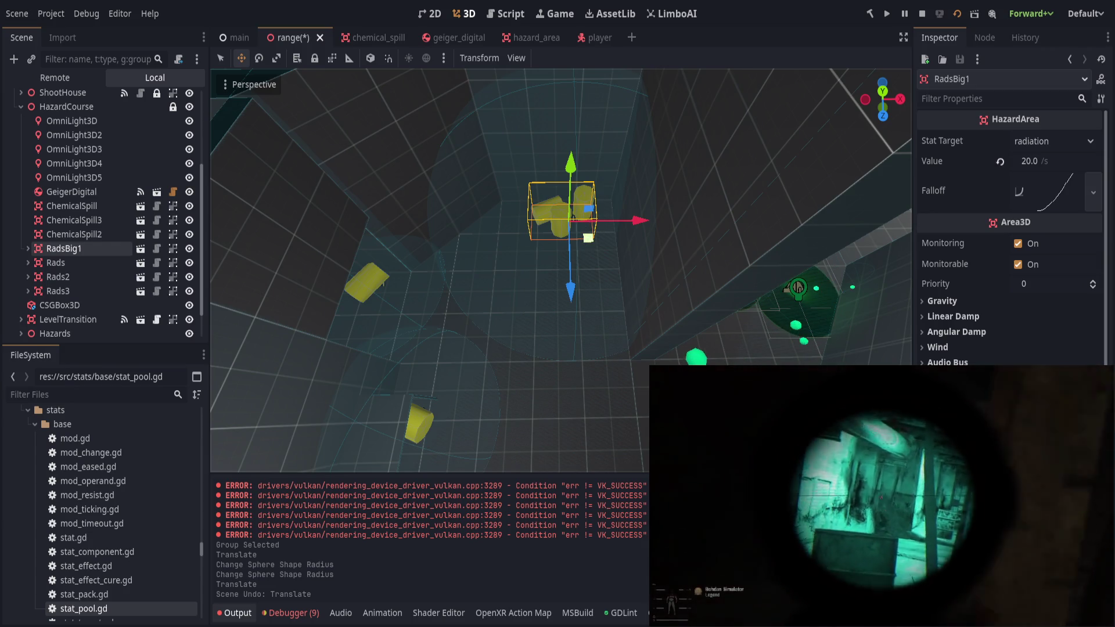
key("alt+Tab")
left_click(440, 204)
left_click_drag(440, 205, 445, 187)
Shift the pillar brush sideways in the range map.
key("Escape")
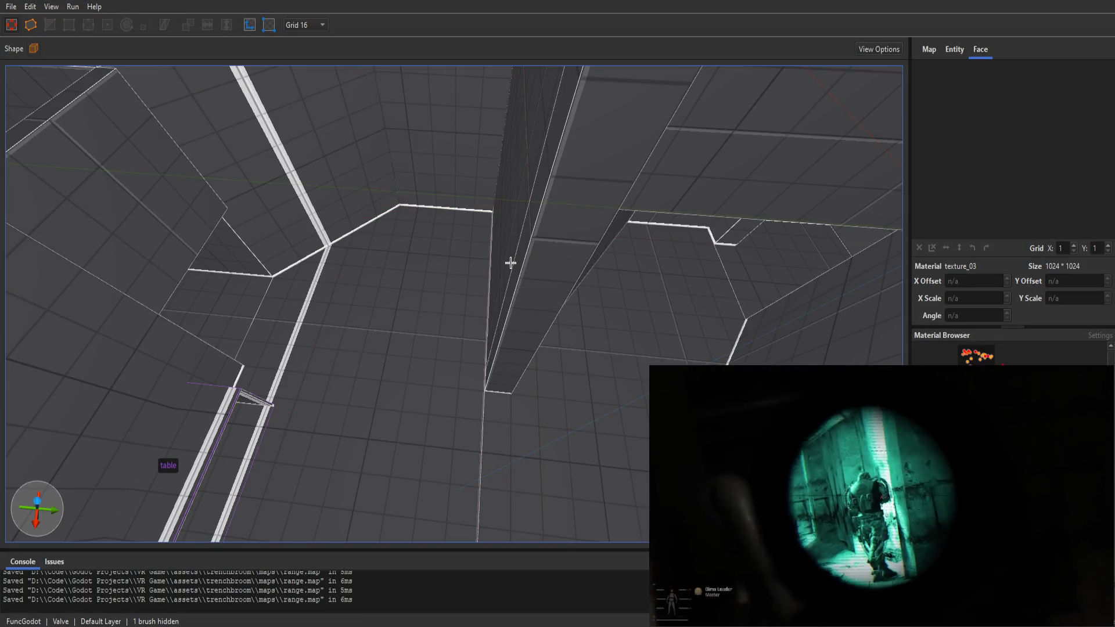
scroll(525, 264, "up", 3)
left_click(518, 249)
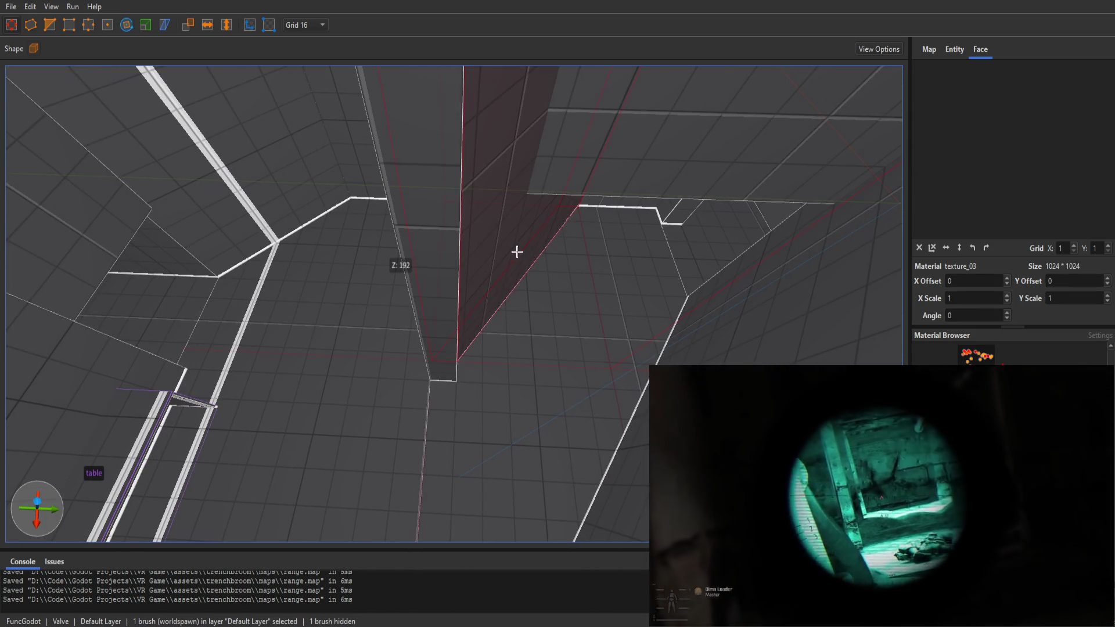
left_click_drag(538, 236, 545, 244)
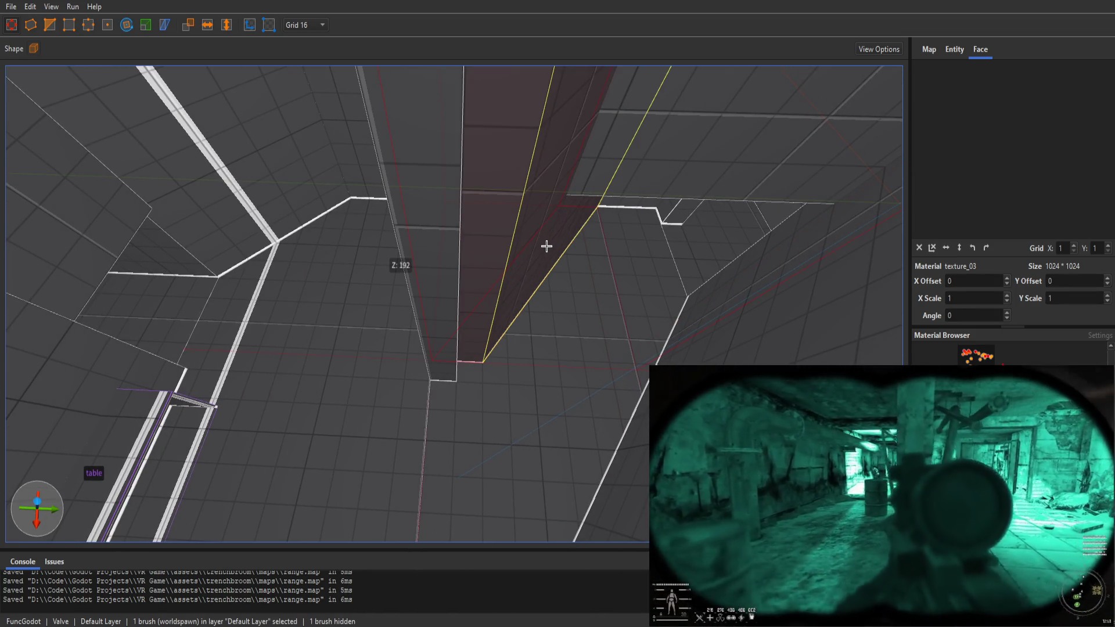
key("Escape")
Move the pillar brush down and left, then deselect it.
scroll(541, 248, "down", 5)
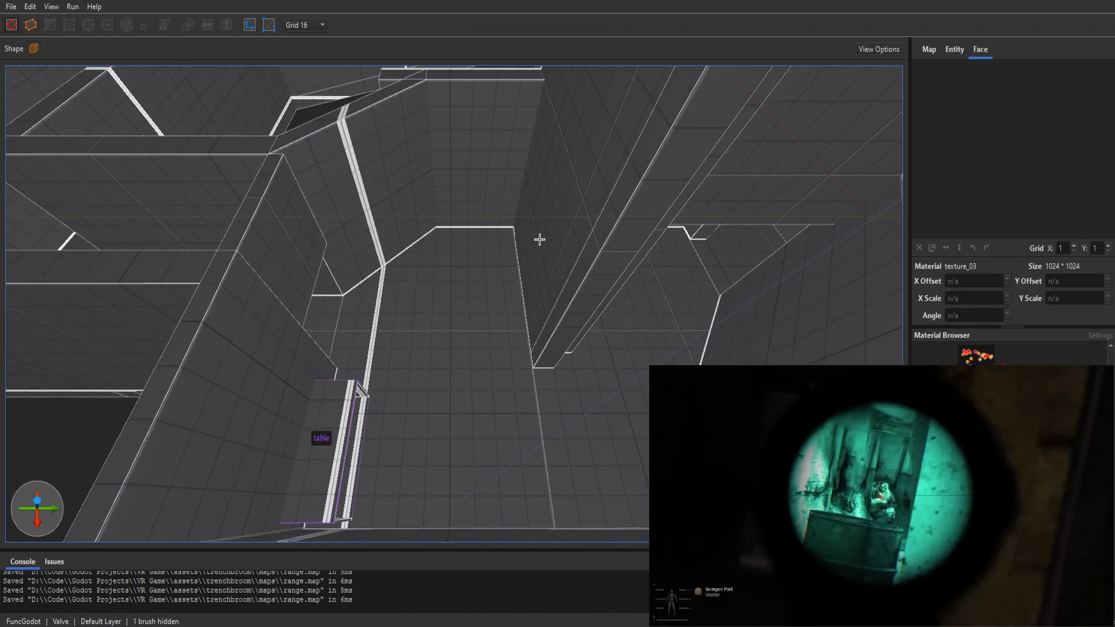
scroll(539, 239, "up", 4)
left_click(532, 288)
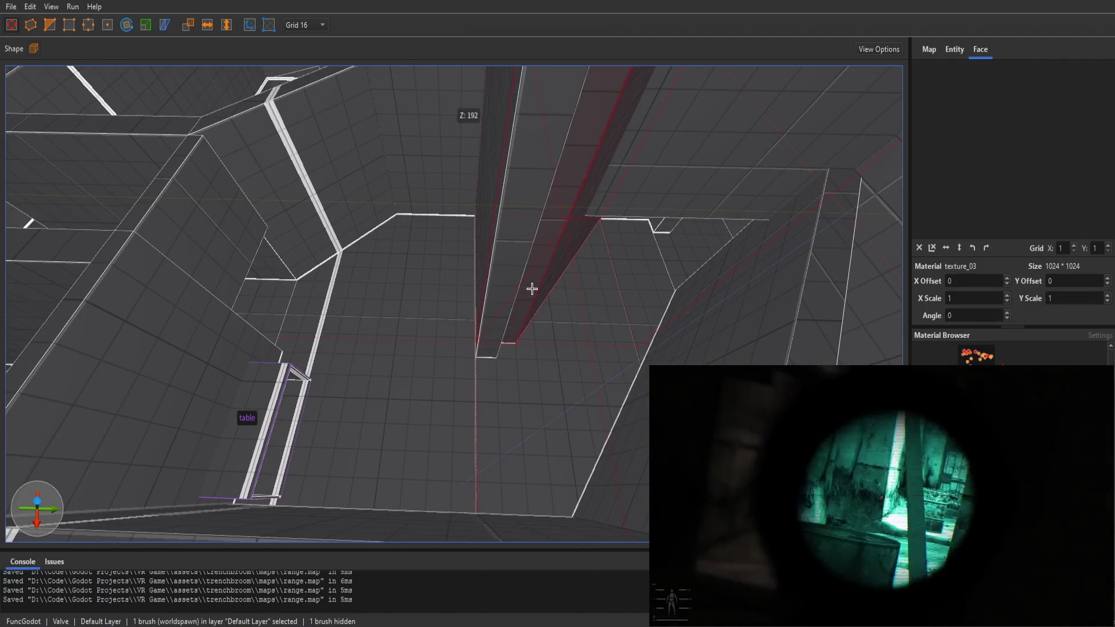
mouse_move(526, 295)
left_mouse_down()
mouse_move(530, 312)
mouse_move(538, 294)
mouse_move(535, 311)
left_mouse_up()
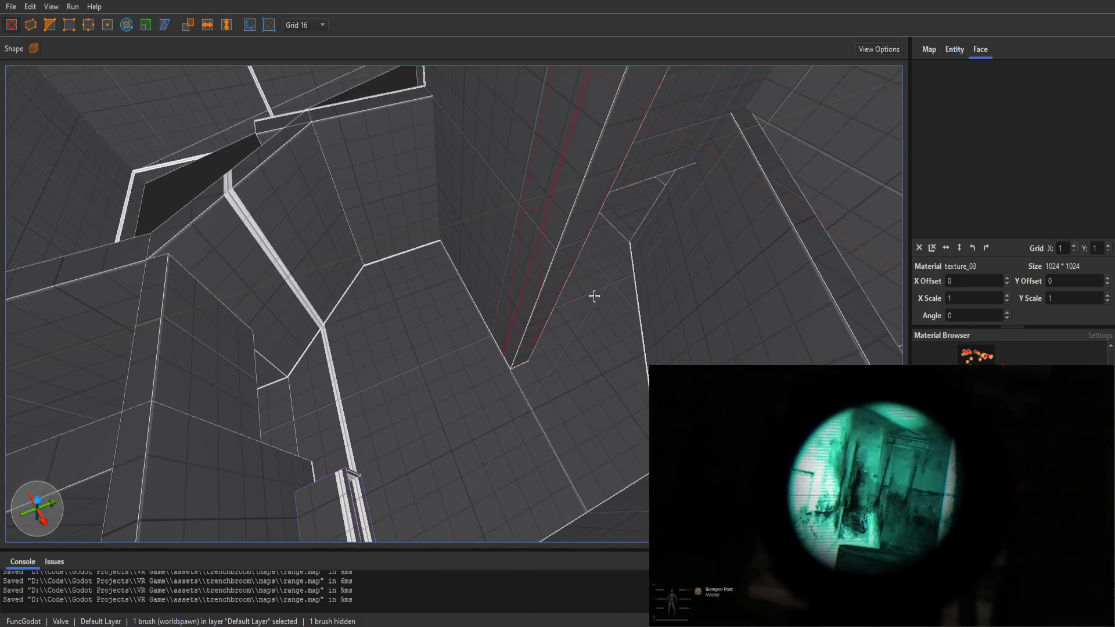
scroll(593, 296, "up", 2)
key("Escape")
scroll(577, 326, "up", 2)
left_click(472, 354)
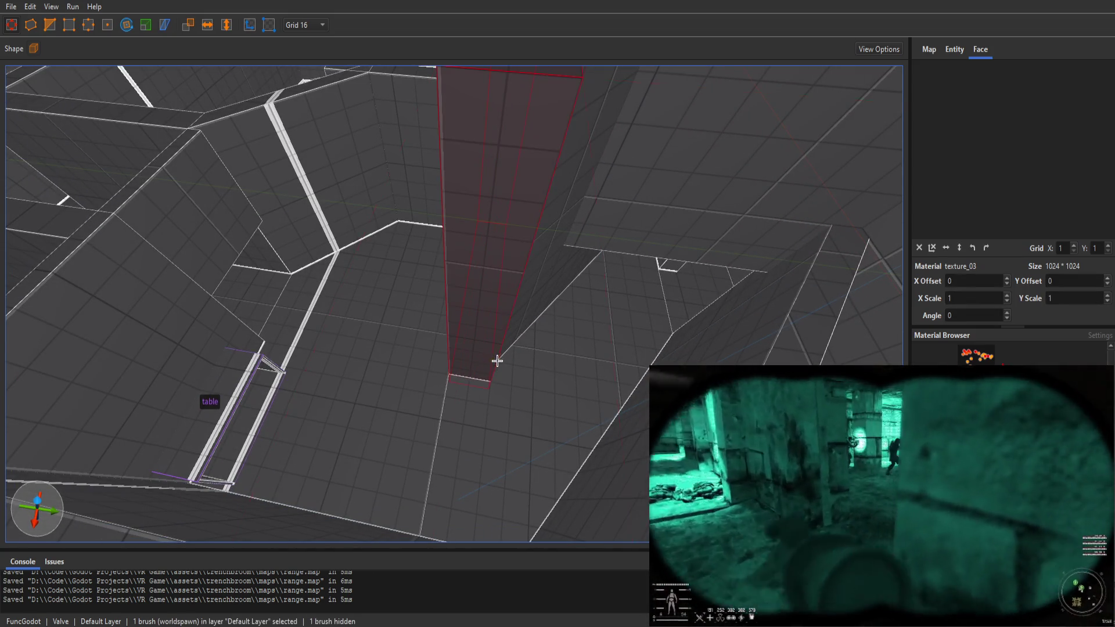
key("Escape")
scroll(542, 344, "up", 3)
scroll(613, 330, "up", 2)
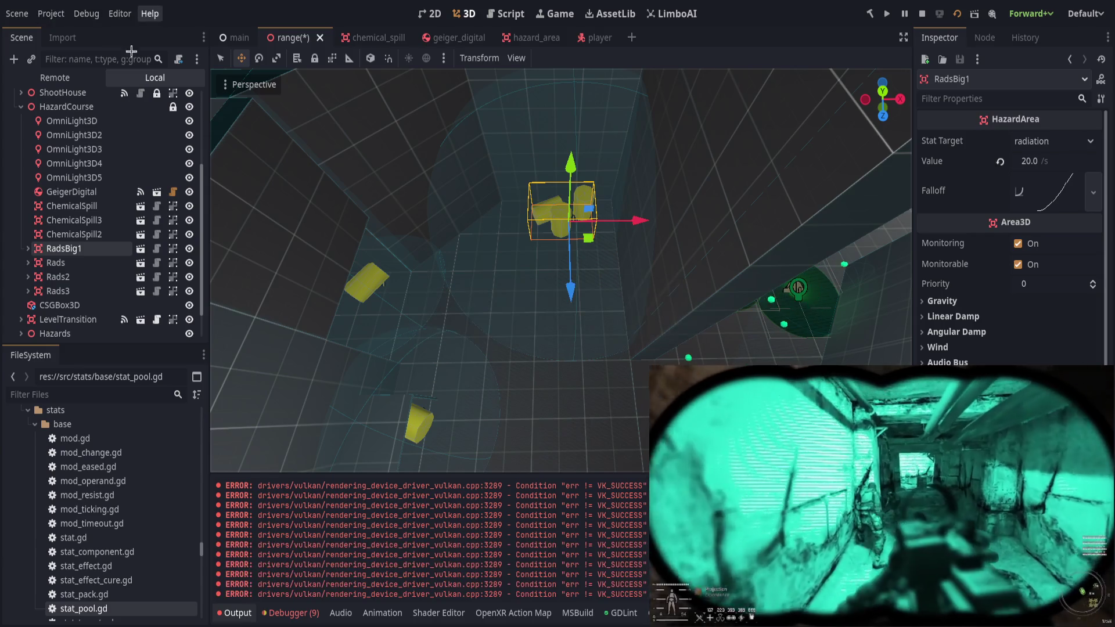
Rebuild FuncGodotMap from the TrenchBroom file and nudge RadsBig1 across the floor.
scroll(70, 192, "up", 4)
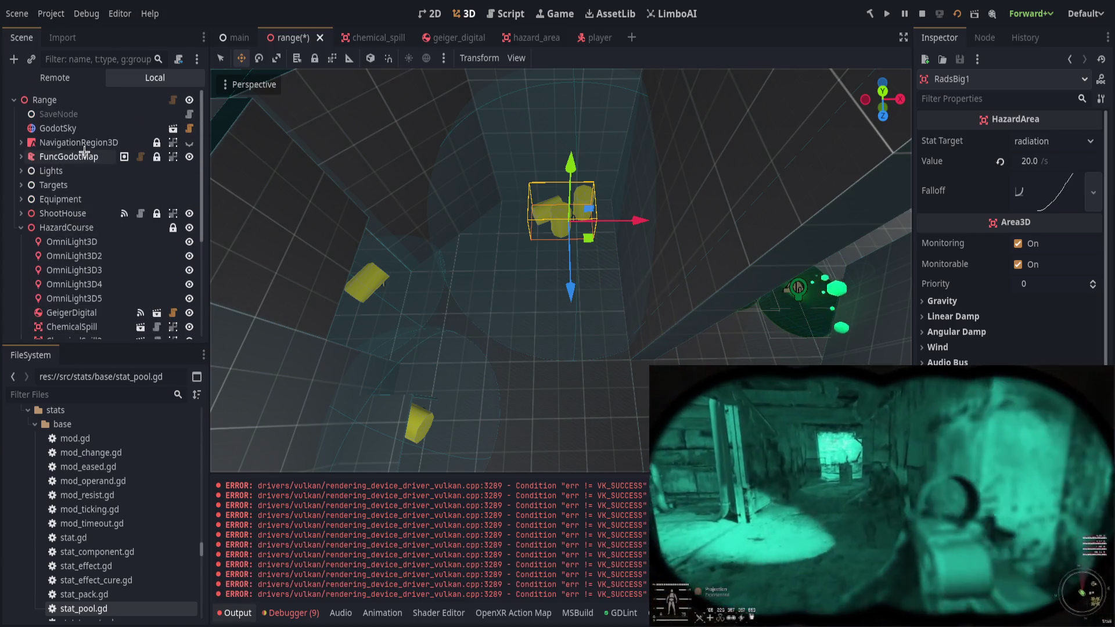
left_click(84, 155)
left_click(1032, 144)
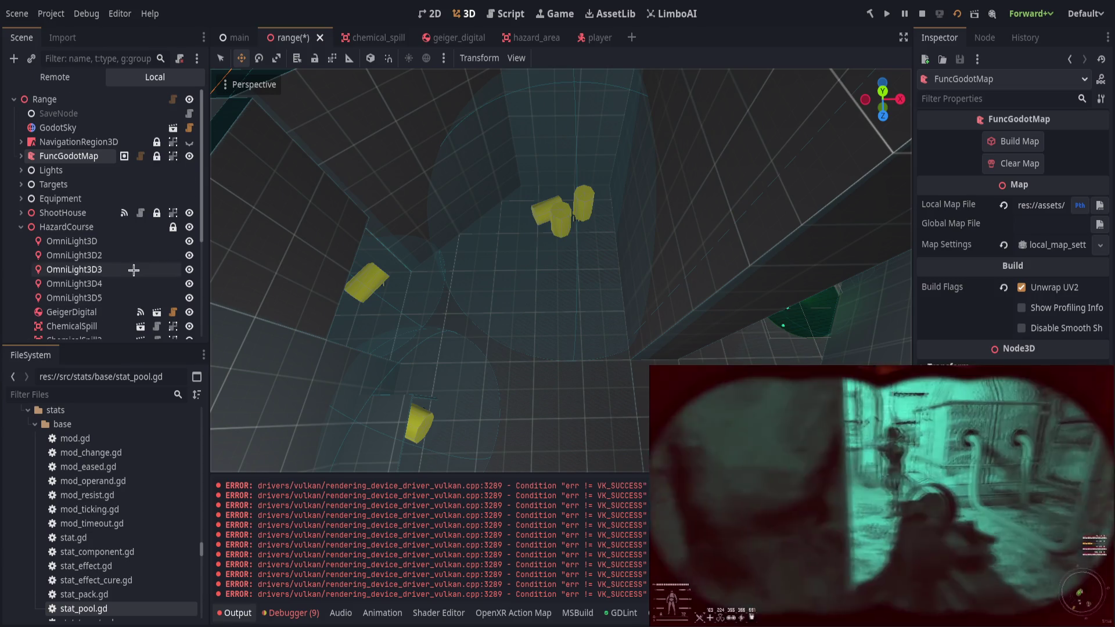
scroll(133, 270, "down", 2)
left_click(64, 309)
left_click_drag(594, 238, 592, 223)
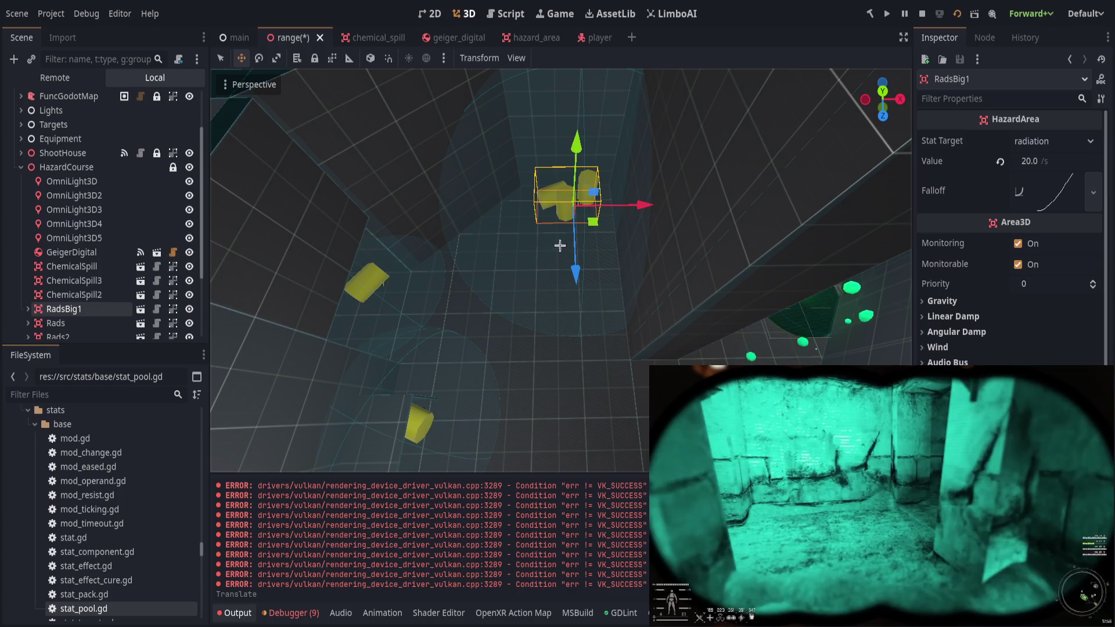
Adjust RadsBig1's collision sphere radius and save the range scene.
left_click(493, 281)
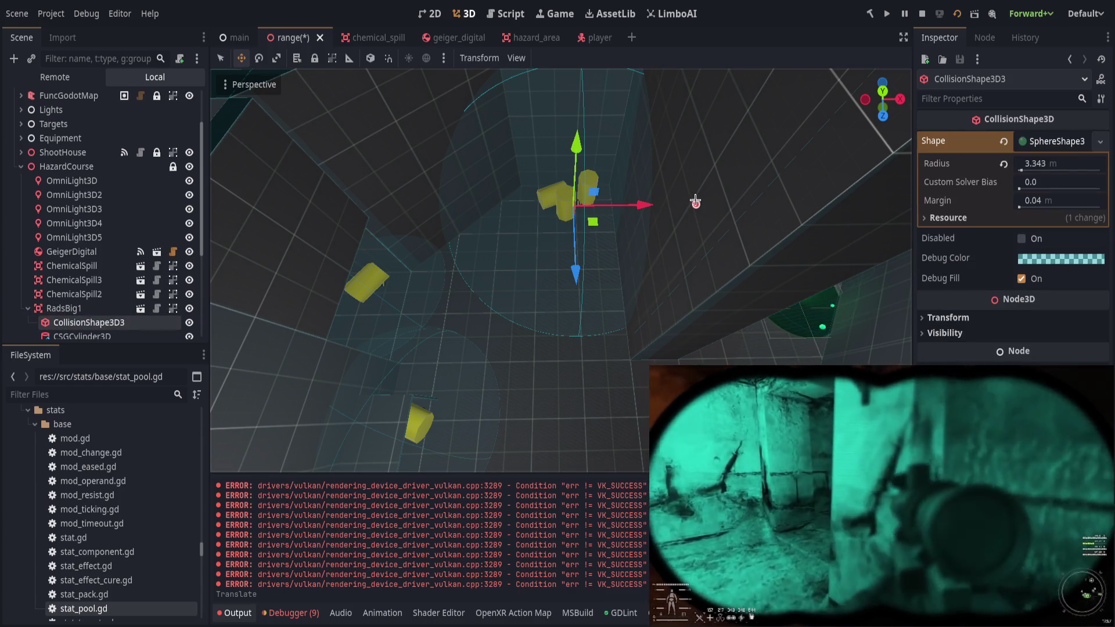
left_click_drag(660, 271, 583, 287)
mouse_move(706, 204)
left_mouse_down()
mouse_move(586, 246)
mouse_move(597, 222)
left_mouse_up()
left_click(528, 319)
scroll(528, 319, "down", 3)
key("ctrl+s")
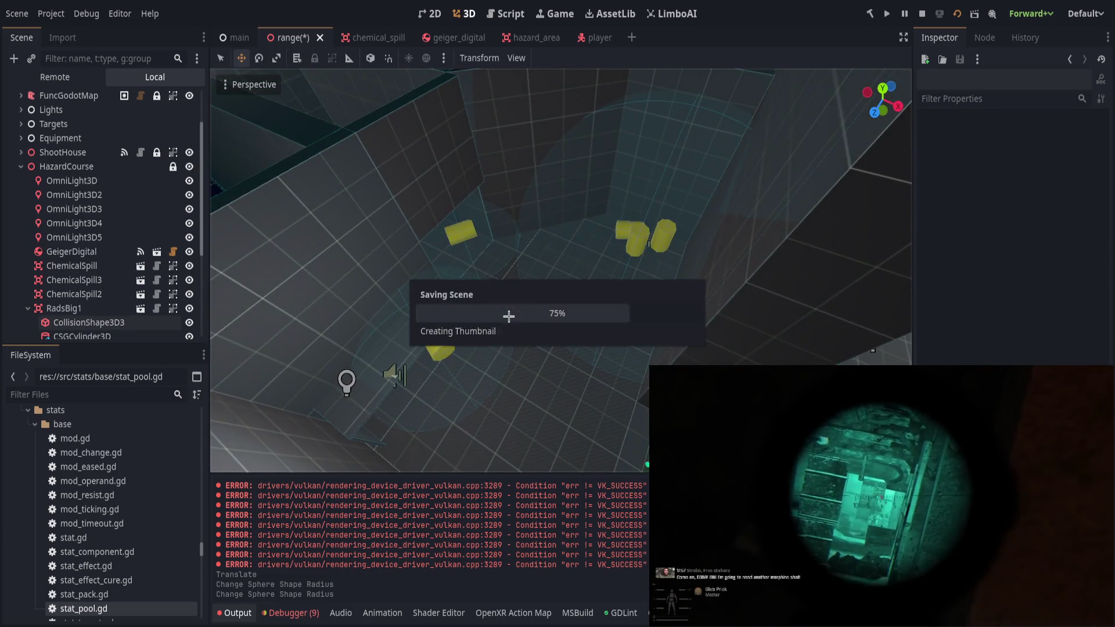
left_click_drag(573, 315, 406, 310)
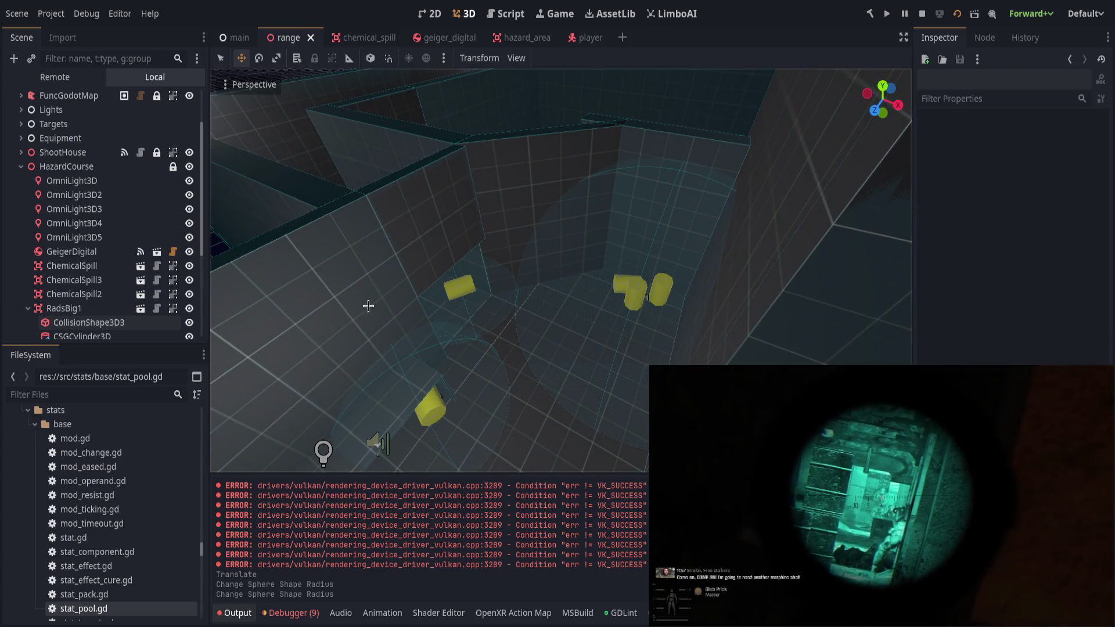
left_click(21, 167)
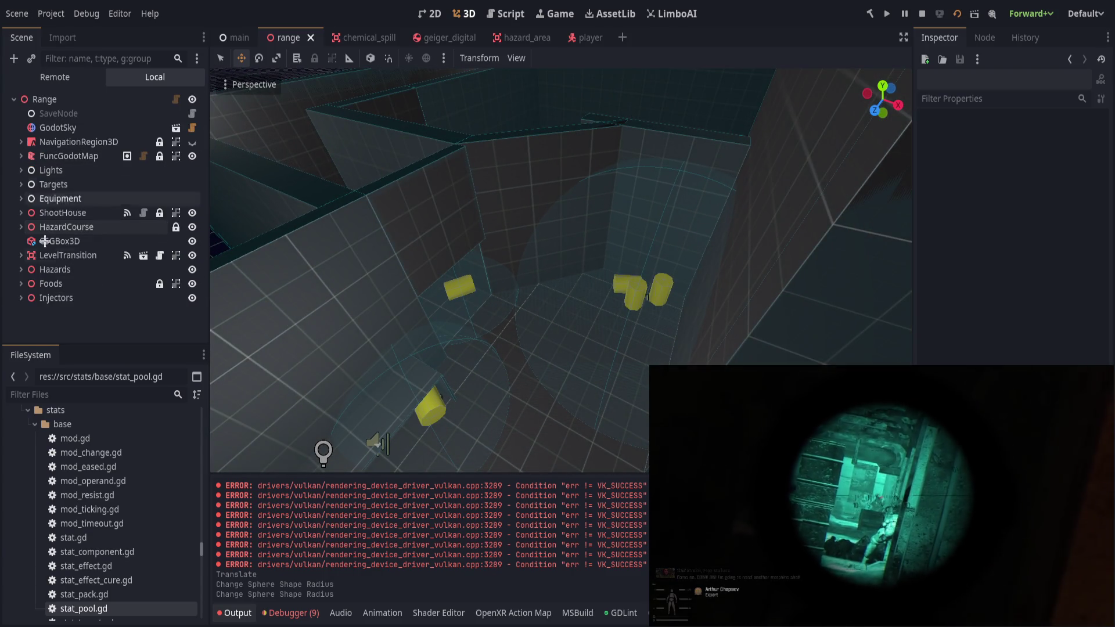
key("ctrl+s")
Shrink RadsBig1's collision sphere radius to about 3.08 m and save the scene.
mouse_move(612, 252)
left_mouse_down()
mouse_move(557, 238)
mouse_move(406, 268)
mouse_move(232, 264)
left_mouse_up()
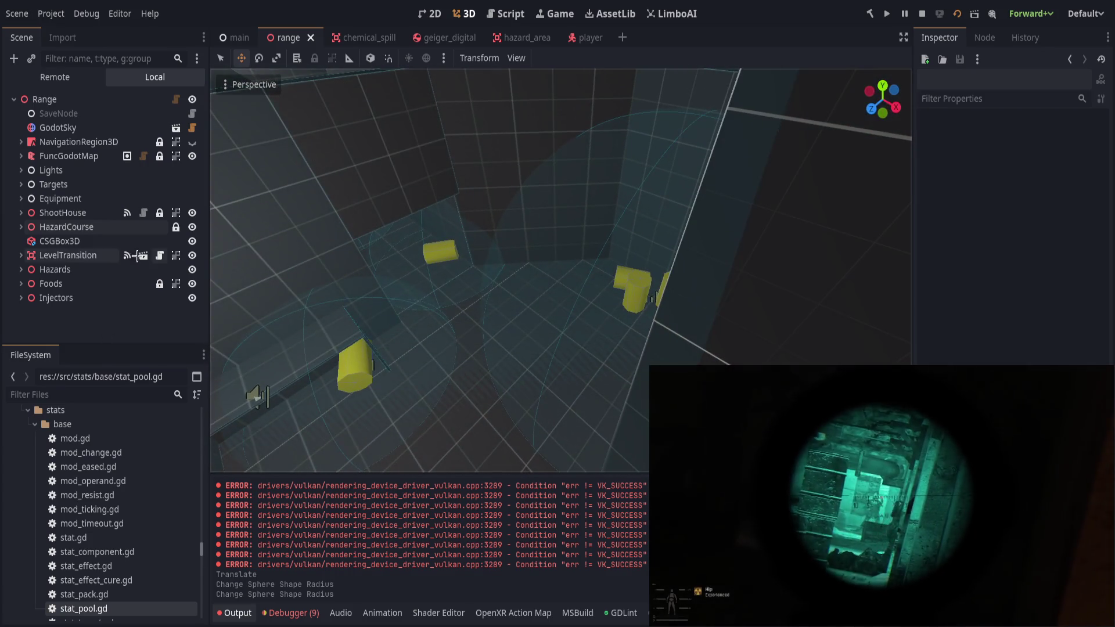
left_click(629, 297)
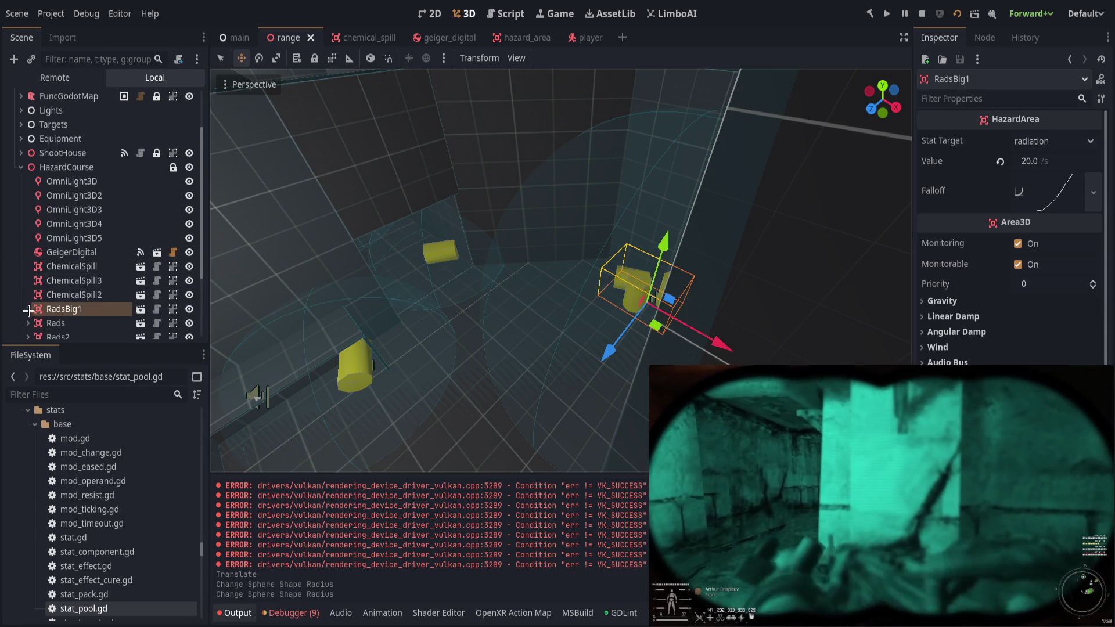
left_click(89, 323)
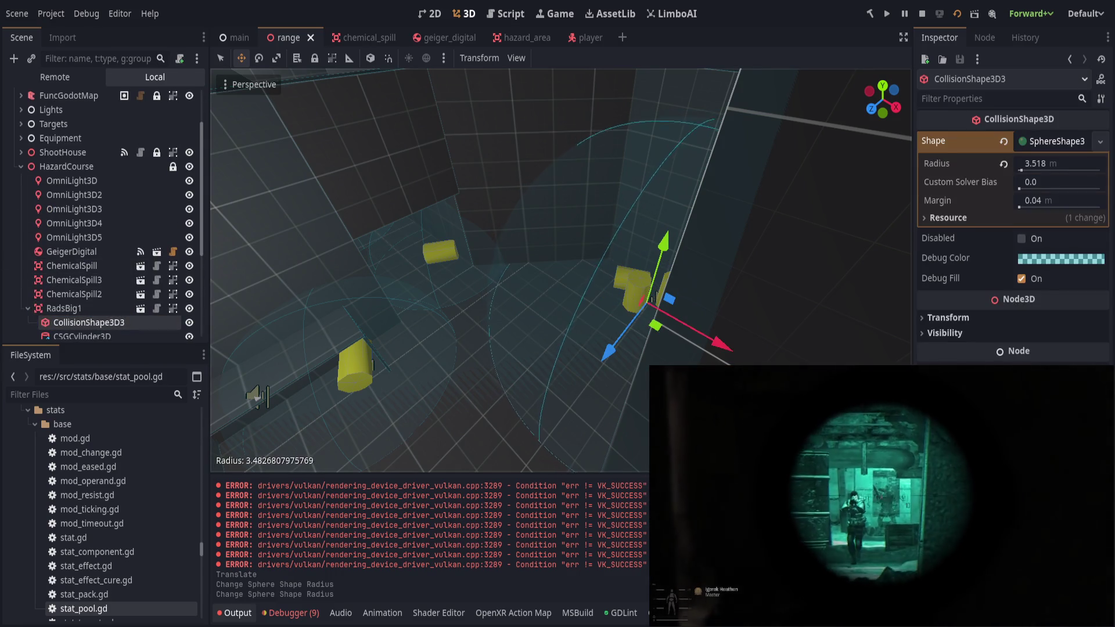
left_click_drag(772, 401, 750, 388)
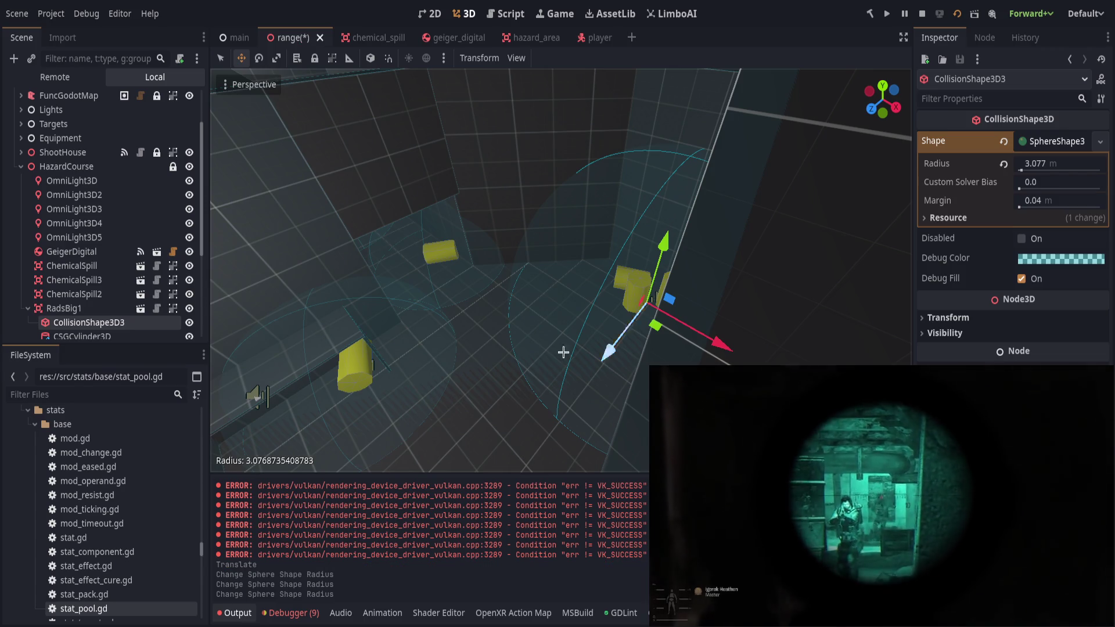
key("ctrl+s")
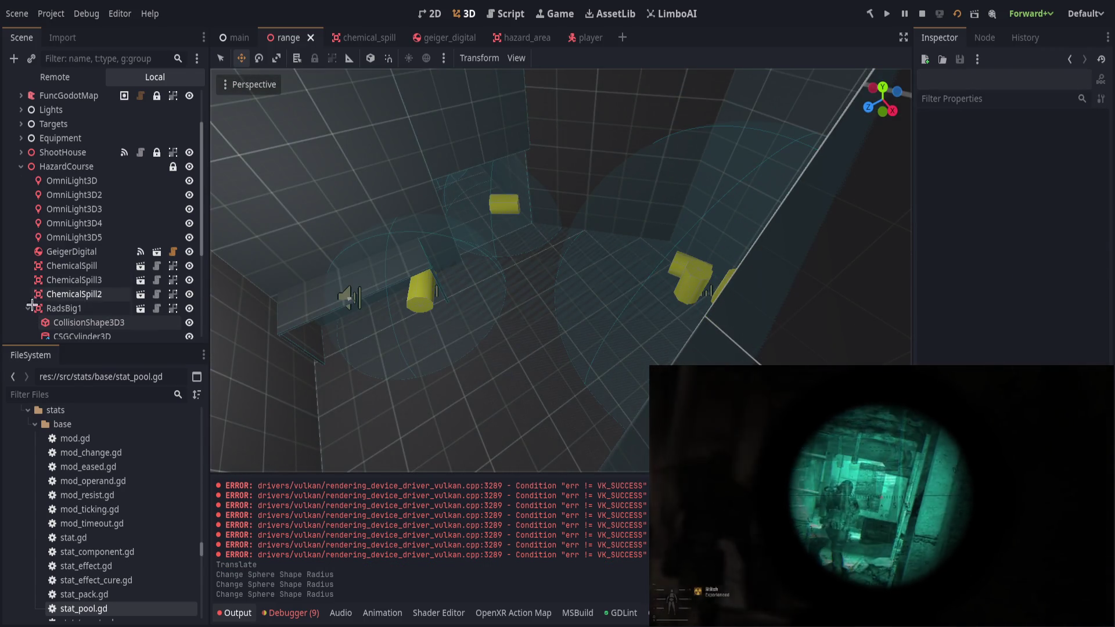
left_click(28, 309)
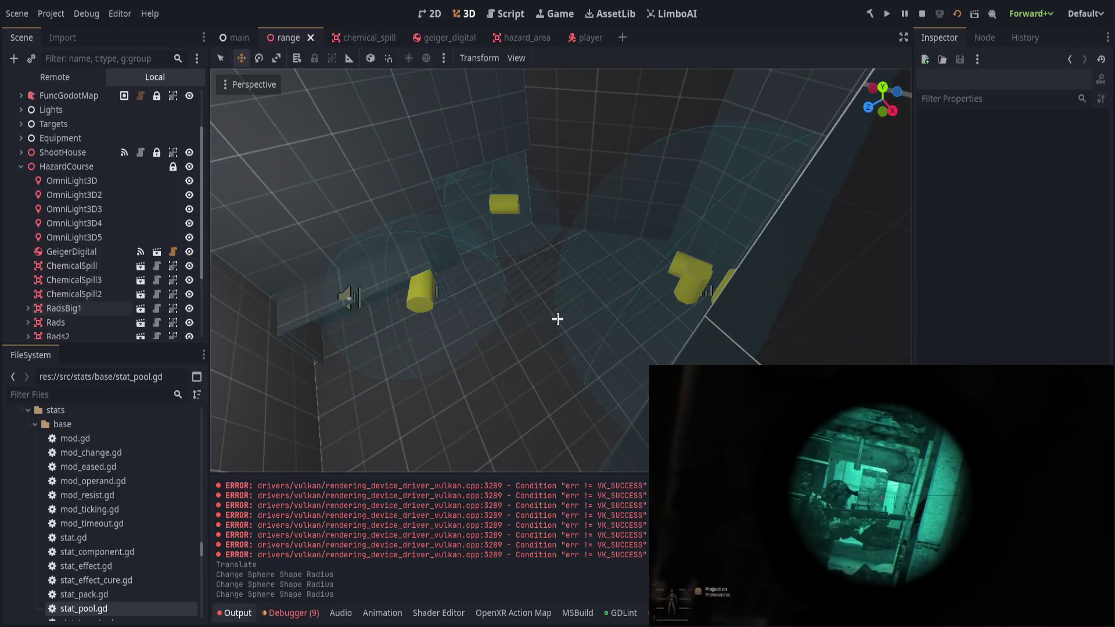
key("ctrl+s")
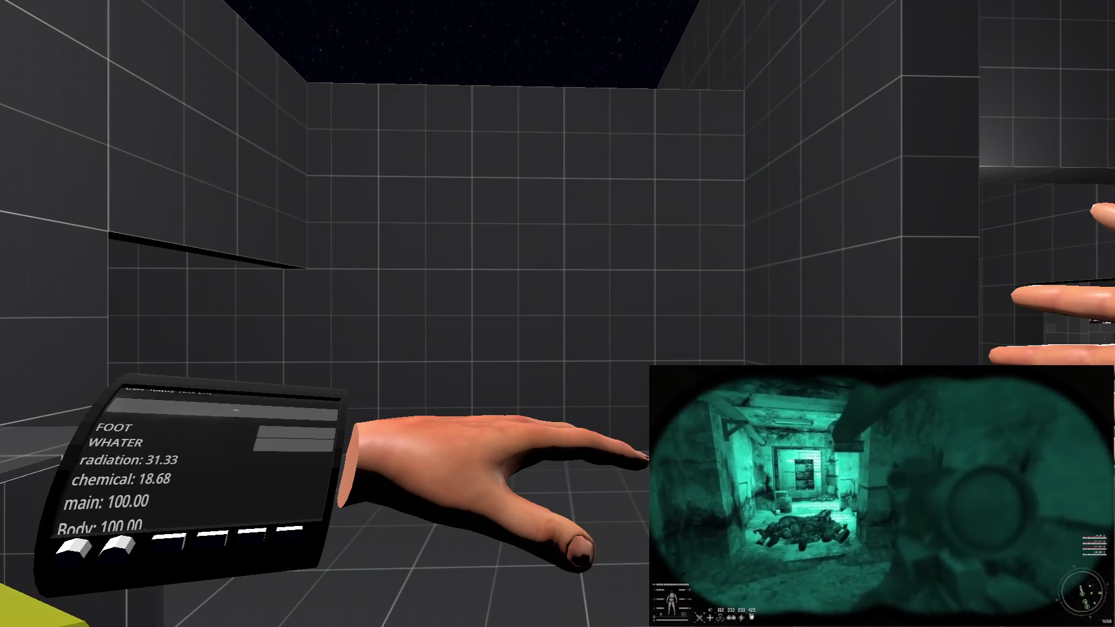
Test the radiation zone in VR until radiation reaches 79.13, then reselect RadsBig1.
key("F5")
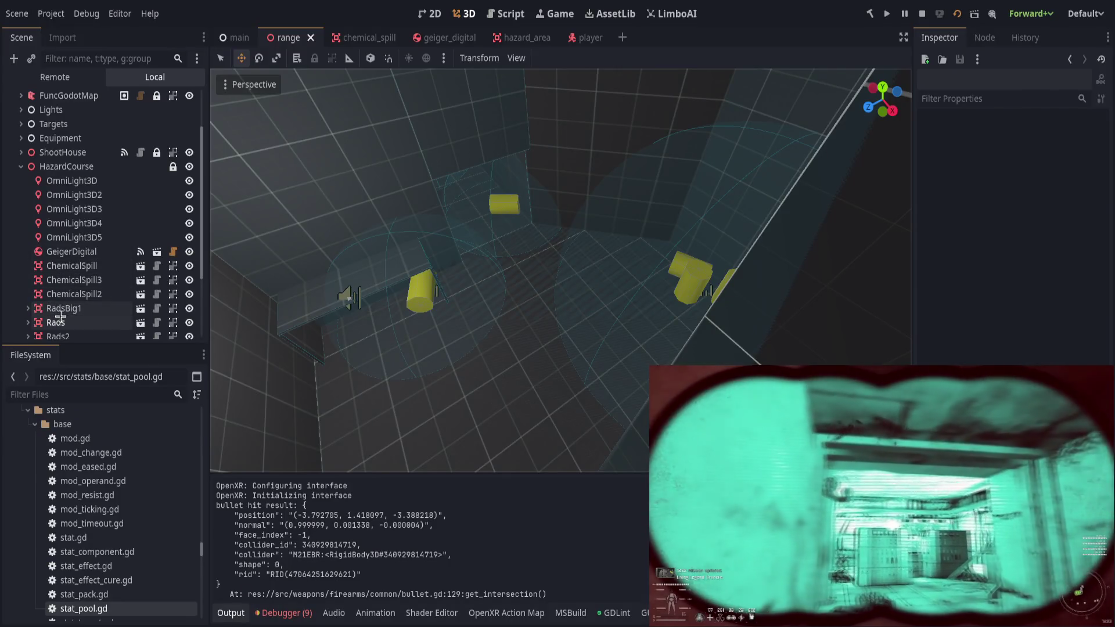
left_click(69, 310)
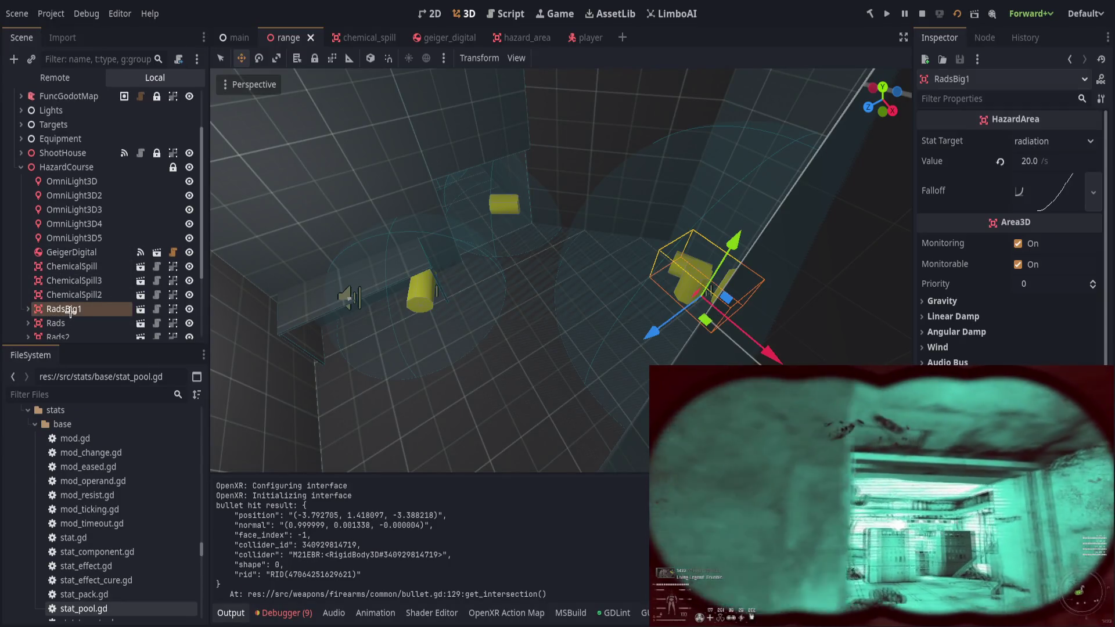
Steepen the Falloff curve's end tangent and set RadsBig1's radiation Value to 50.
left_click(1060, 192)
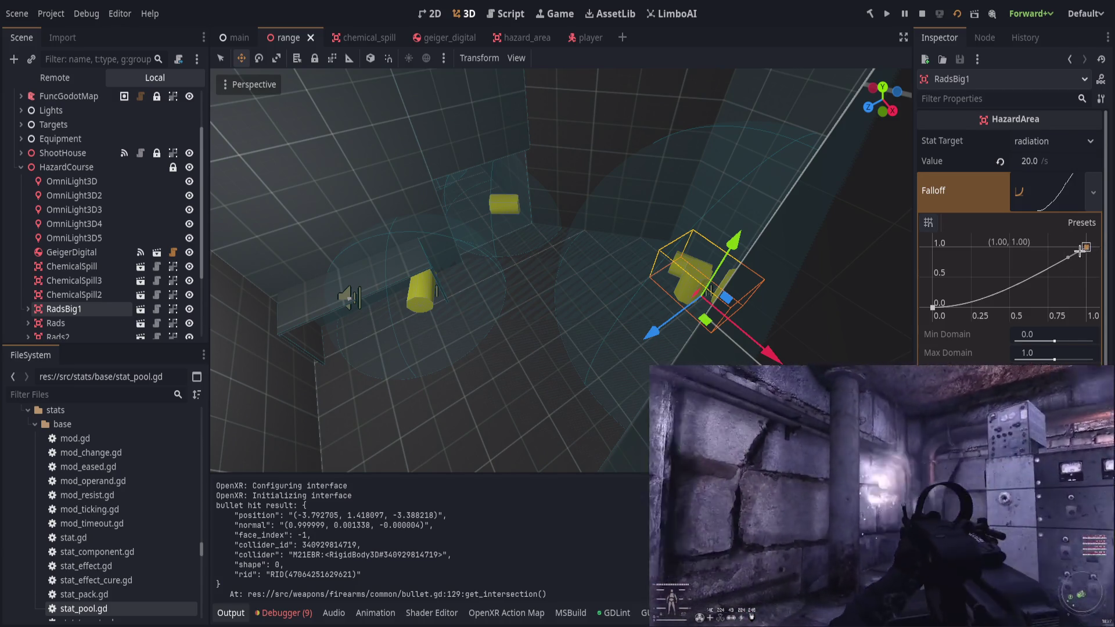
left_click(1079, 256)
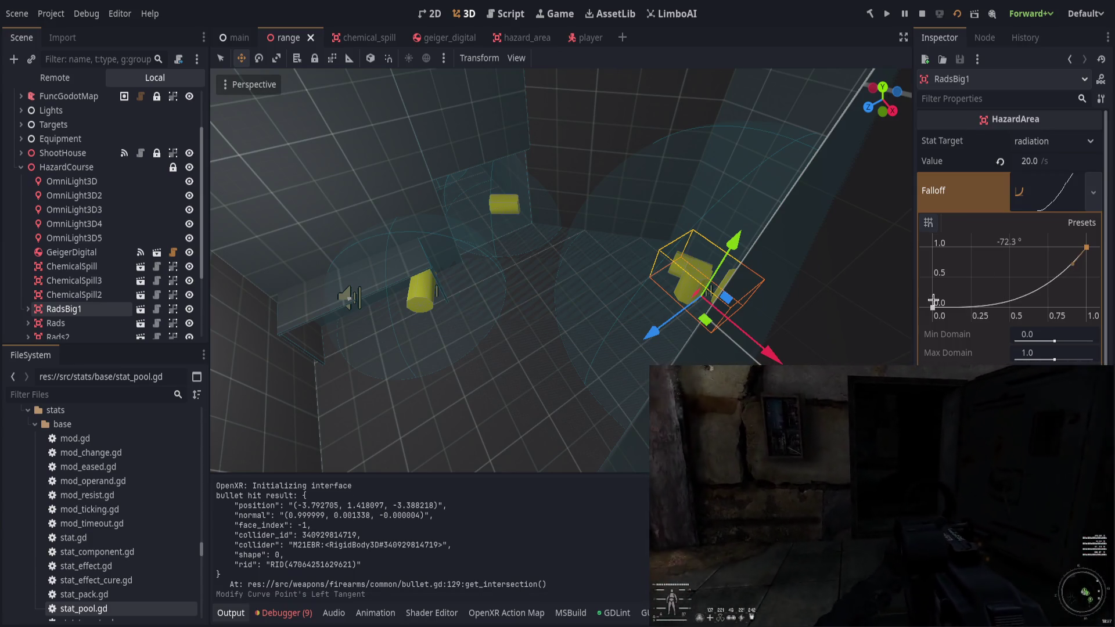
left_click(1063, 193)
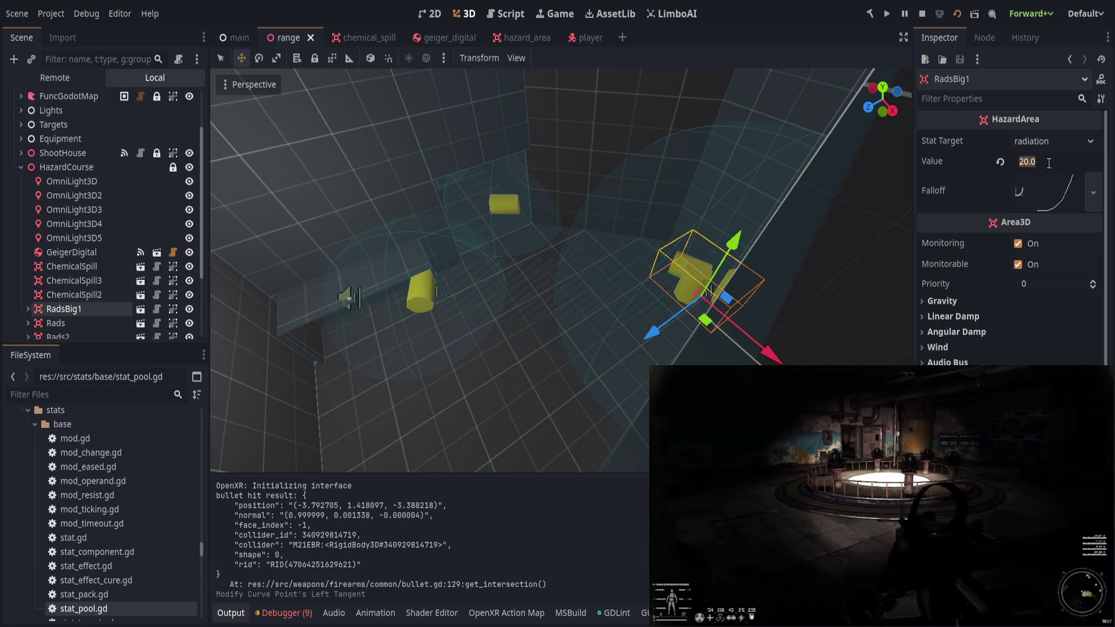
type("50")
key("Return")
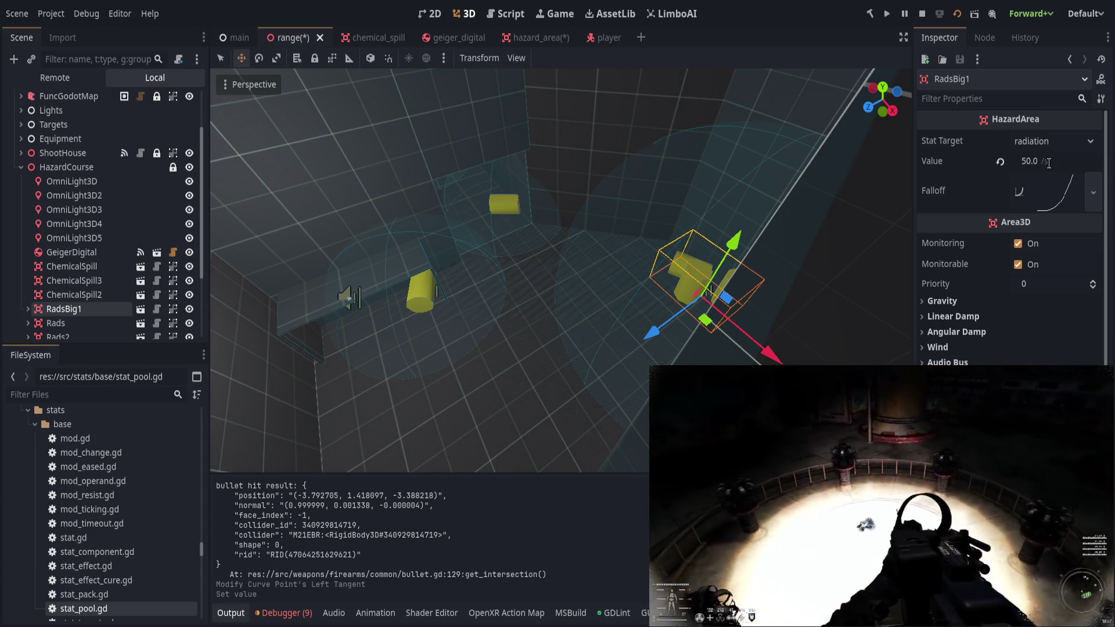
key("ctrl+s")
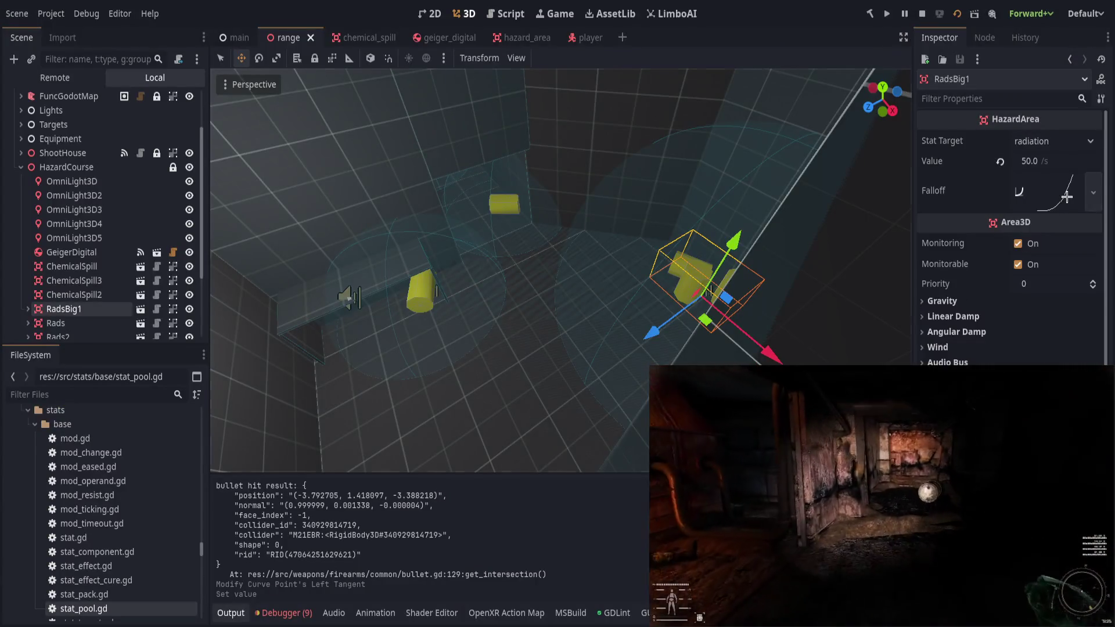
After radiation climbs to 193.35 in-game, reopen RadsBig1's Falloff curve editor.
left_click(1067, 197)
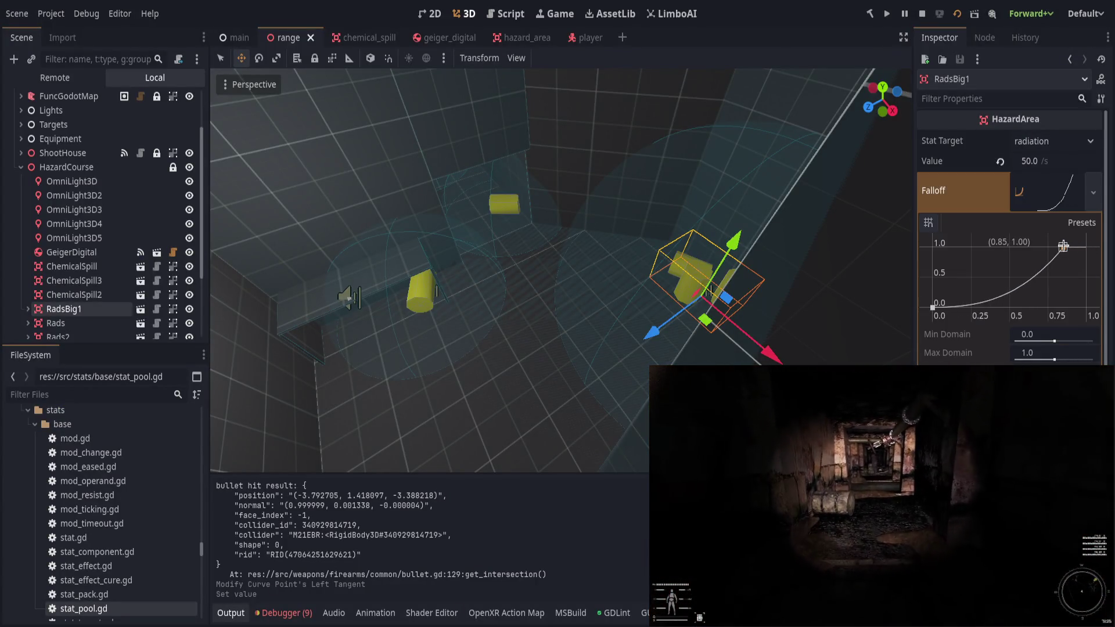
Select the Falloff curve's top point at (0.85, 1.00), save, and relaunch the game.
left_click(1063, 246)
key("ctrl+s")
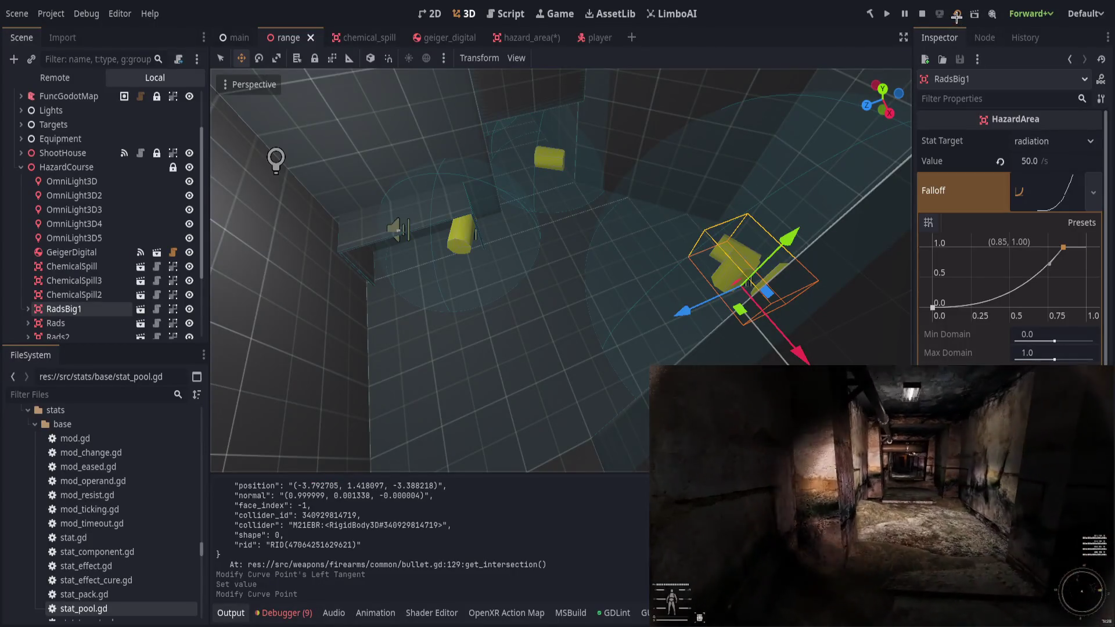
key("F5")
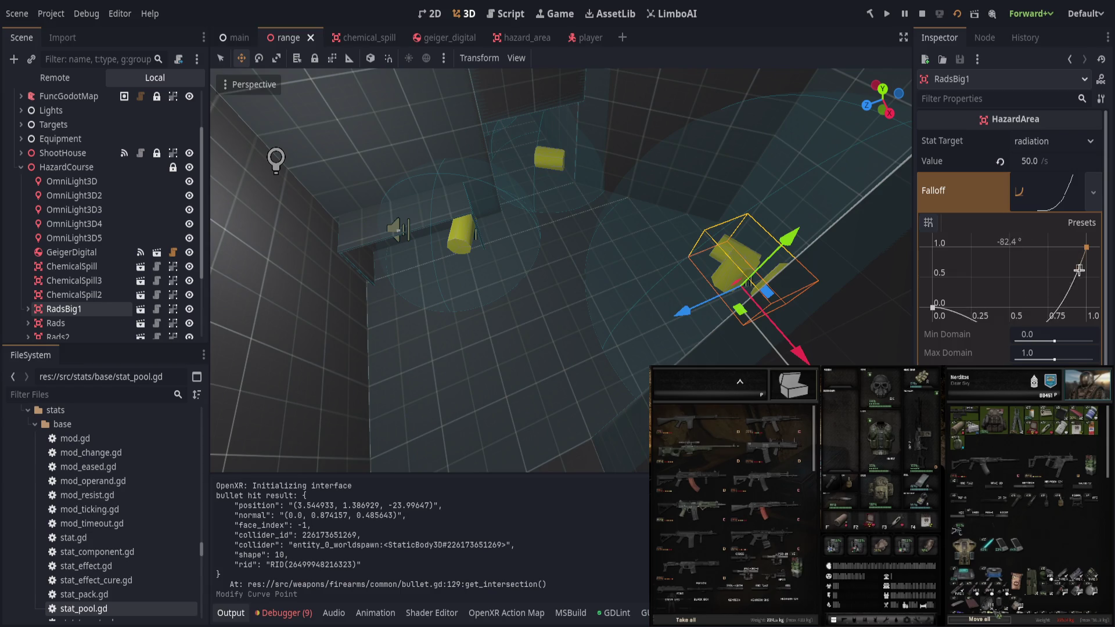
Flatten the curve's rise, remove extra points, and place the low point at (0.30, 0.10).
left_click_drag(1077, 270, 1008, 306)
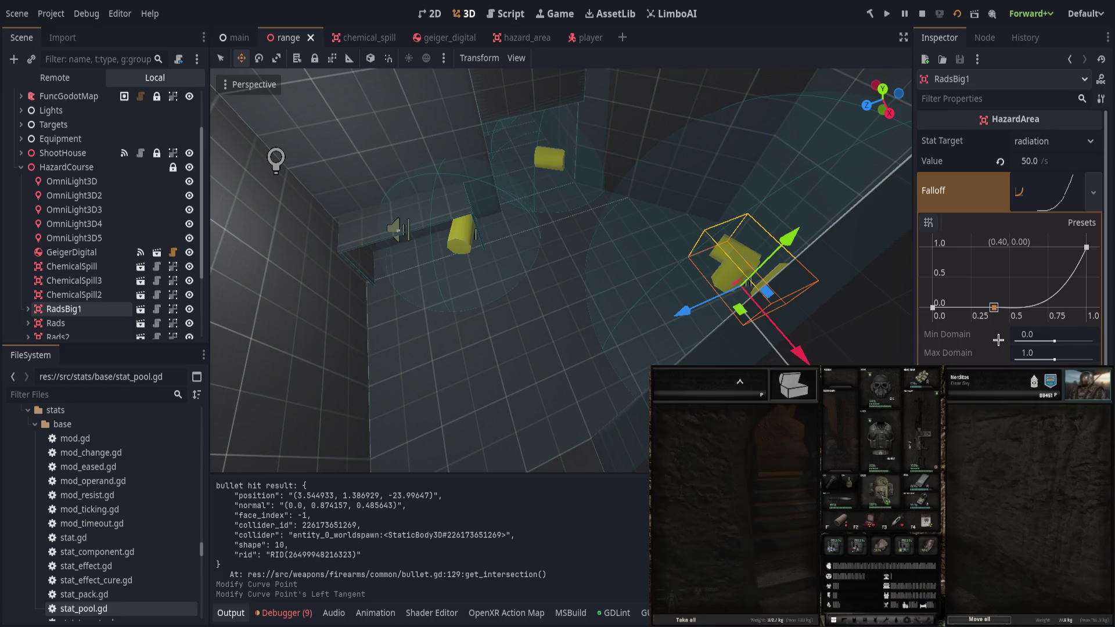
left_click(1008, 307)
left_click_drag(935, 308, 1009, 307)
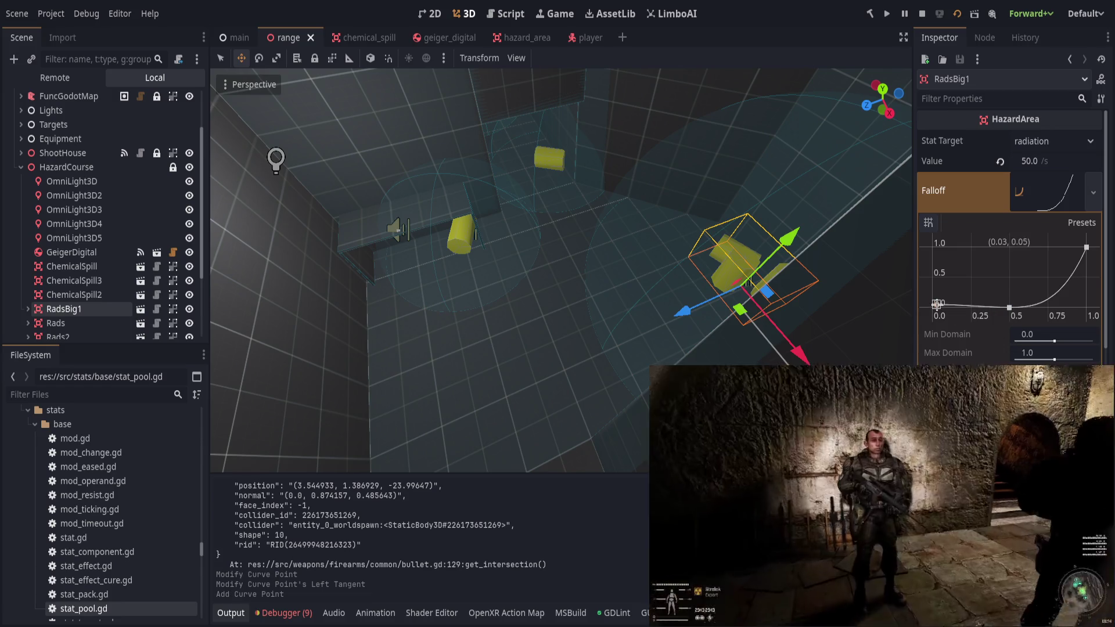
right_click(1009, 307)
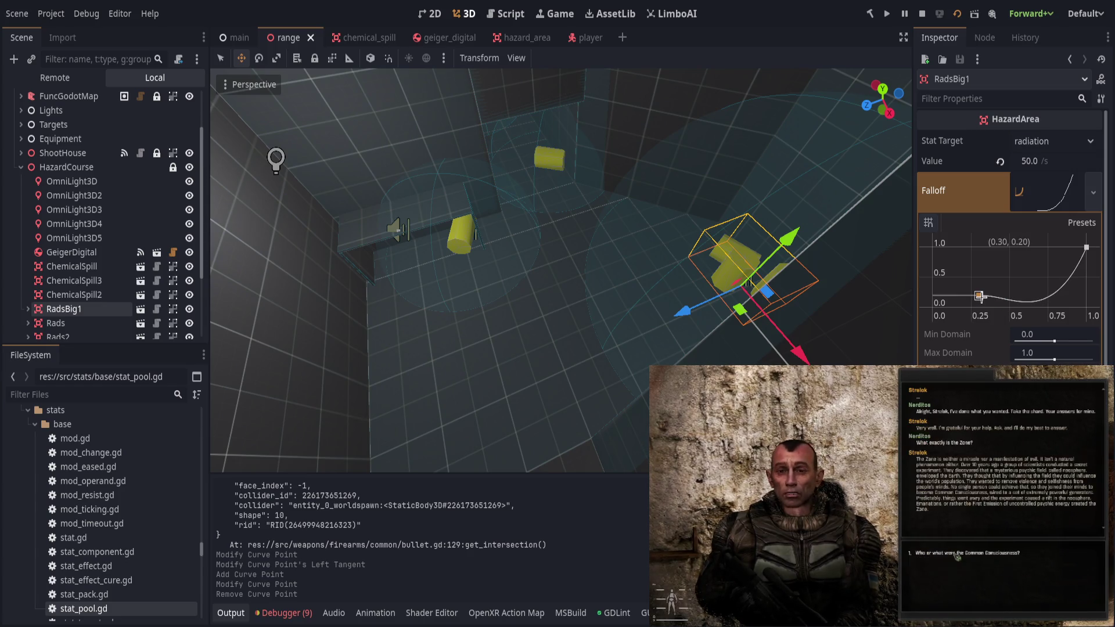
left_click(1087, 248)
left_click_drag(1078, 264, 1073, 264)
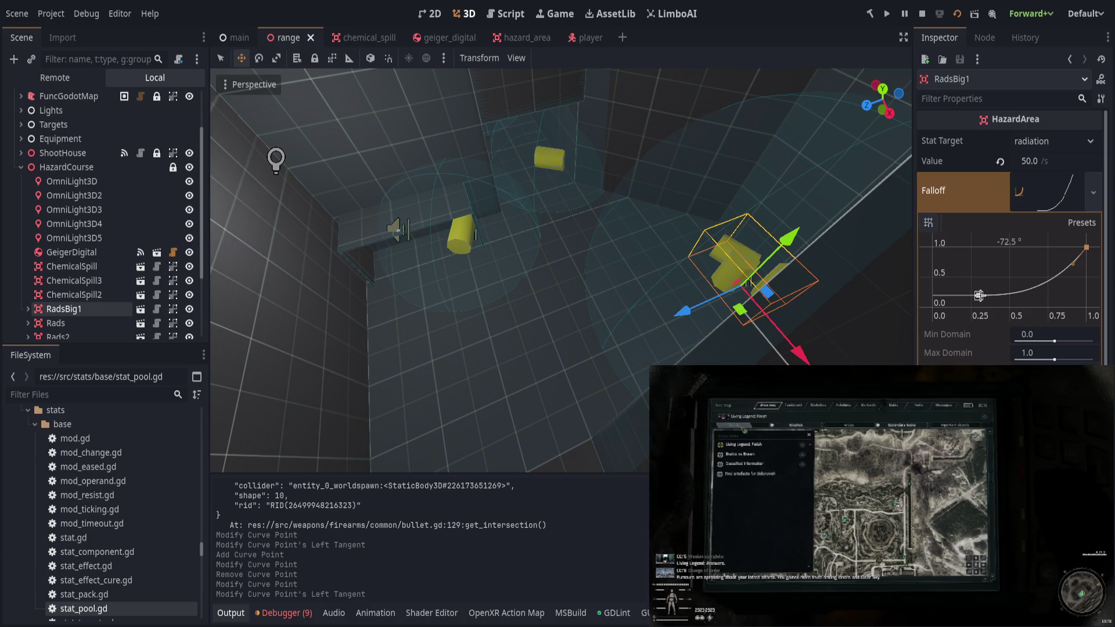
left_click_drag(975, 297, 978, 302)
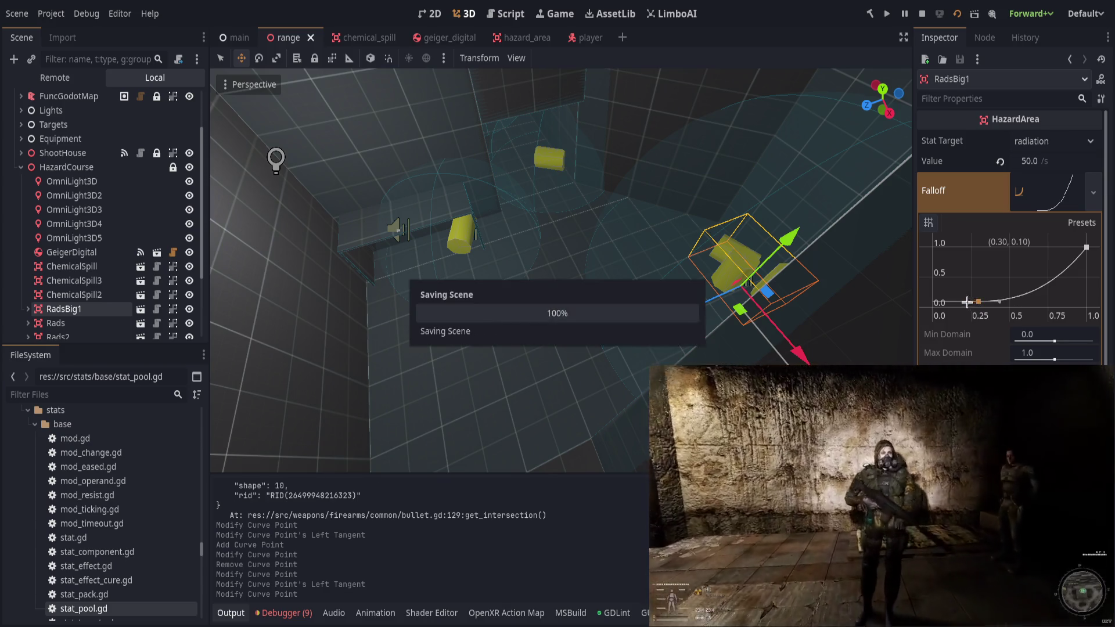
key("F5")
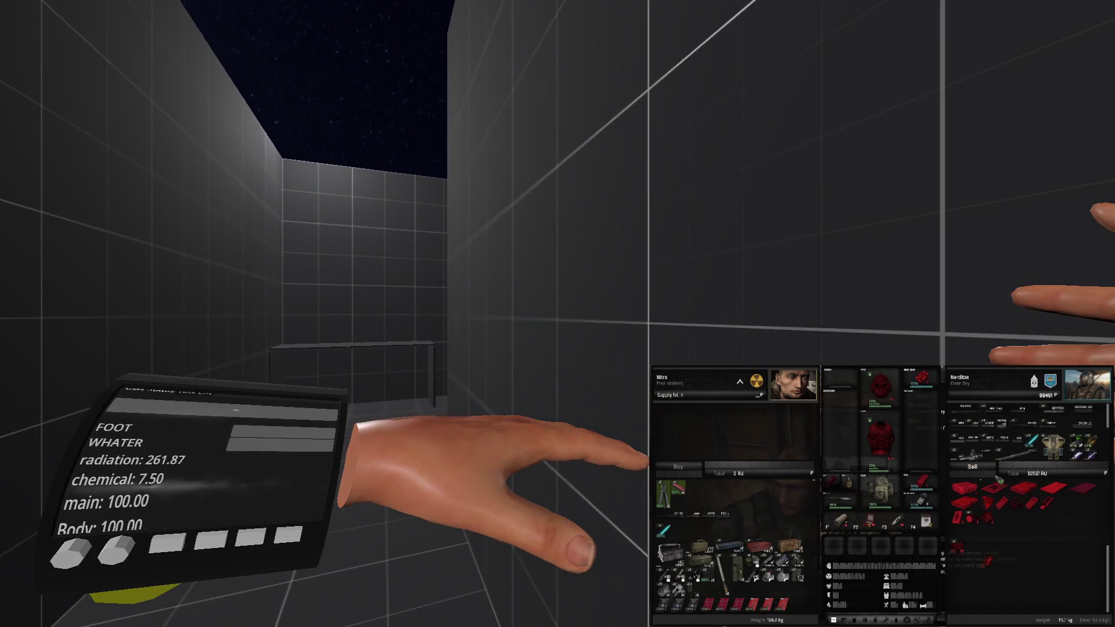
Leave the game test at radiation 261.87 and switch to the hazard_area scene.
key("Escape")
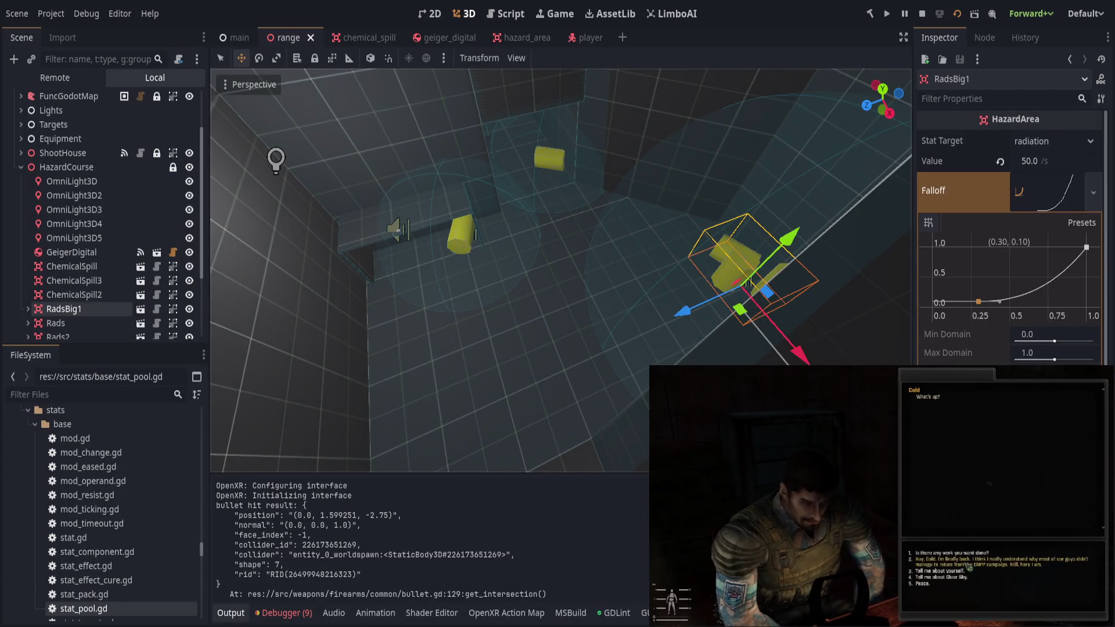
left_click(508, 15)
Open hazard_area.gd and add an 'if falloff:' line above get_falloff's return.
left_click(512, 37)
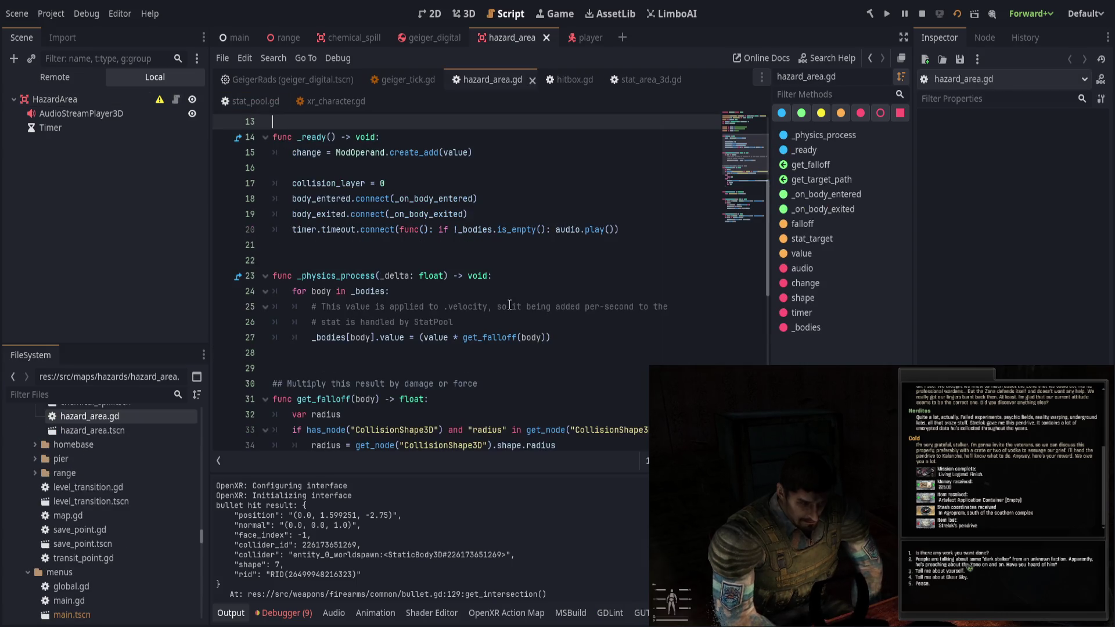
scroll(533, 344, "down", 3)
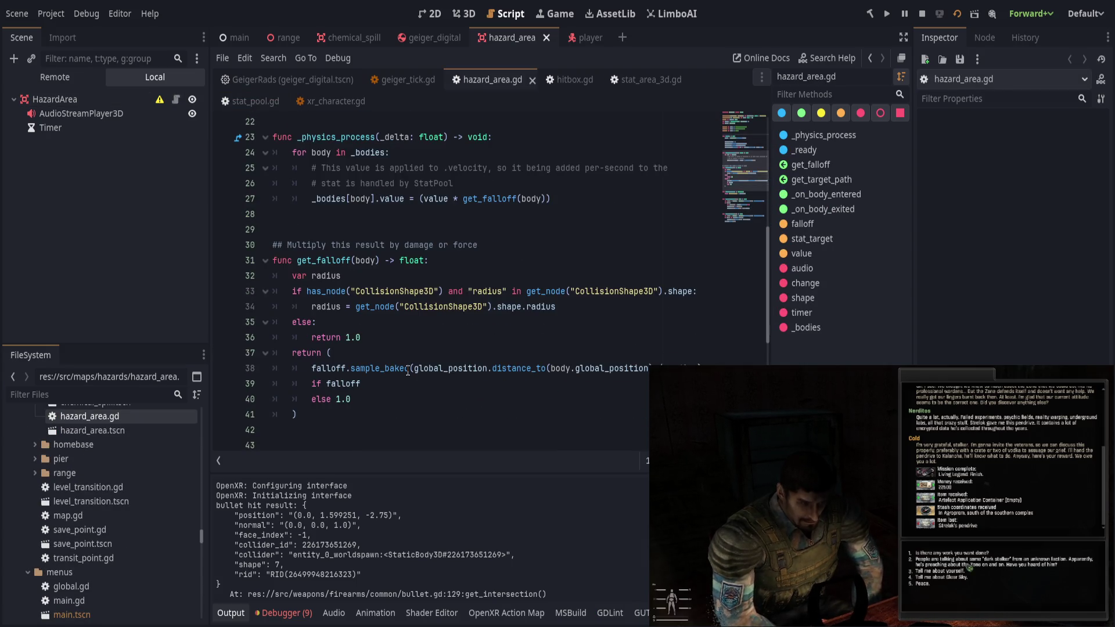
left_click(409, 368)
left_click(401, 355)
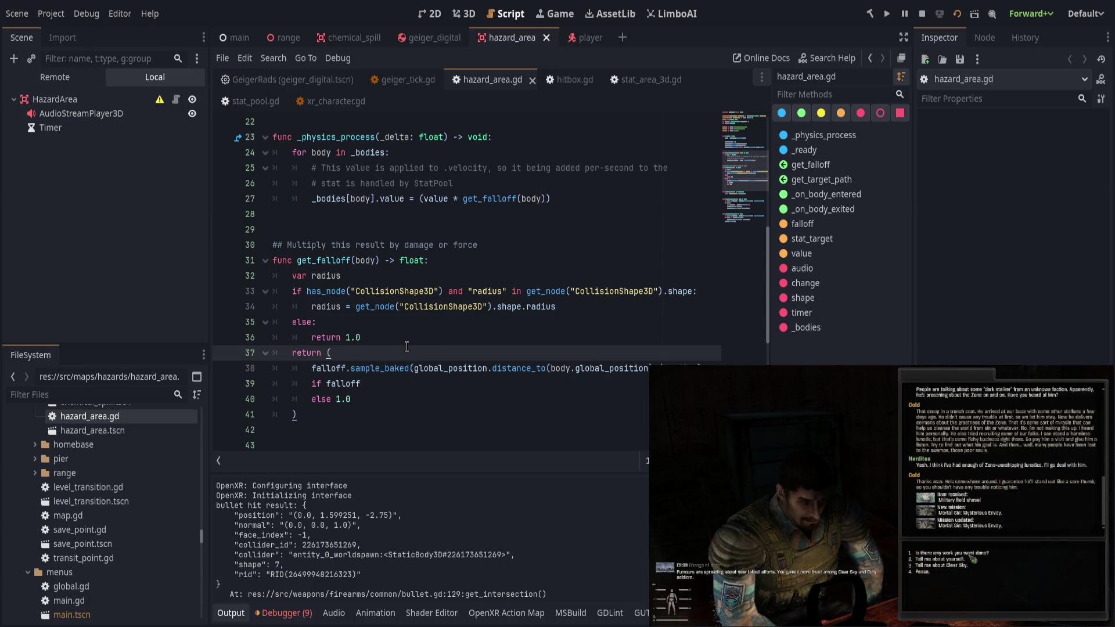
key("Return")
key("Return")
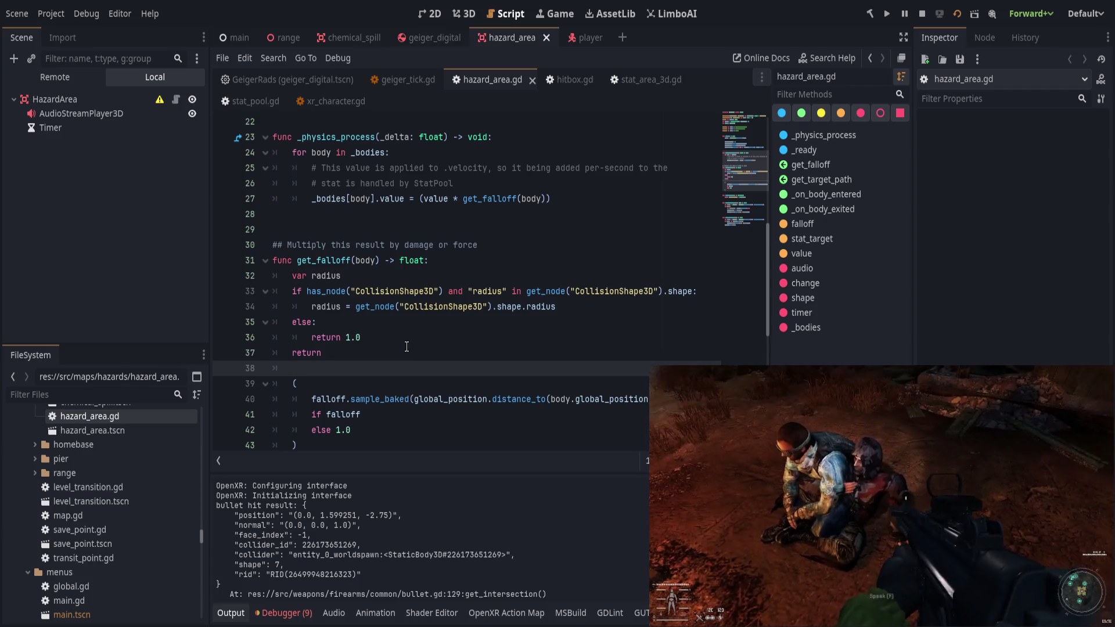
key("ctrl+z")
key("ctrl+z")
key("ctrl+z")
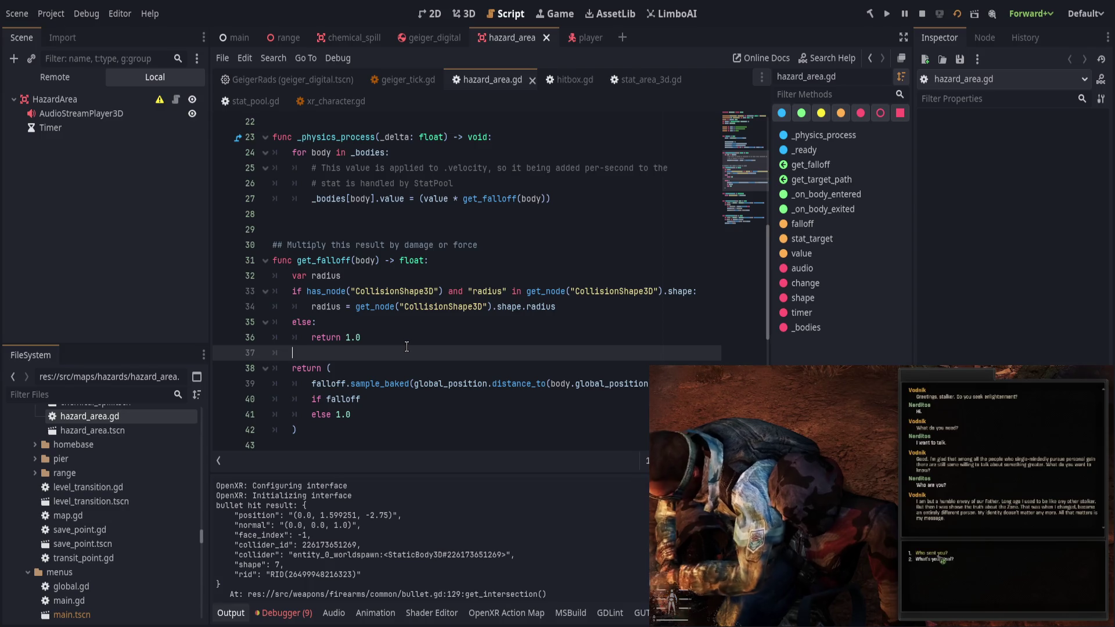
type("if falloff")
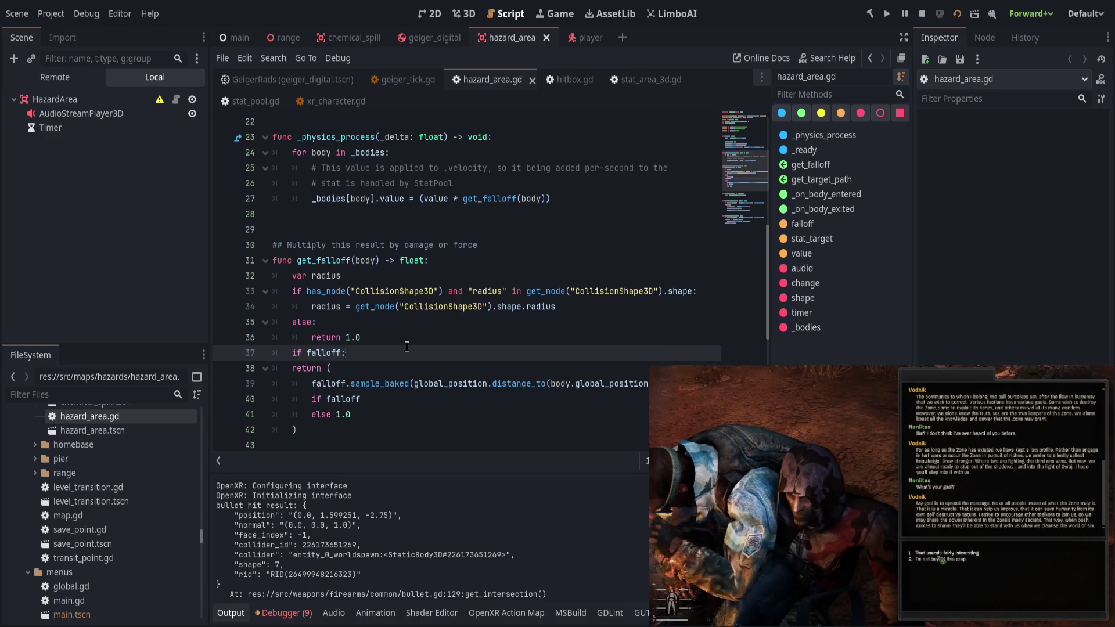
type(":")
key("Return")
Add 'var f =' with the copied falloff.sample_baked expression and print_debug("falloff: ", f), then save.
type("var f =")
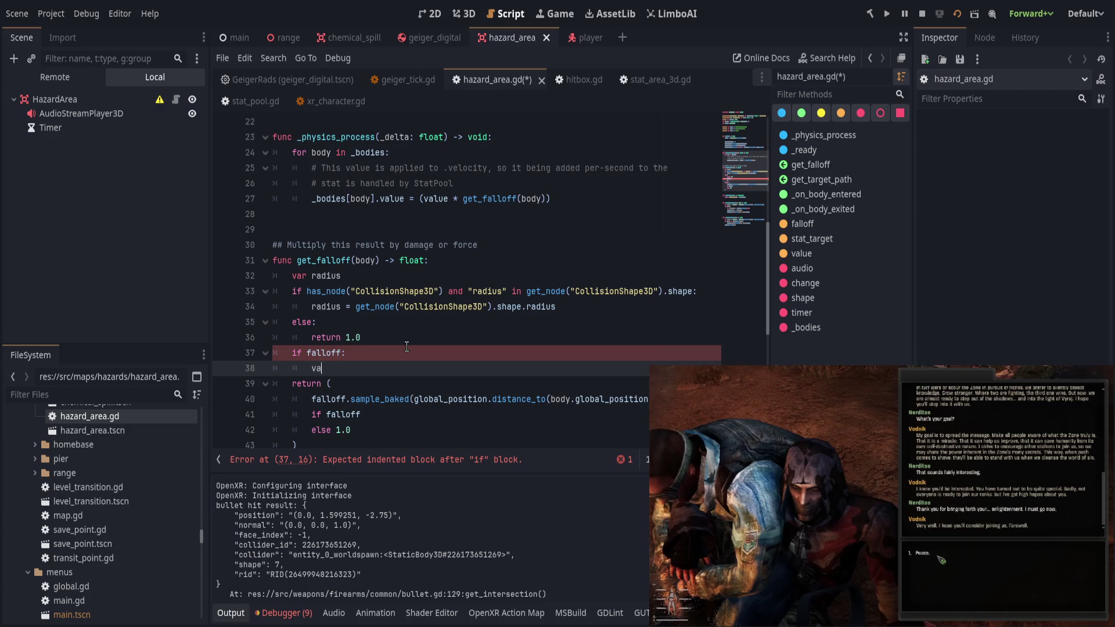
key("Escape")
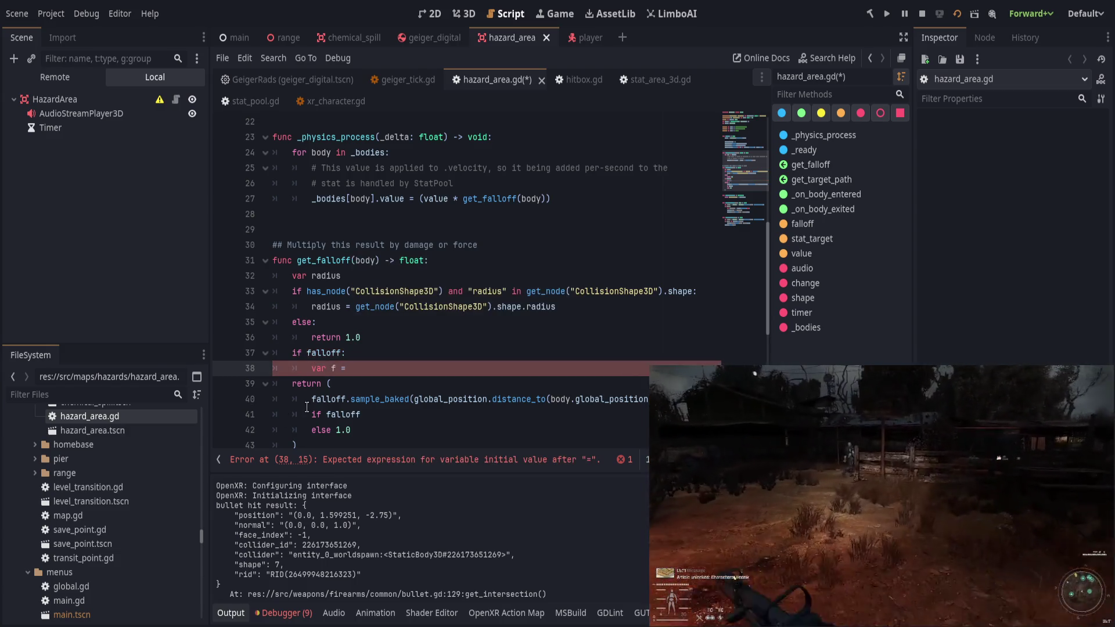
left_click_drag(311, 399, 487, 399)
key("ctrl+c")
left_click(569, 369)
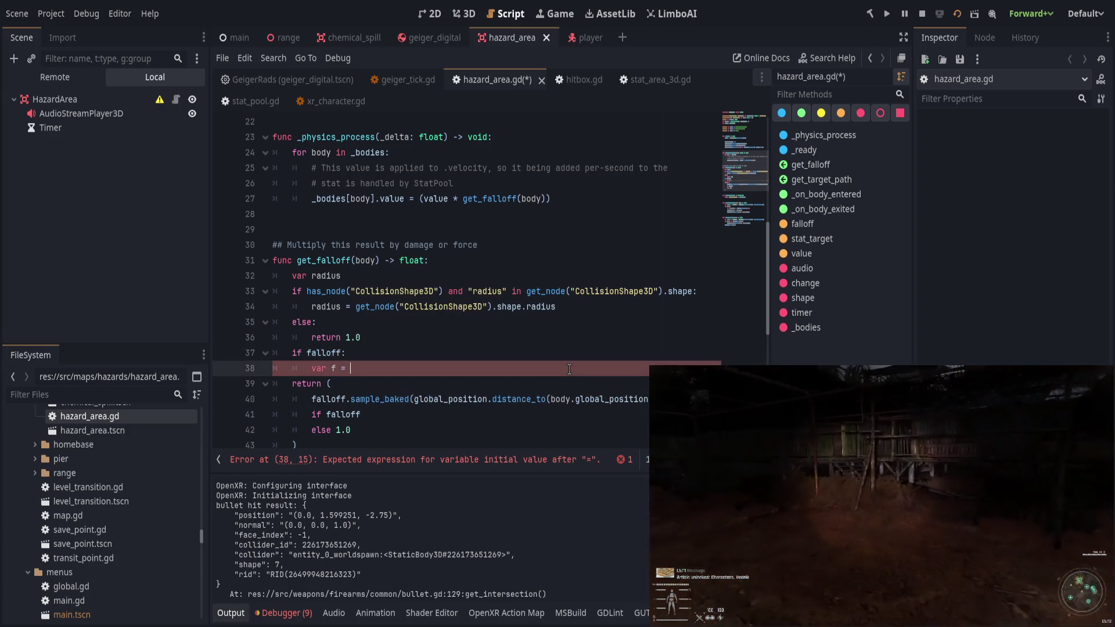
key("ctrl+v")
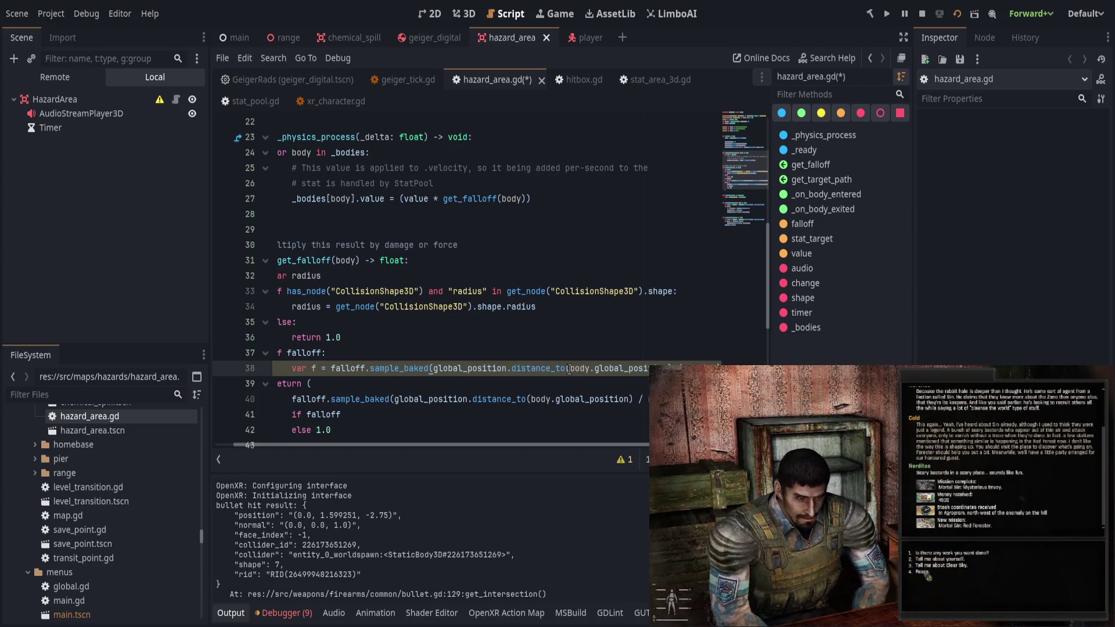
key("Return")
type("print")
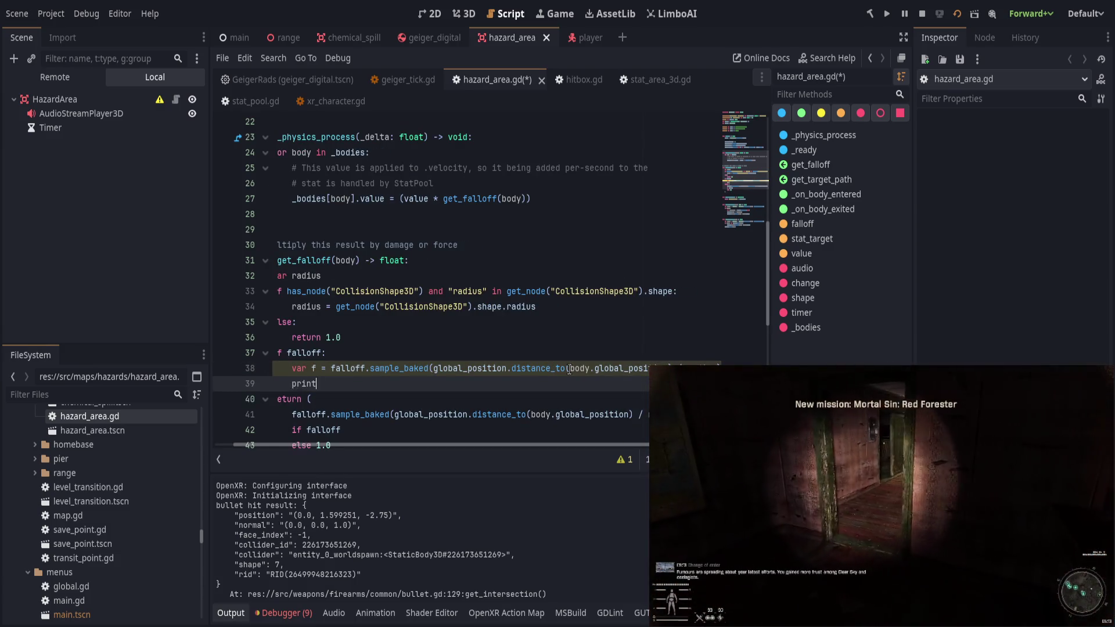
type("_debug(\"f")
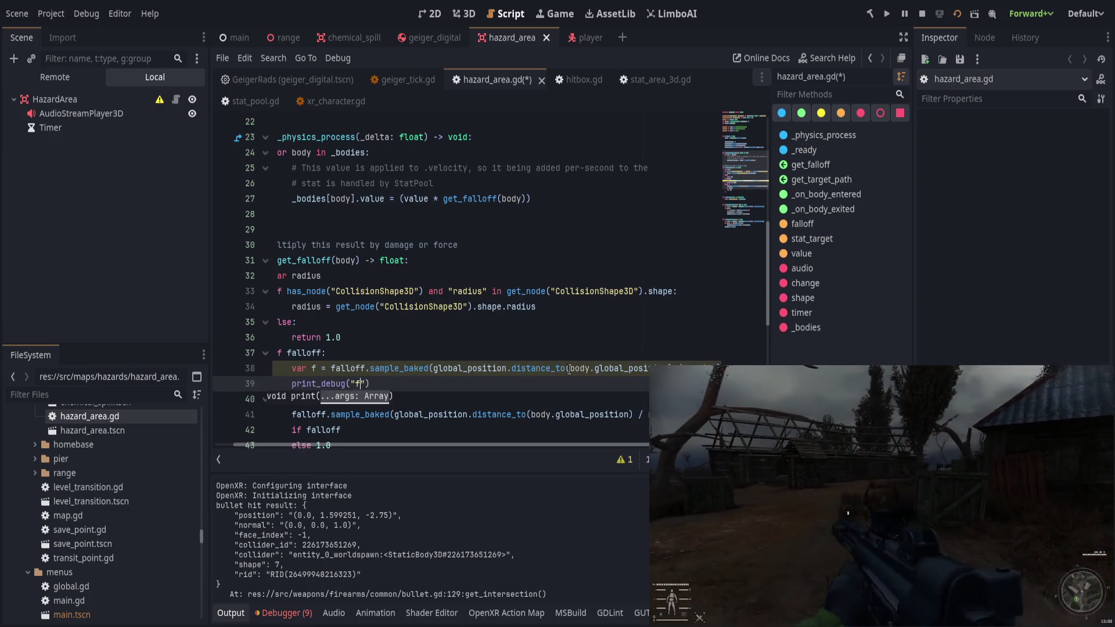
type("alloff: \", ")
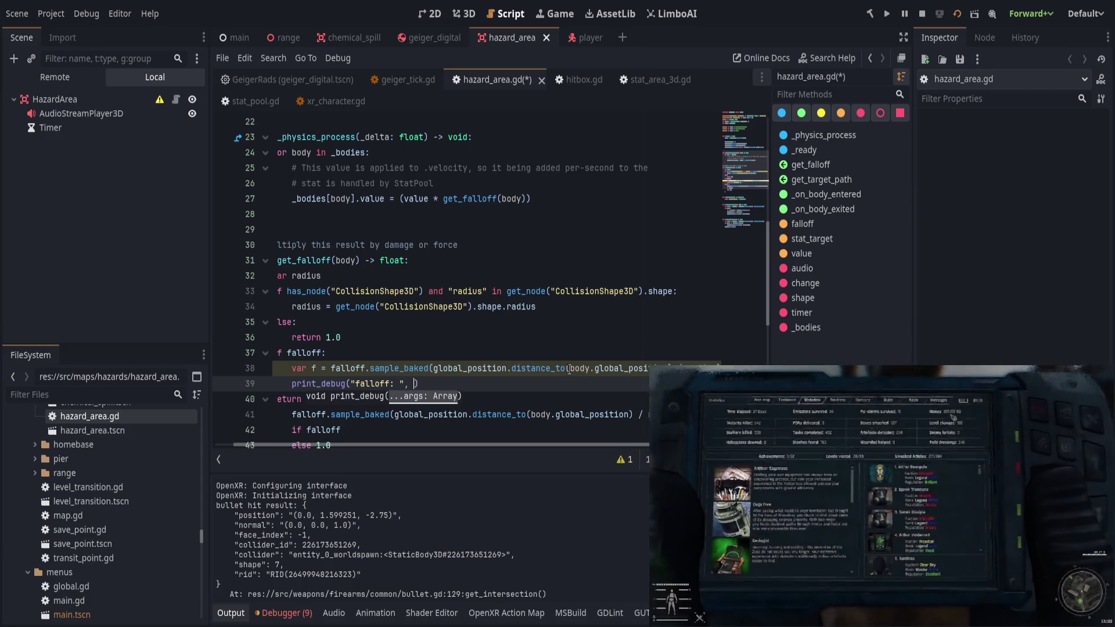
type("f")
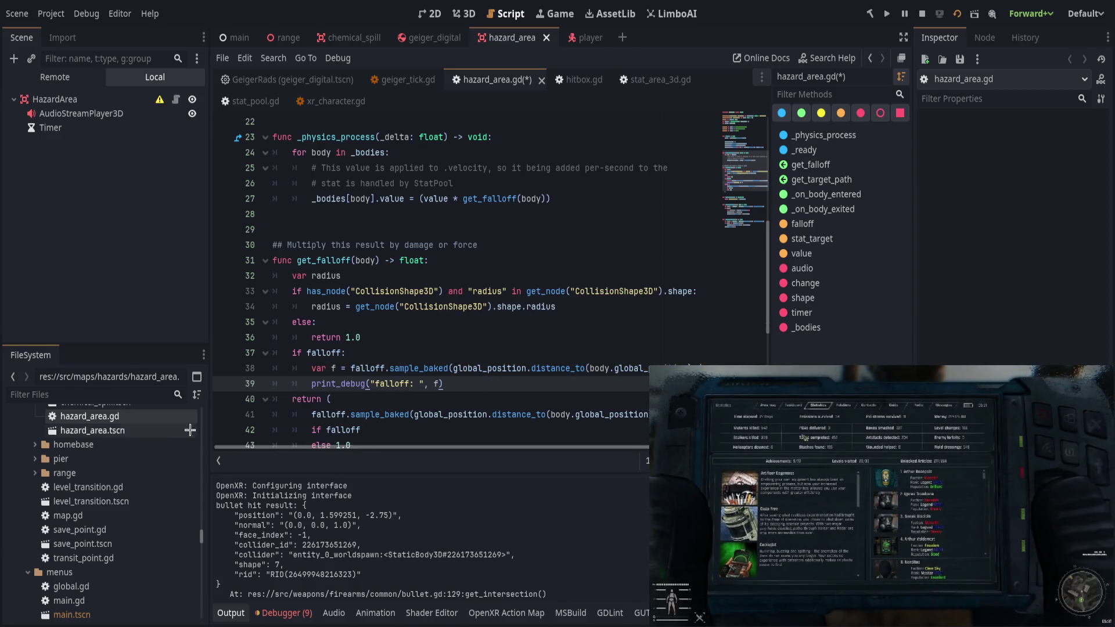
key("Up")
key("Up")
scroll(451, 364, "down", 2)
key("ctrl+s")
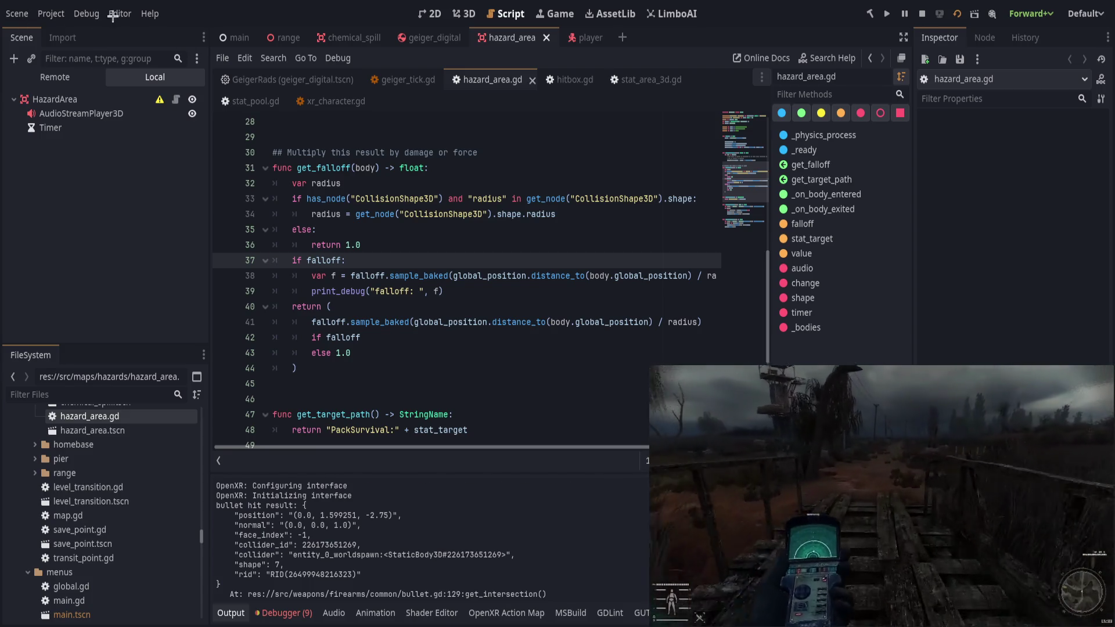
Set a breakpoint on the 'if falloff:' line and relaunch the game with the updated script.
left_click(251, 261)
left_click(223, 260)
left_click(436, 264)
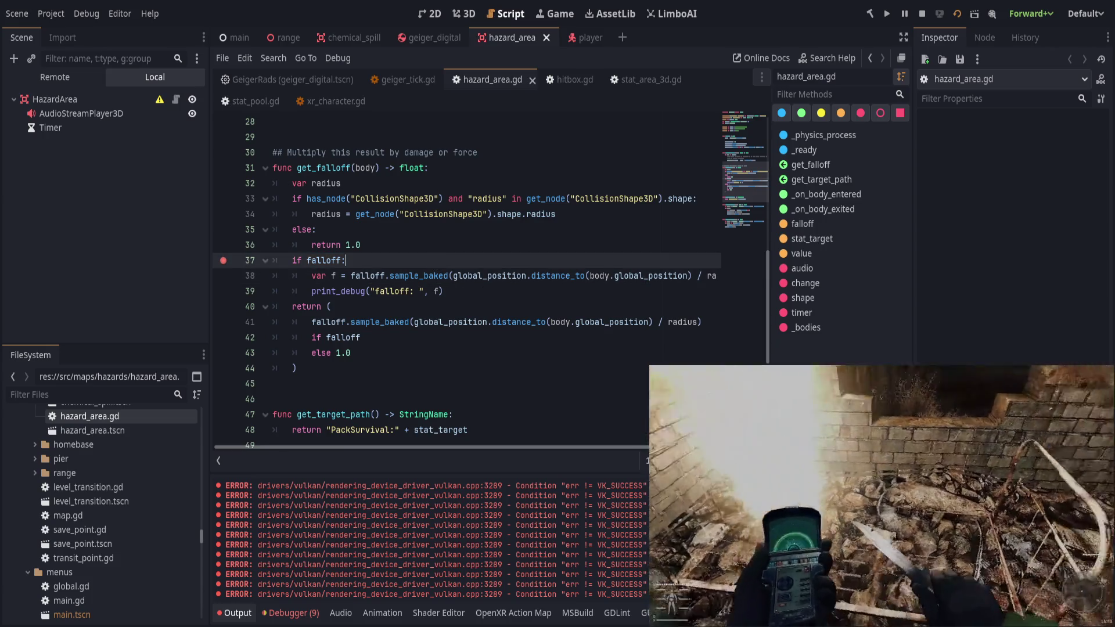
key("F5")
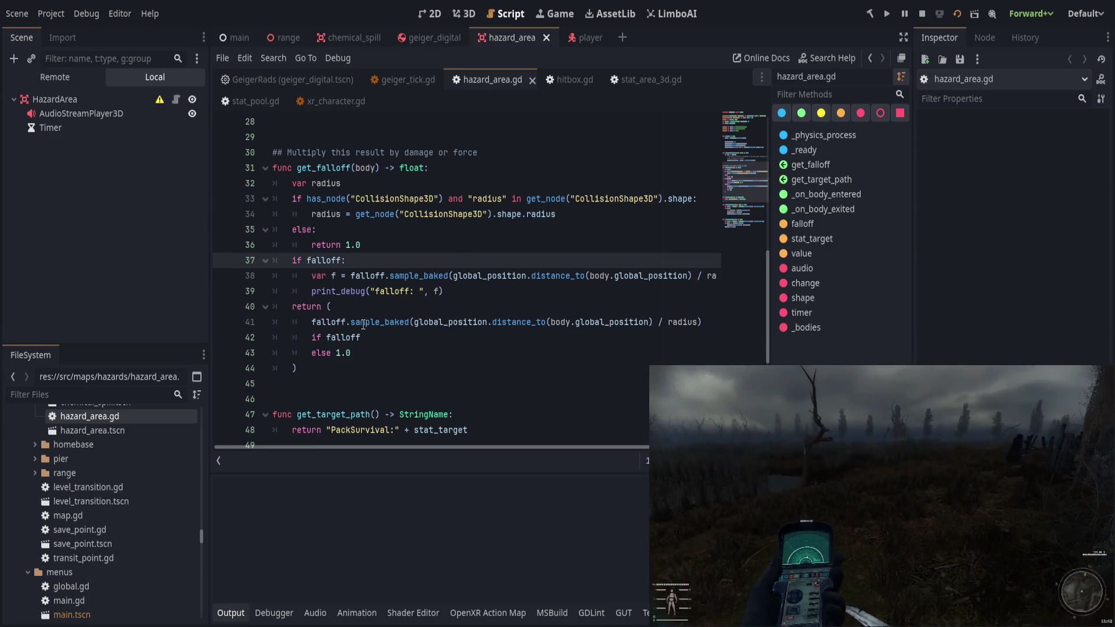
left_click(592, 302)
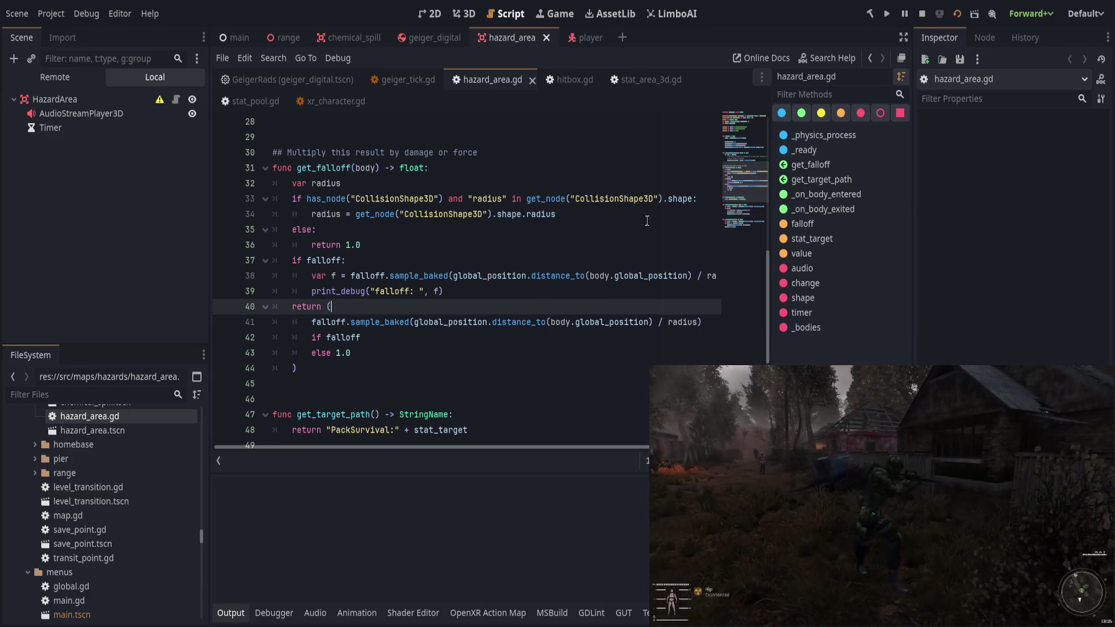
left_click(957, 14)
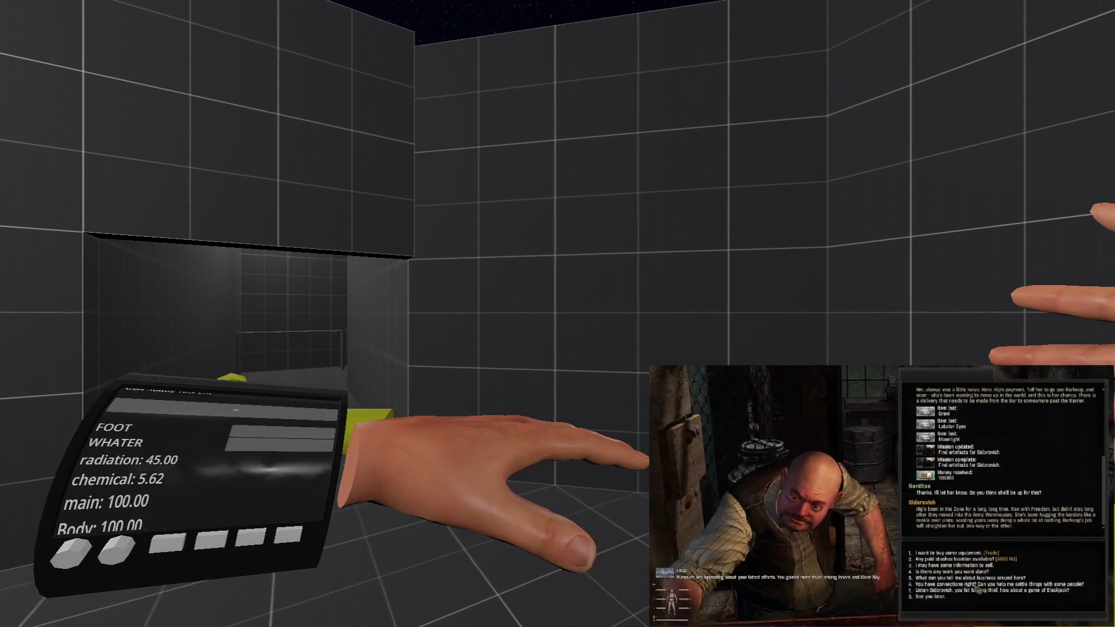
Quit the VR game with F8 after falloff values from about 0.33 to 1.0 print.
key("F8")
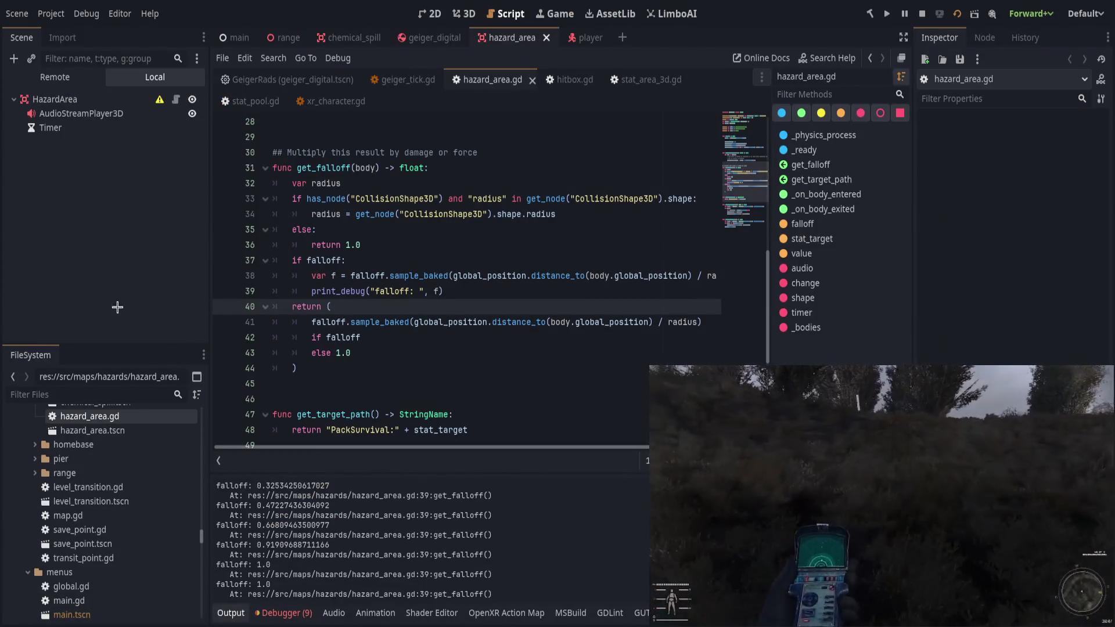
Open the range scene and expand the RadsBig1, Rads, Rads2 and Rads3 hazard nodes.
left_click(460, 132)
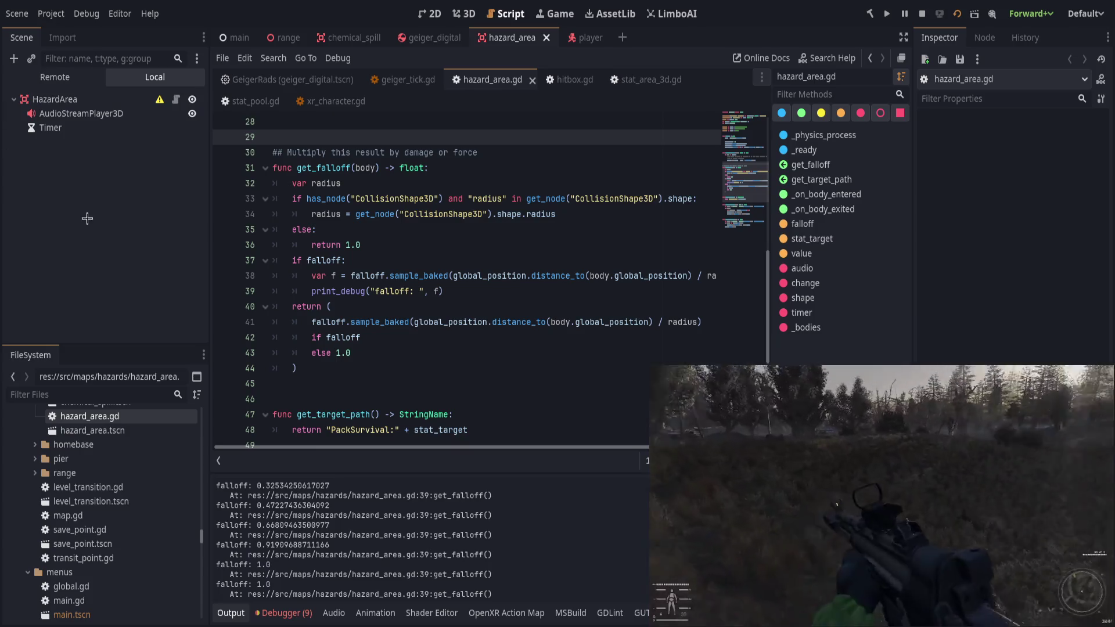
double_click(378, 197)
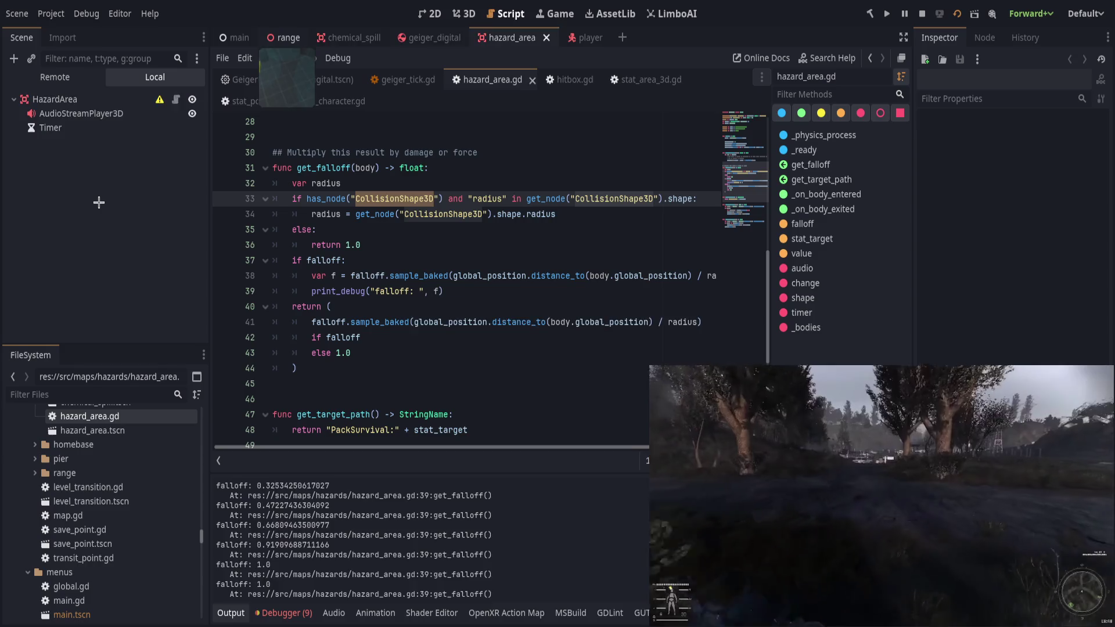
left_click(284, 37)
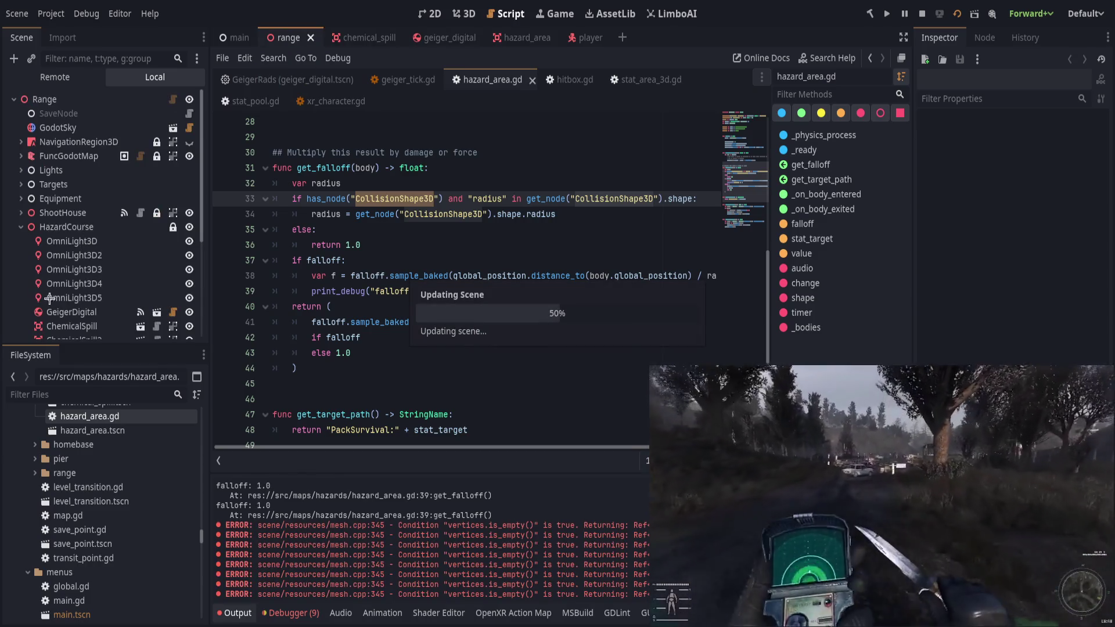
scroll(70, 278, "down", 4)
left_click(23, 282)
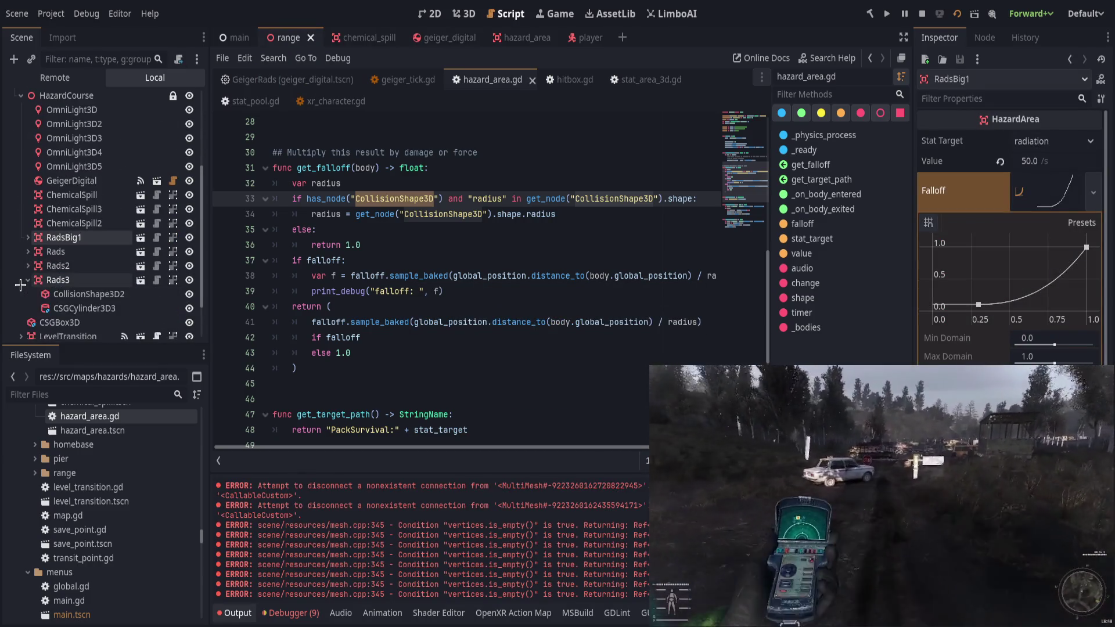
left_click(28, 266)
left_click(28, 251)
left_click(28, 237)
scroll(87, 232, "down", 3)
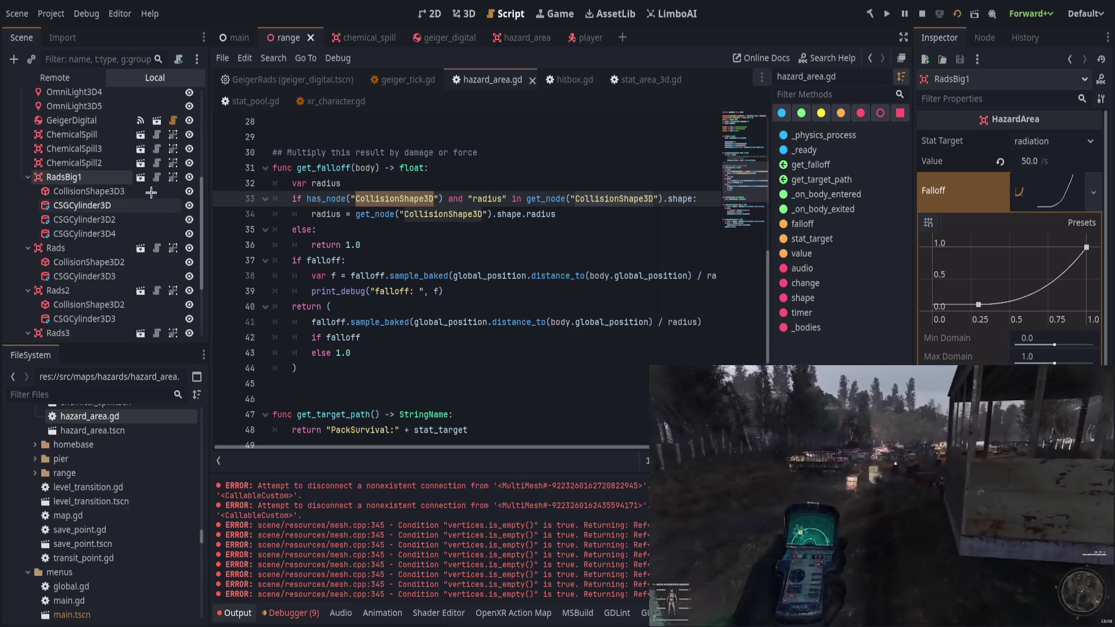
Rename the collision shapes under RadsBig1, Rads and Rads2 to CollisionShape3D.
left_click(156, 192)
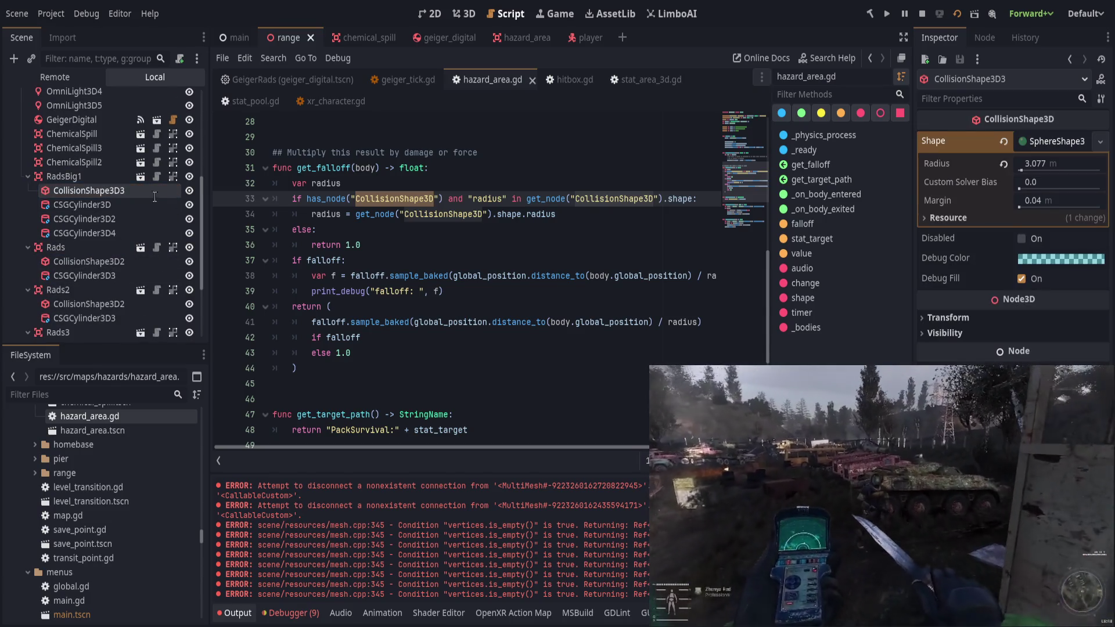
key("BackSpace")
key("Return")
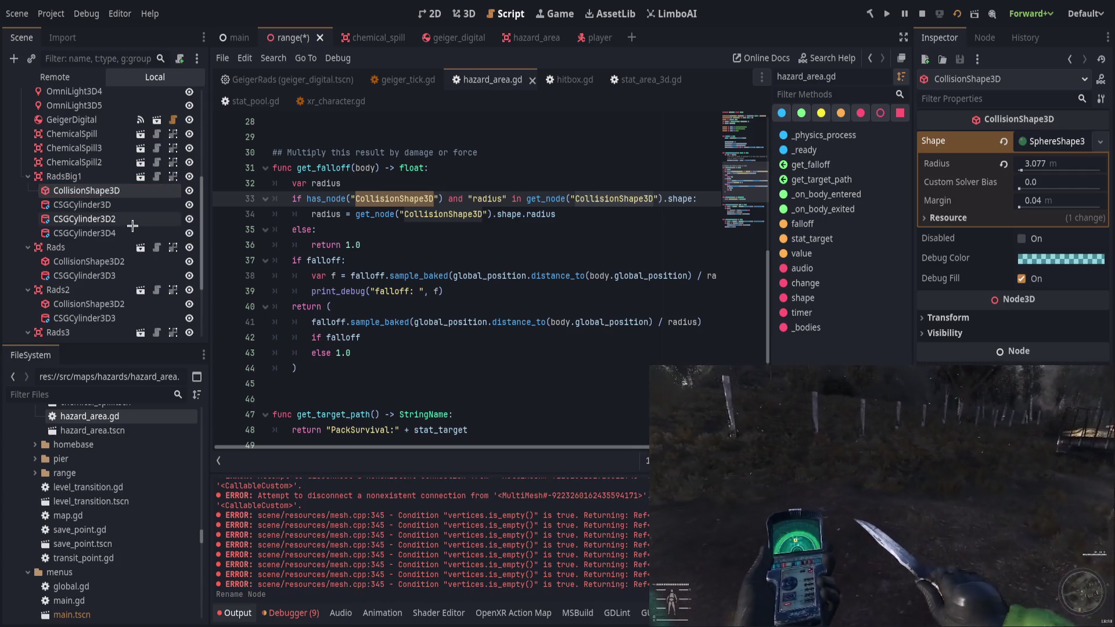
left_click(155, 263)
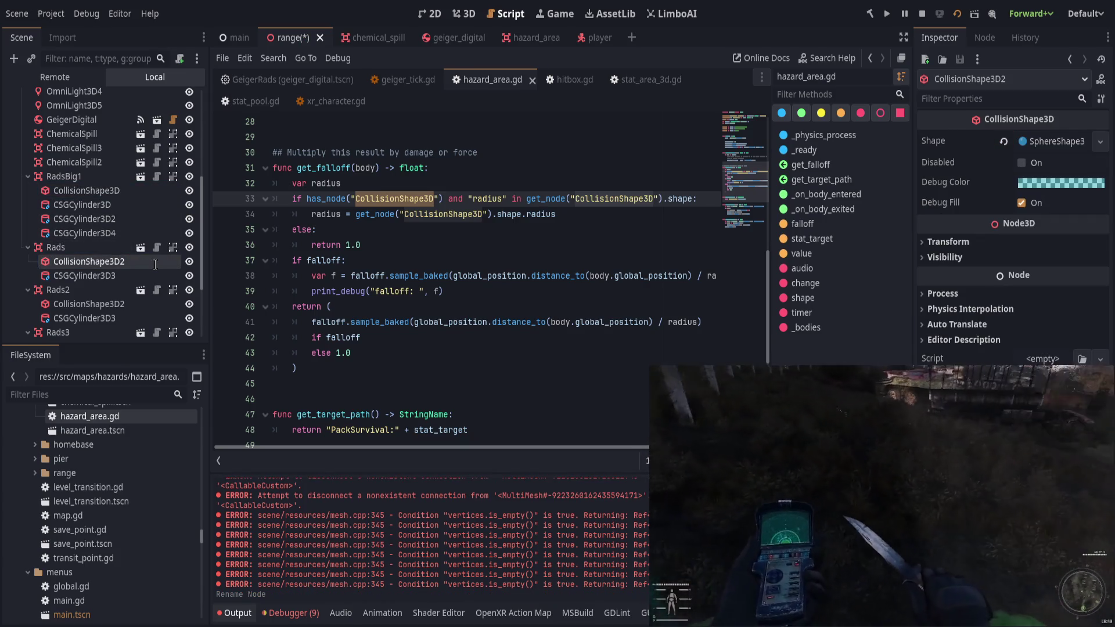
key("BackSpace")
key("Return")
left_click(152, 304)
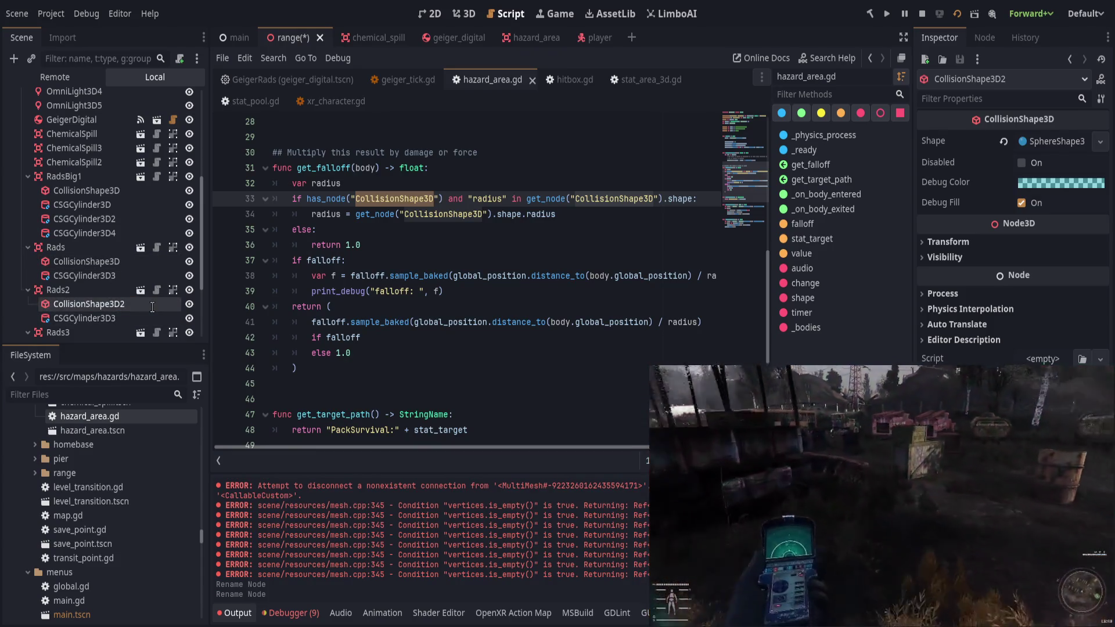
key("BackSpace")
key("Return")
Rename Rads3's CollisionShape3D2 to CollisionShape3D and save the range scene.
scroll(152, 307, "down", 2)
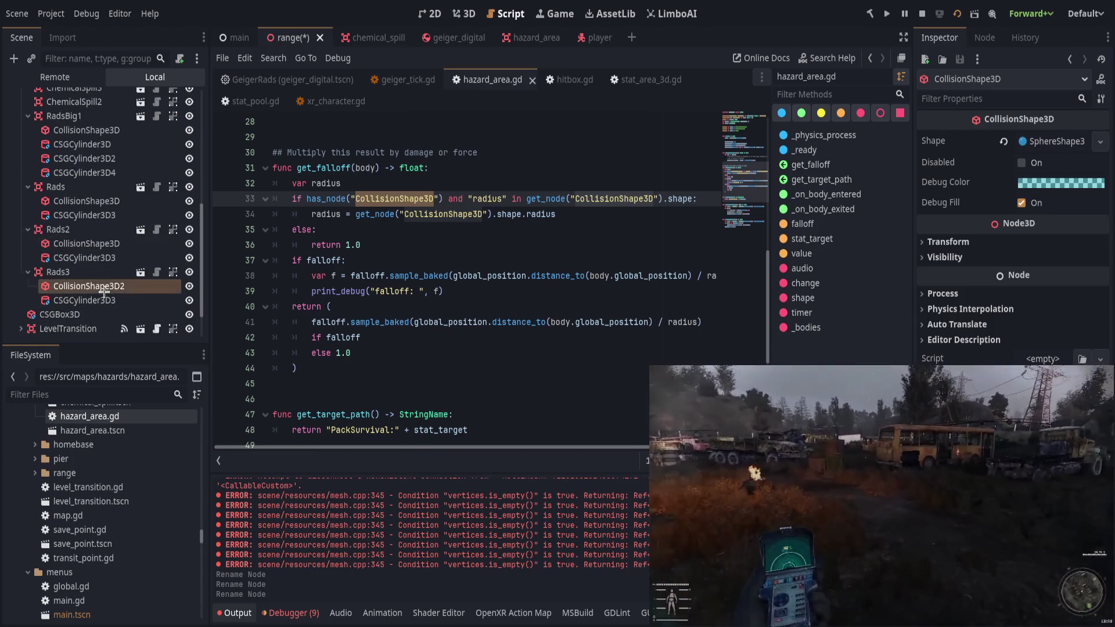
left_click(157, 300)
left_click(161, 286)
left_click(161, 287)
key("BackSpace")
key("Return")
key("ctrl+s")
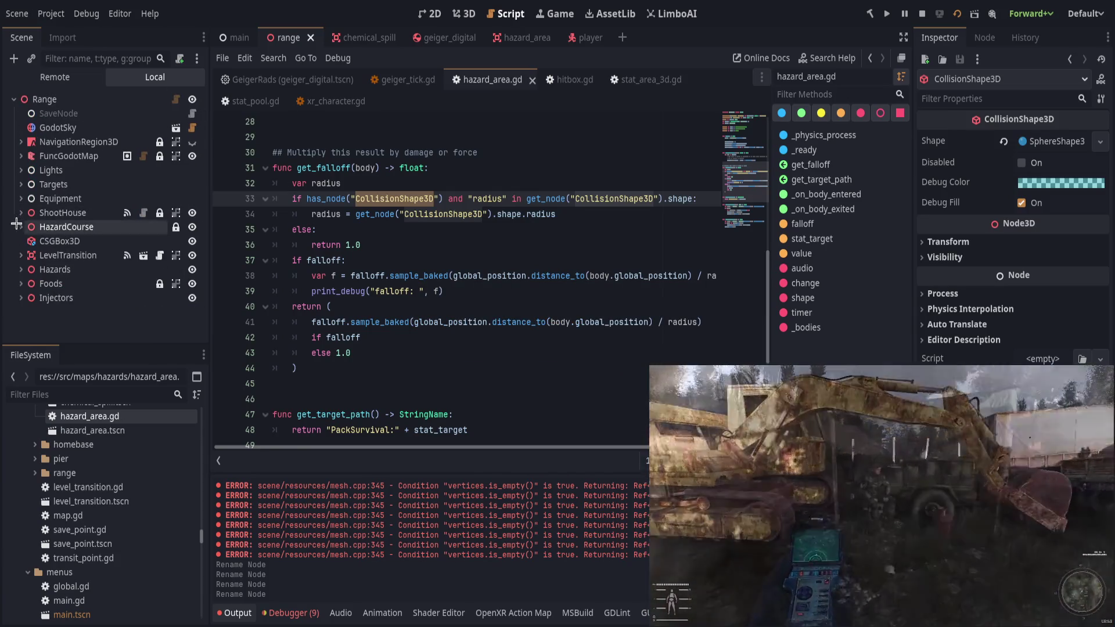
Stop the running game and switch to the main scene.
left_click(599, 235)
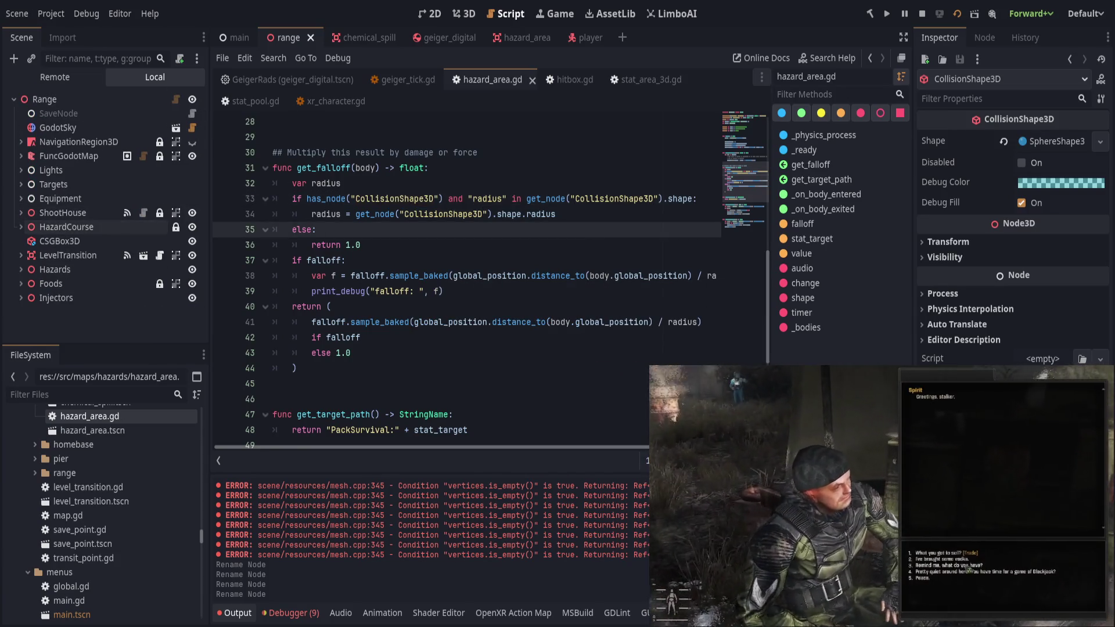
left_click(580, 241)
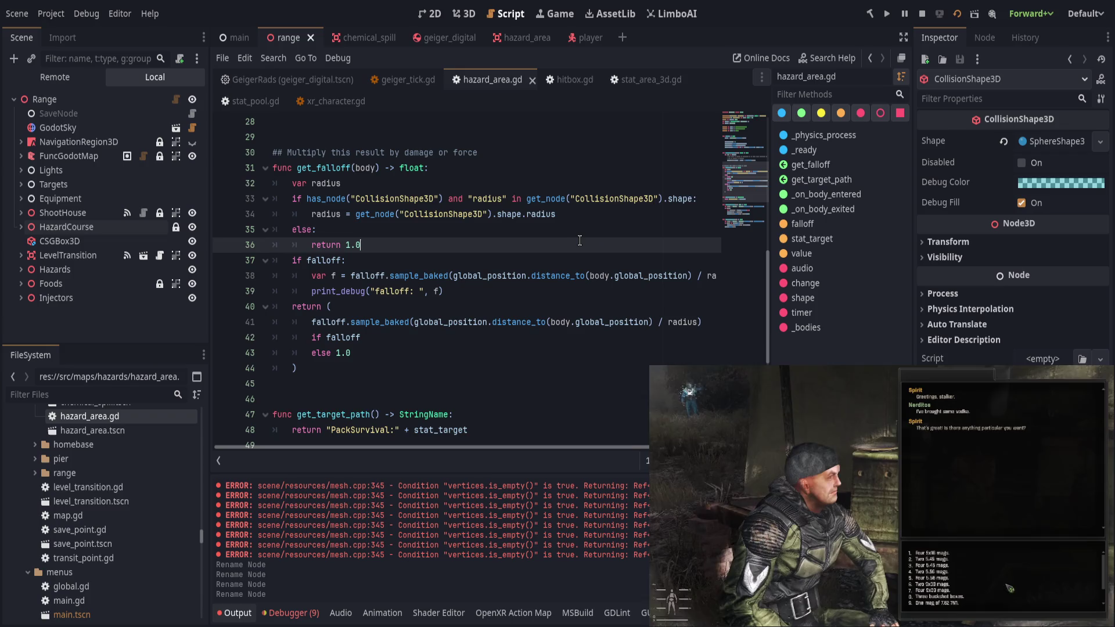
left_click(922, 14)
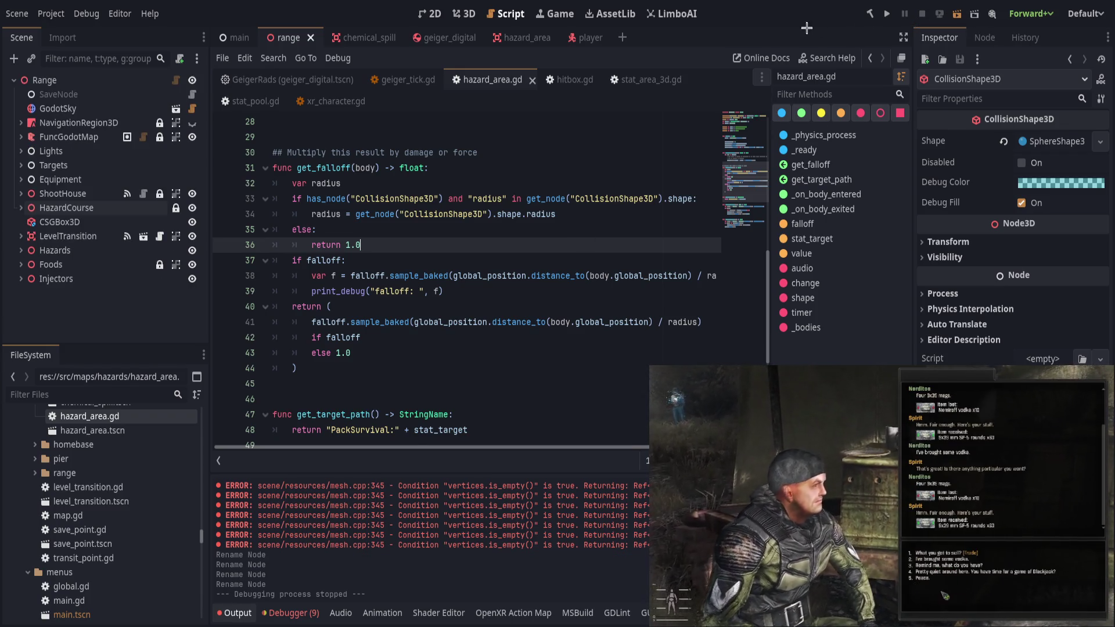
left_click(238, 37)
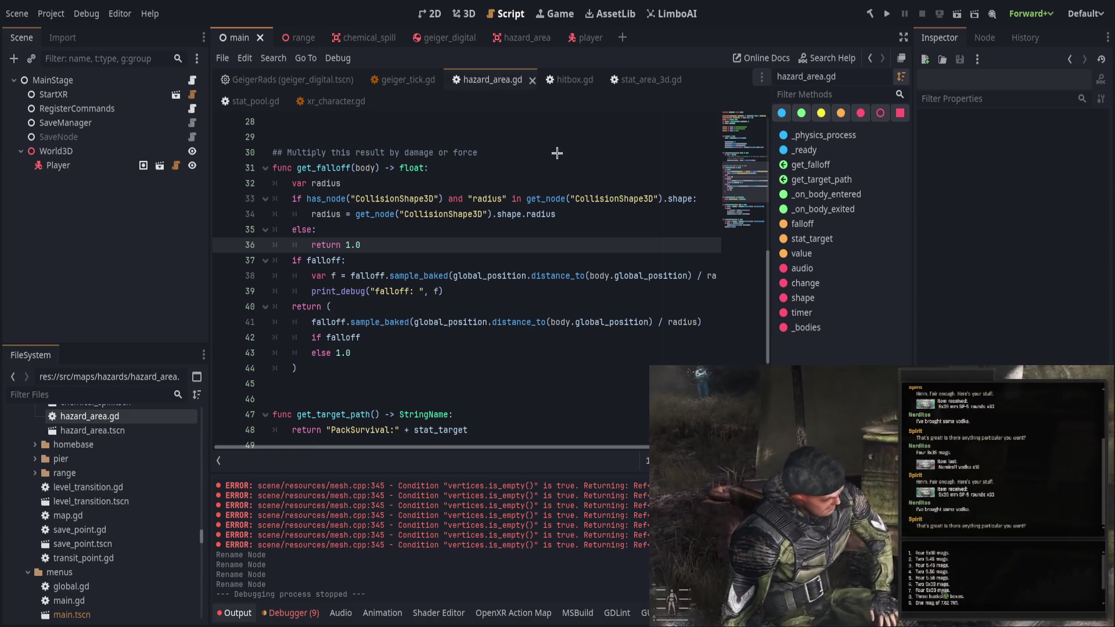
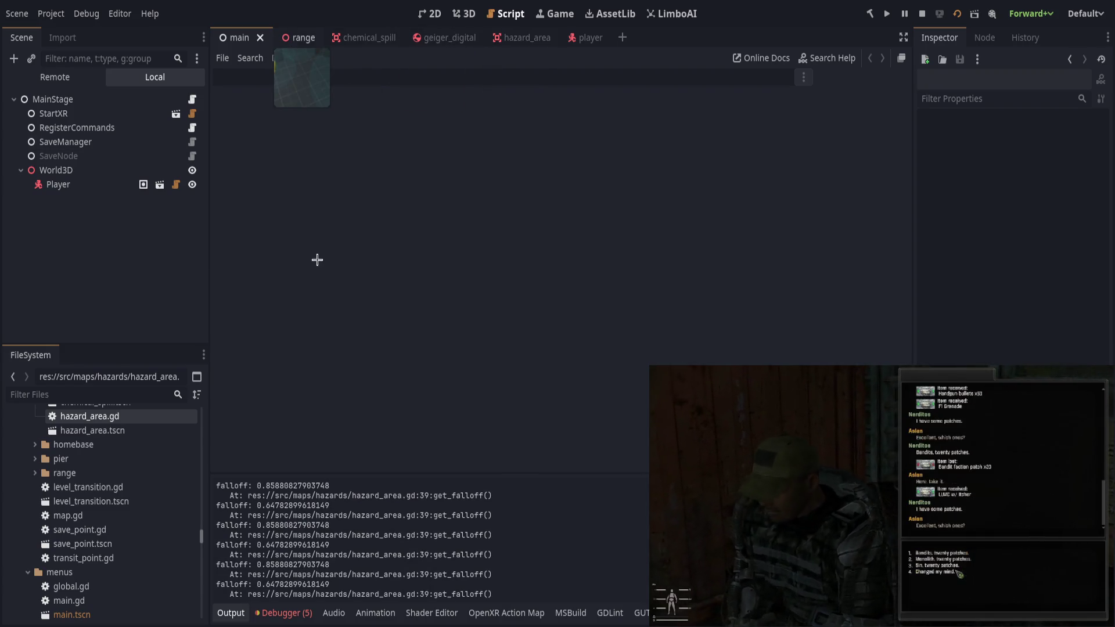
In the range scene, drag RadsBig1's Falloff curve low point to (0, 0).
key("ctrl+Tab")
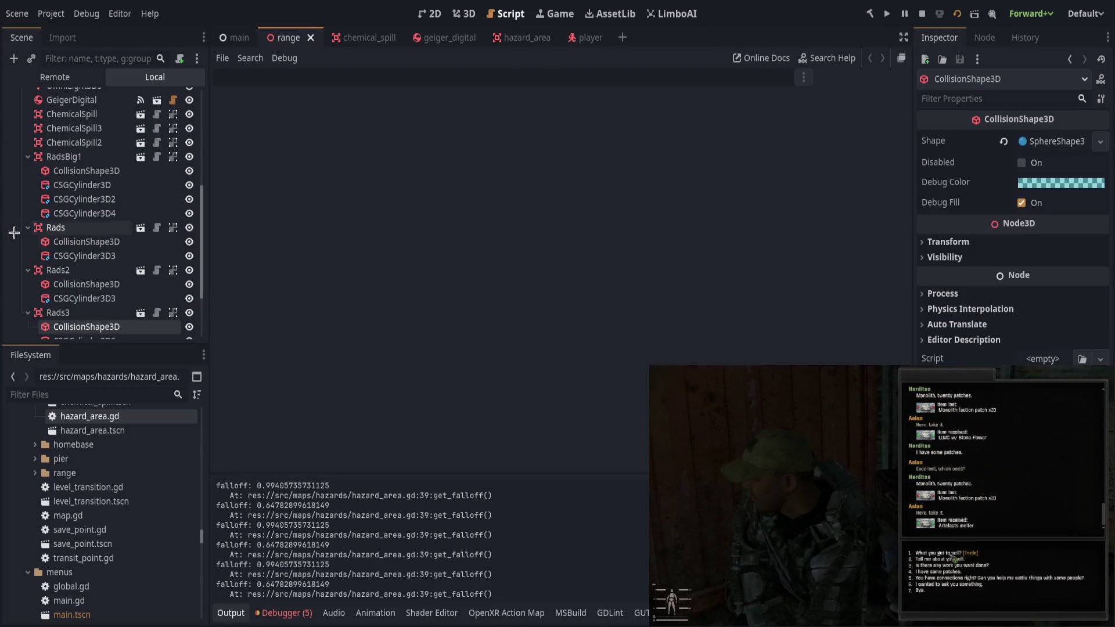
left_click(64, 157)
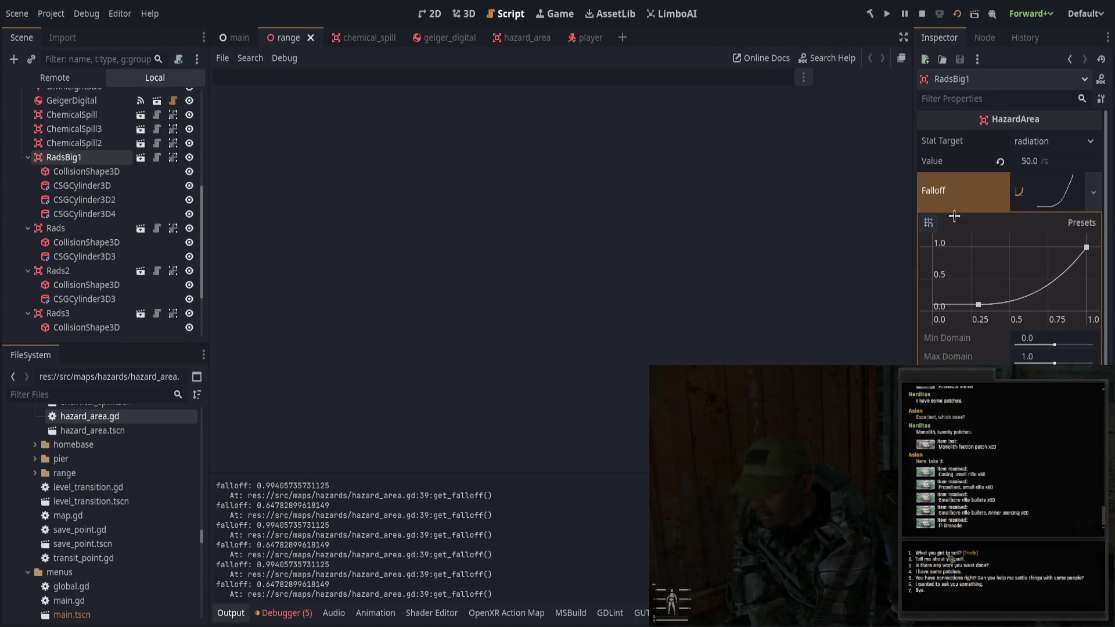
left_click_drag(987, 308, 933, 311)
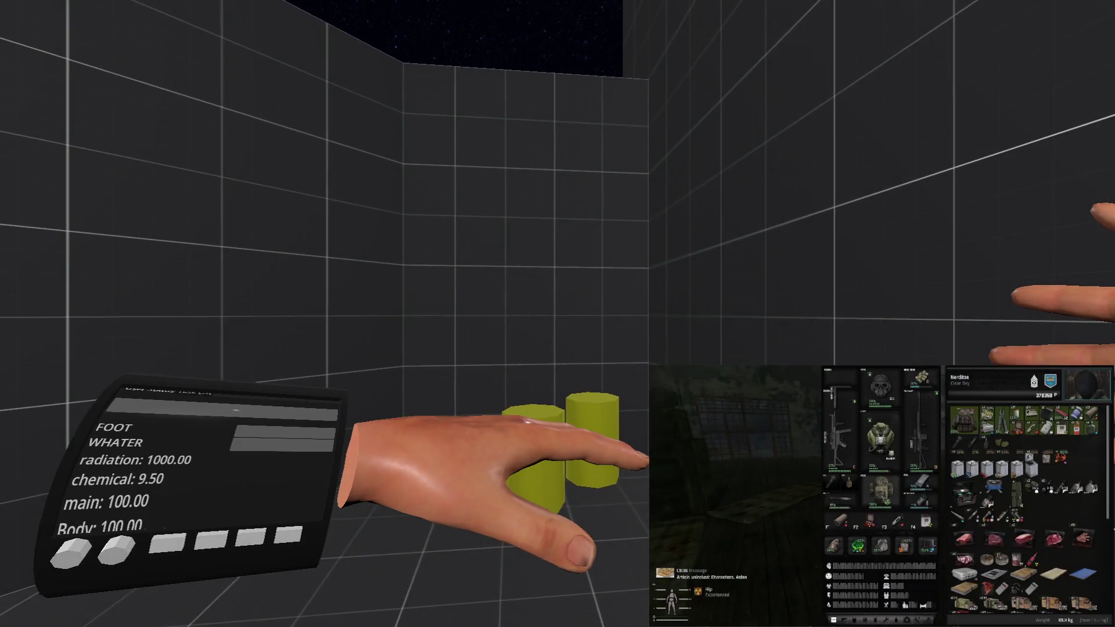
Stop and restart the running game, then return to the editor.
key("alt+Tab")
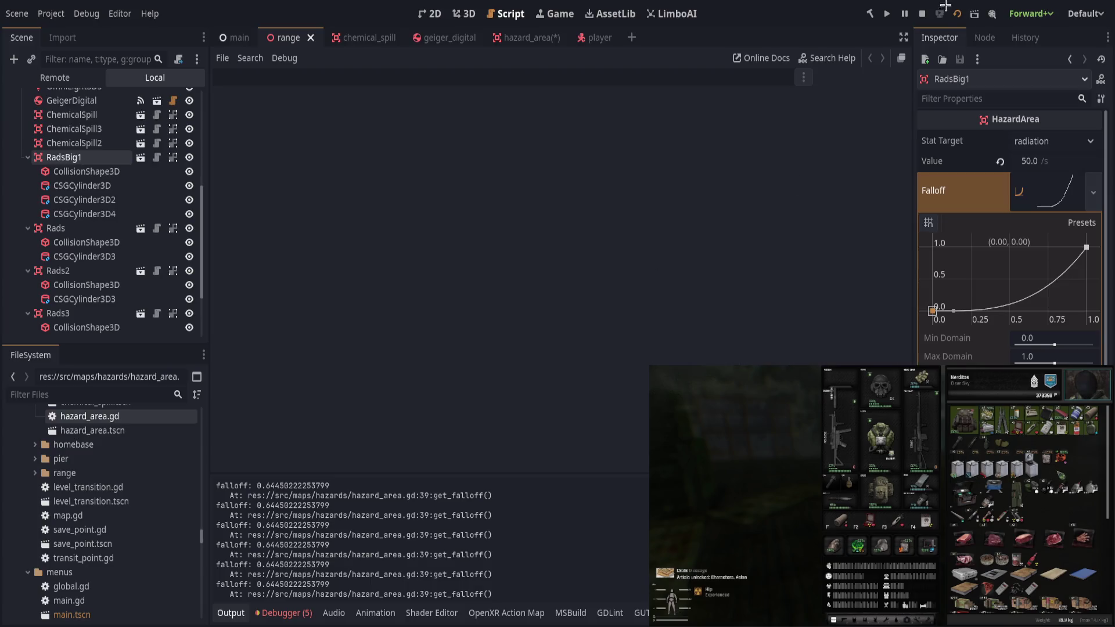
left_click(959, 16)
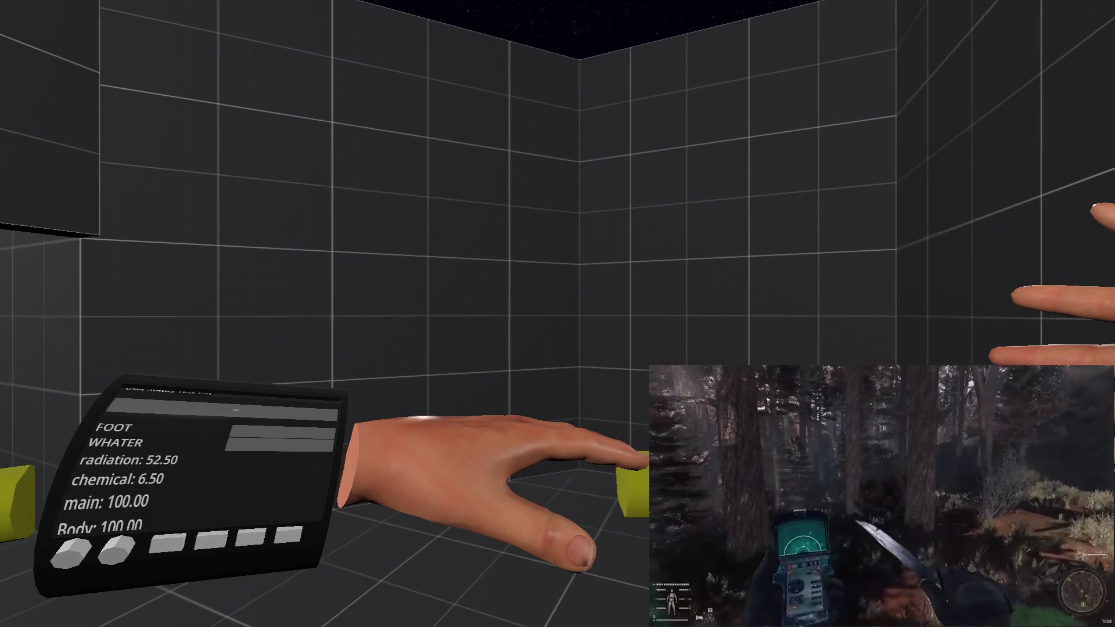
key("alt+Tab")
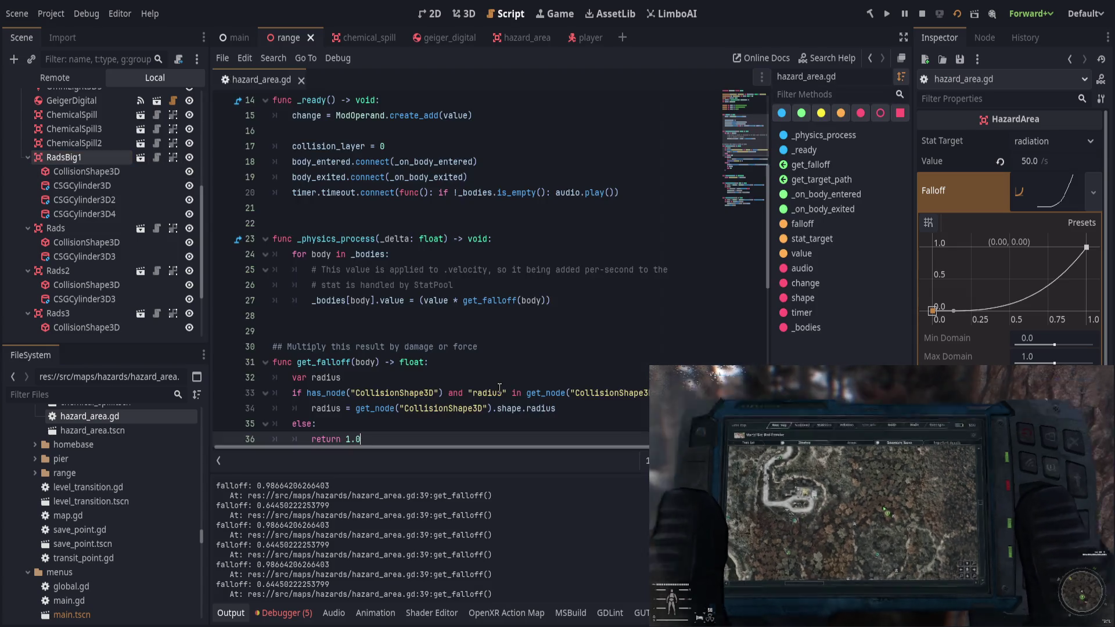
Set a breakpoint on line 38 and change the debug print format to '%.2f / %.2f ='.
scroll(563, 365, "down", 1)
scroll(547, 377, "down", 1)
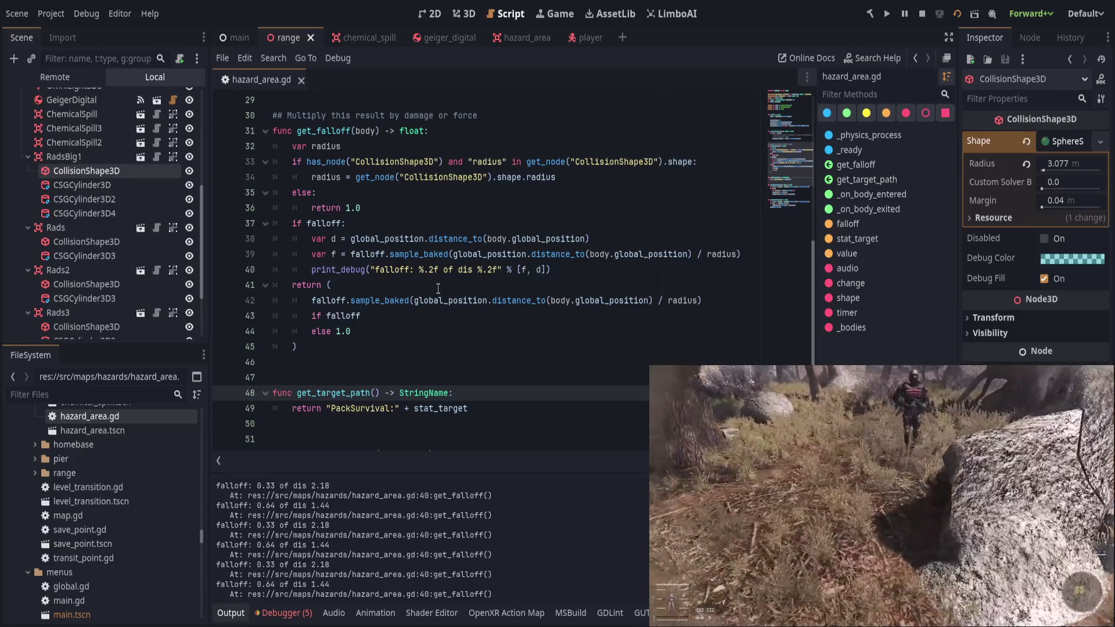
left_click(222, 239)
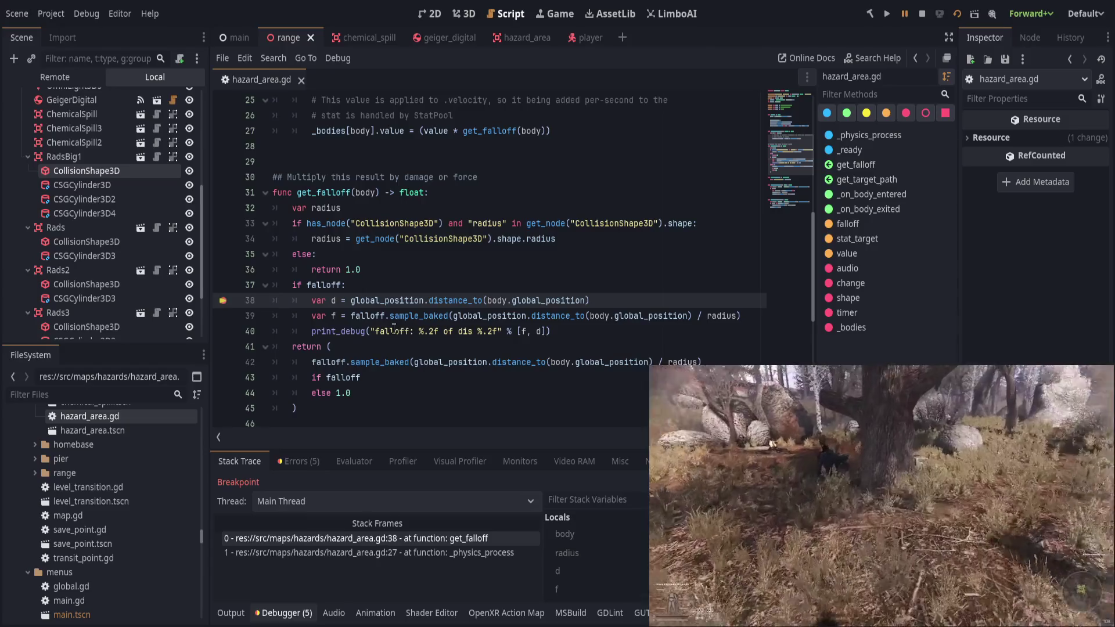
left_click(419, 331)
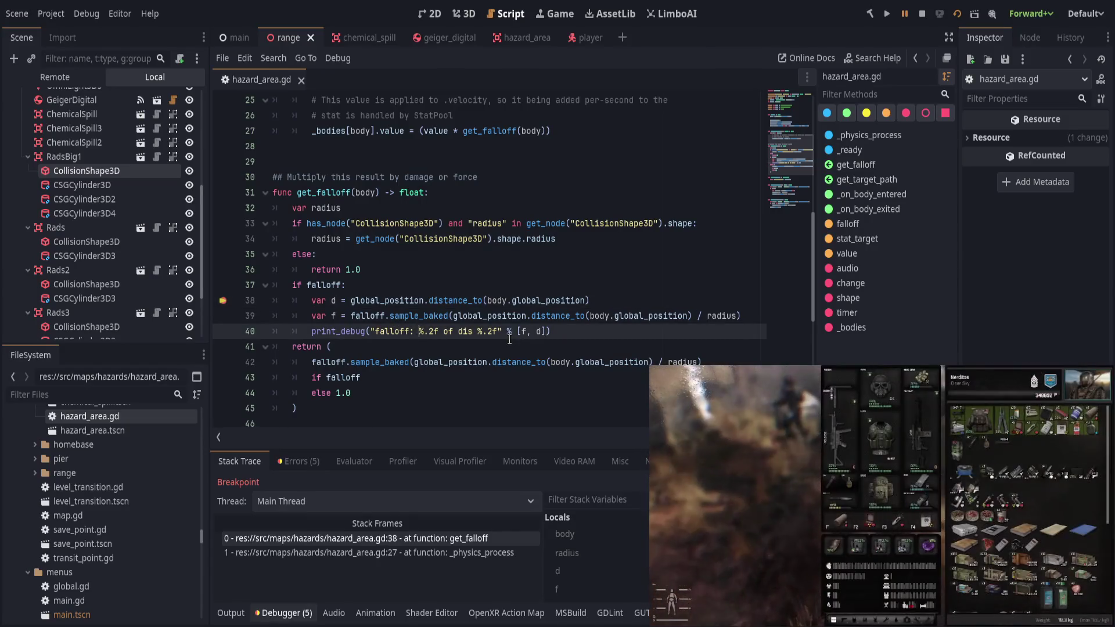
type("%.2f ")
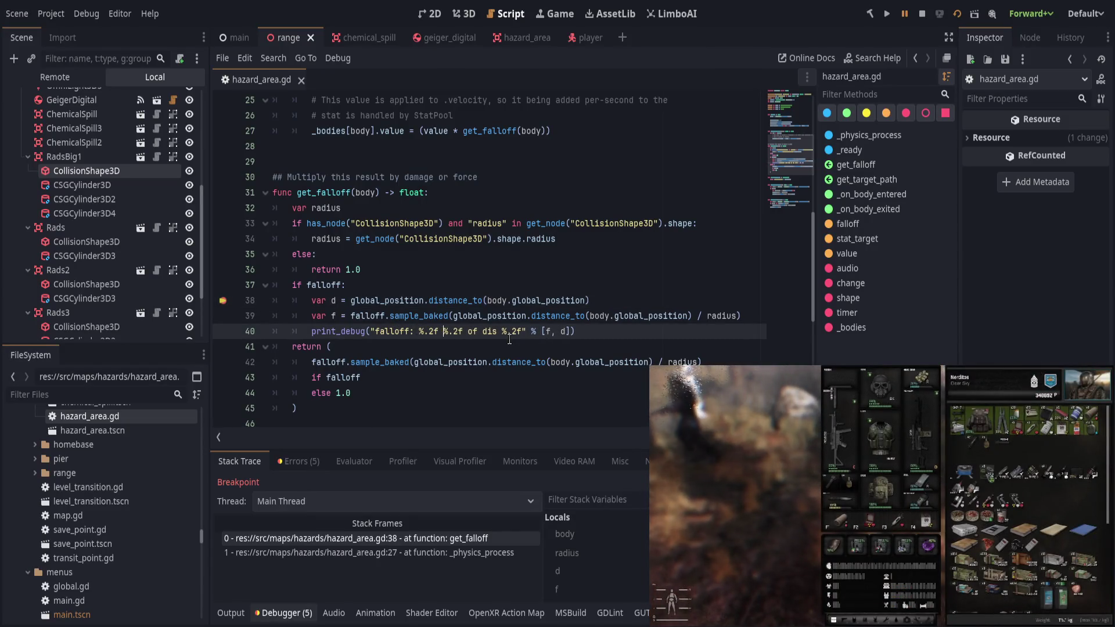
type("/ ")
type("$")
key("BackSpace")
type("%.2f =")
key("Delete")
key("Delete")
key("Delete")
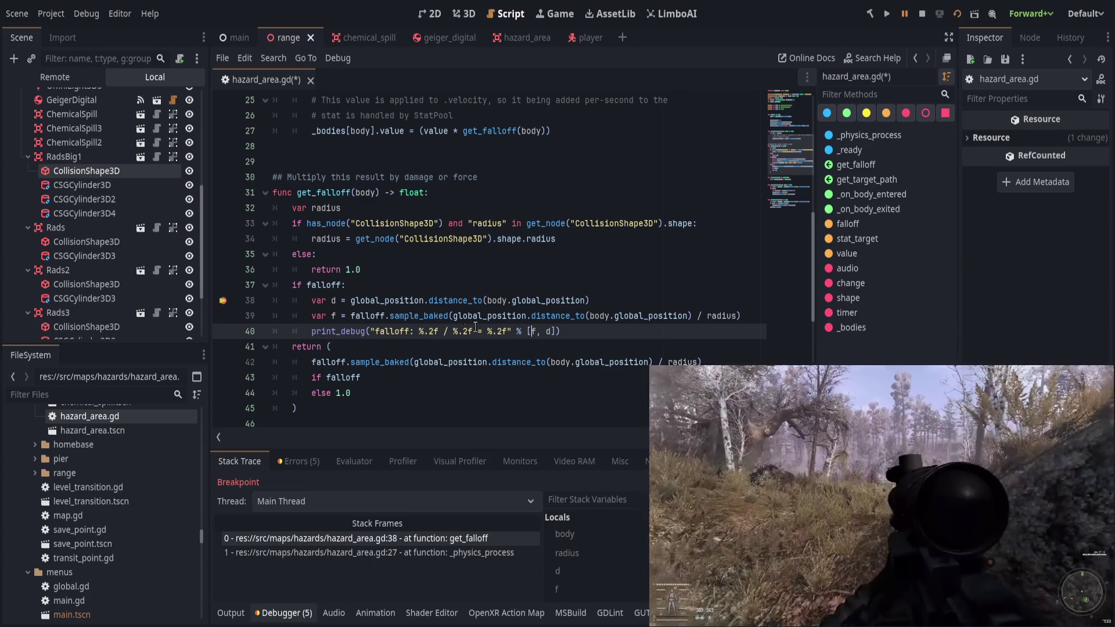
Replace the distance_to expression with d and print d, radius and f.
left_click_drag(455, 316, 690, 316)
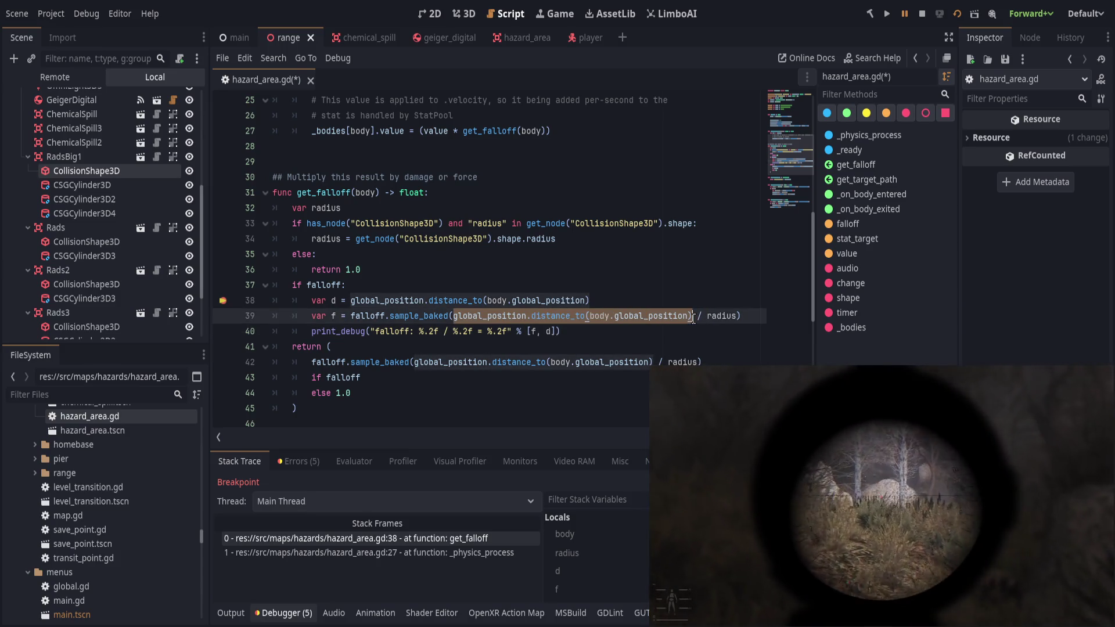
type("d(d")
left_click(528, 334)
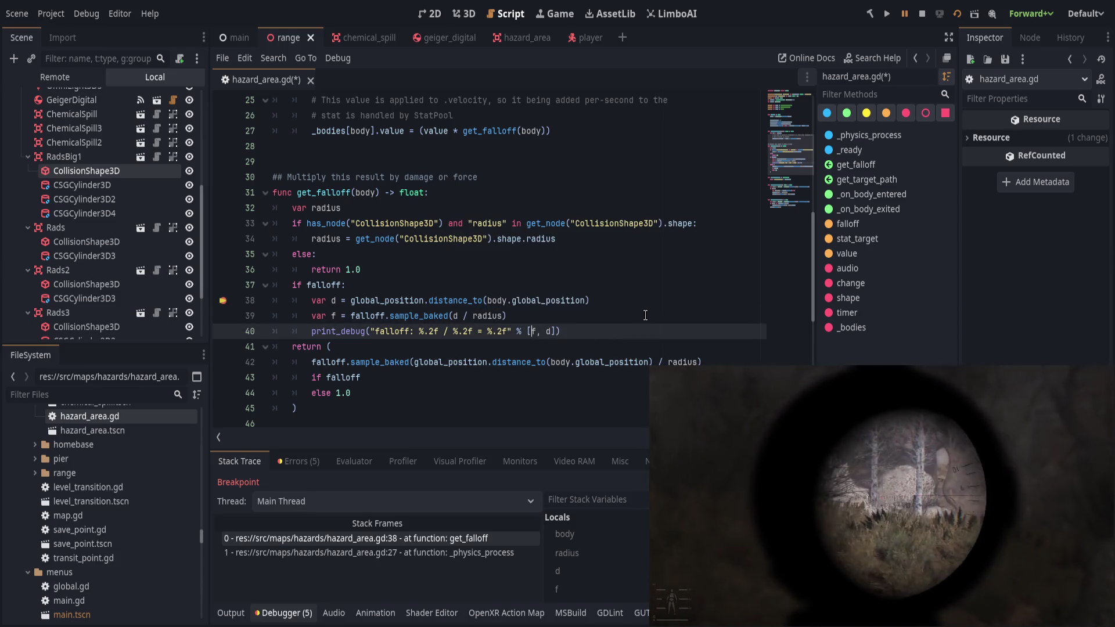
type("d, radiu")
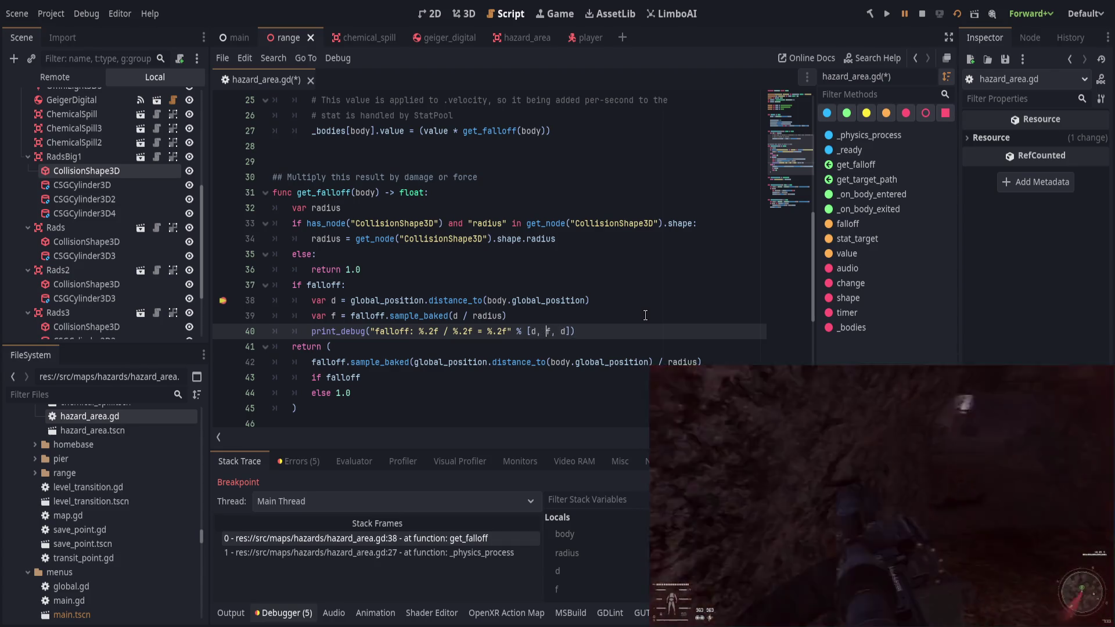
type("s")
key("Delete")
key("Delete")
key("Delete")
type(", f,")
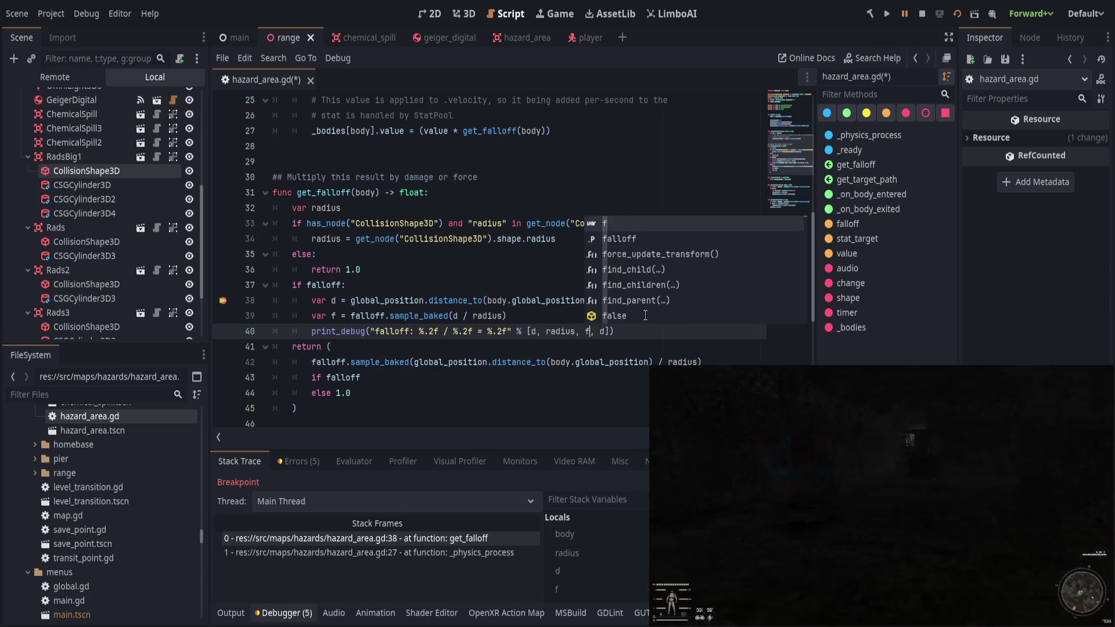
key("Delete")
left_click(545, 317)
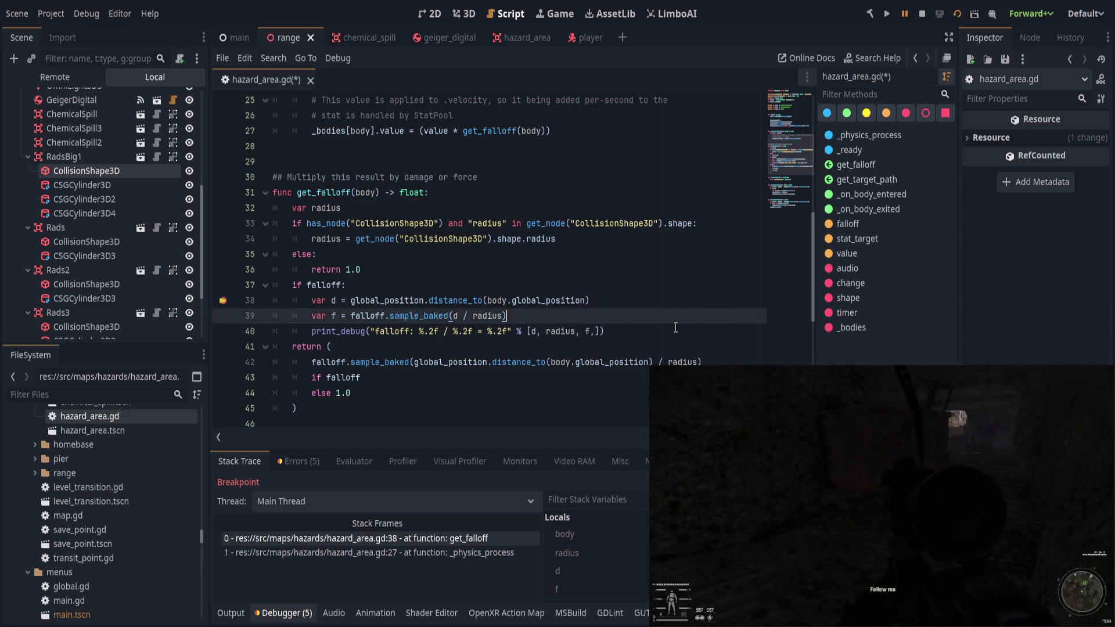
Change the return to 'return f' inside the if block, followed by 'return 1.0'.
left_click(326, 346)
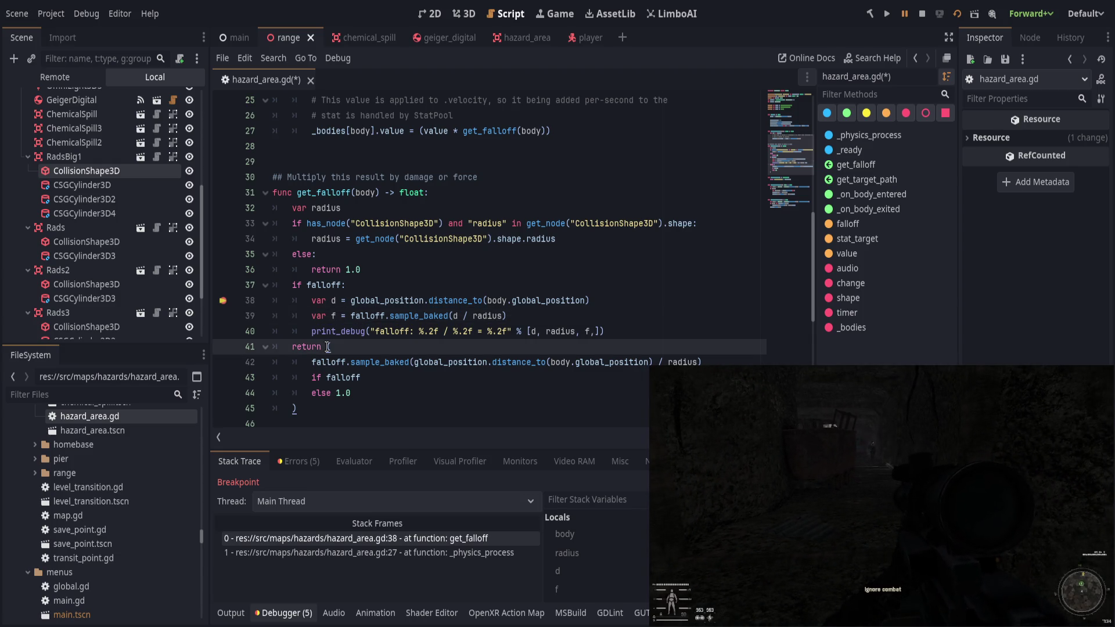
mouse_move(337, 347)
left_mouse_down()
mouse_move(427, 406)
mouse_move(437, 318)
left_mouse_up()
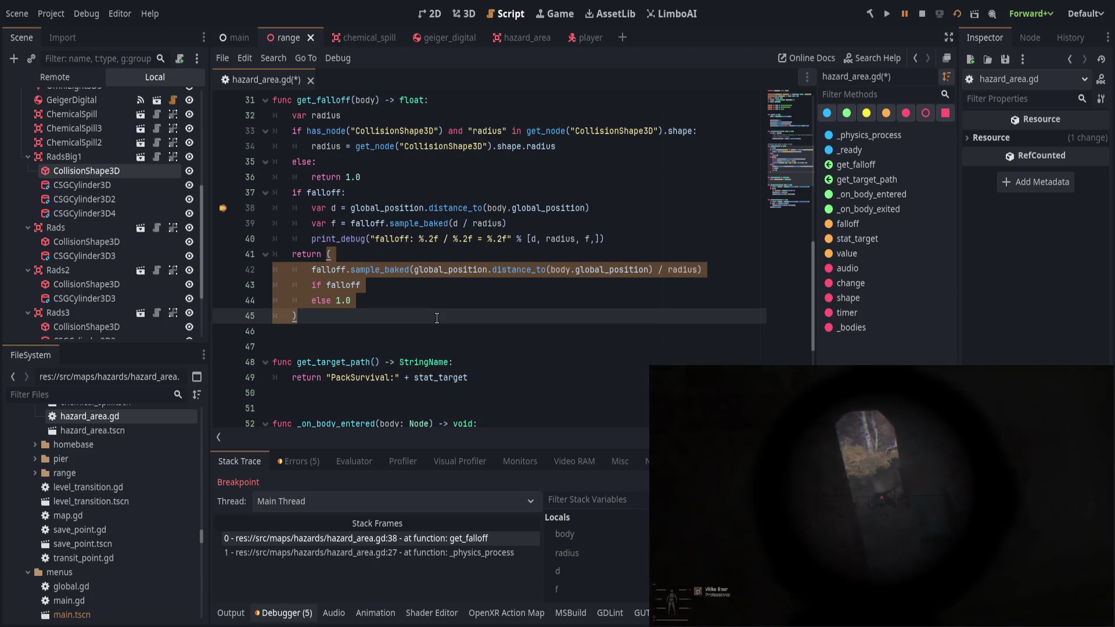
type("f")
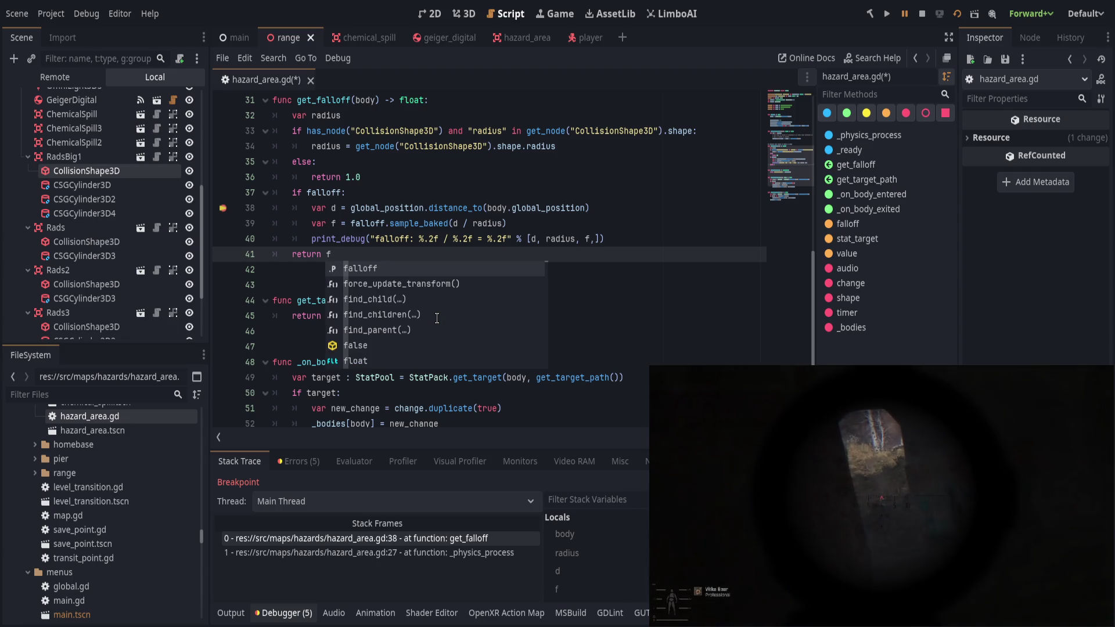
key("Escape")
key("Home")
key("Tab")
key("End")
key("Return")
type("re")
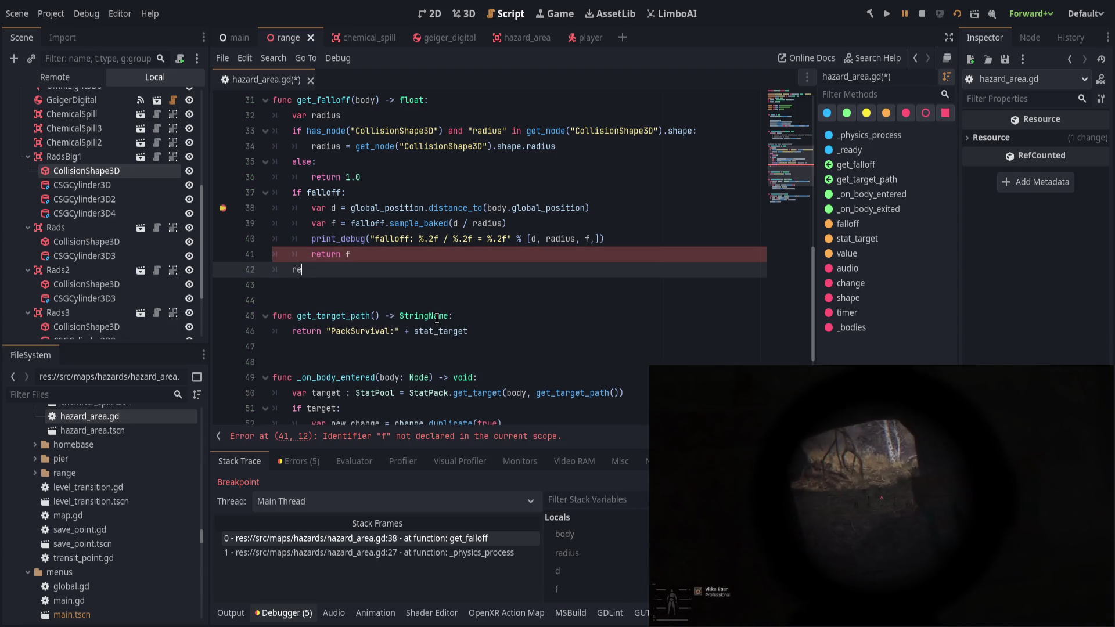
type("turn 1.0")
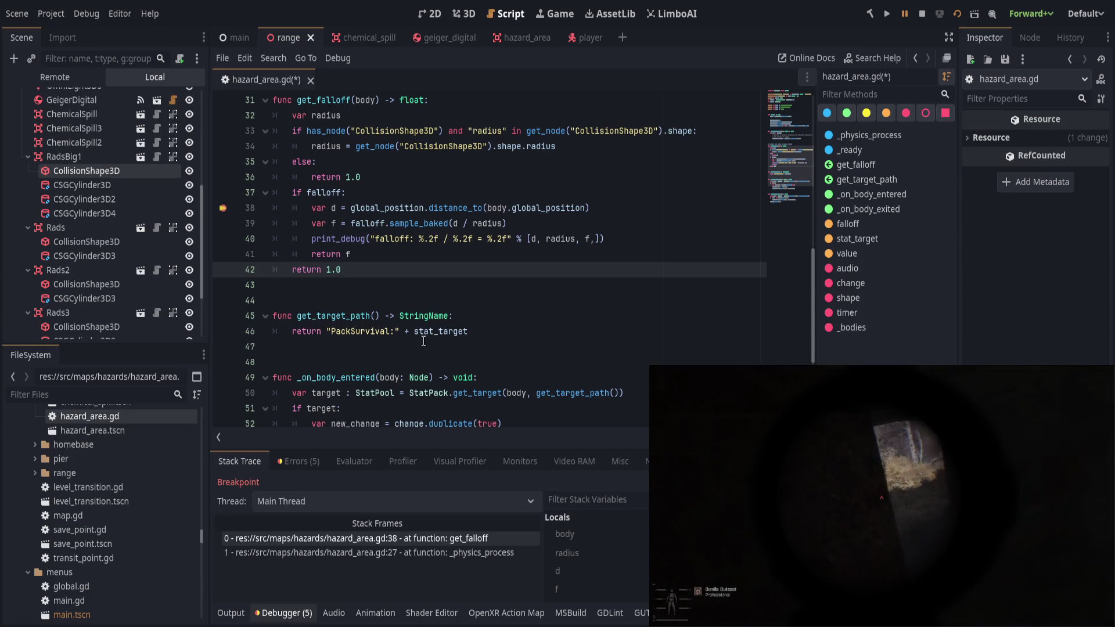
Remove the else branch, indent the falloff block under the radius check, and save.
scroll(360, 370, "up", 2)
left_click(395, 258)
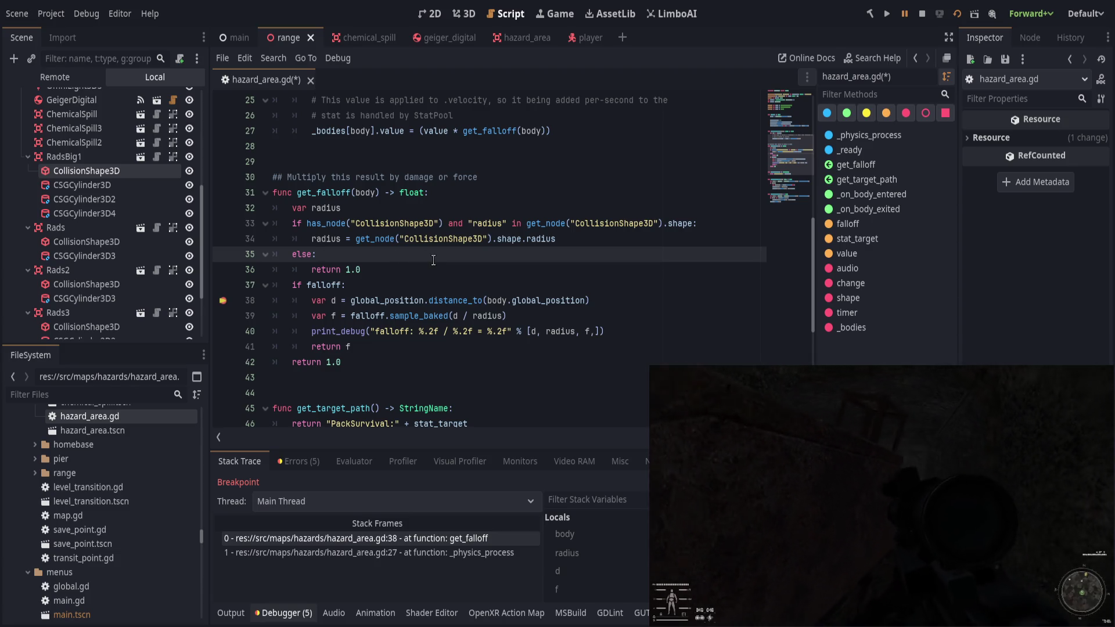
key("ctrl+shift+k")
key("ctrl+shift+k")
key("shift+Down")
key("shift+Down")
key("shift+Down")
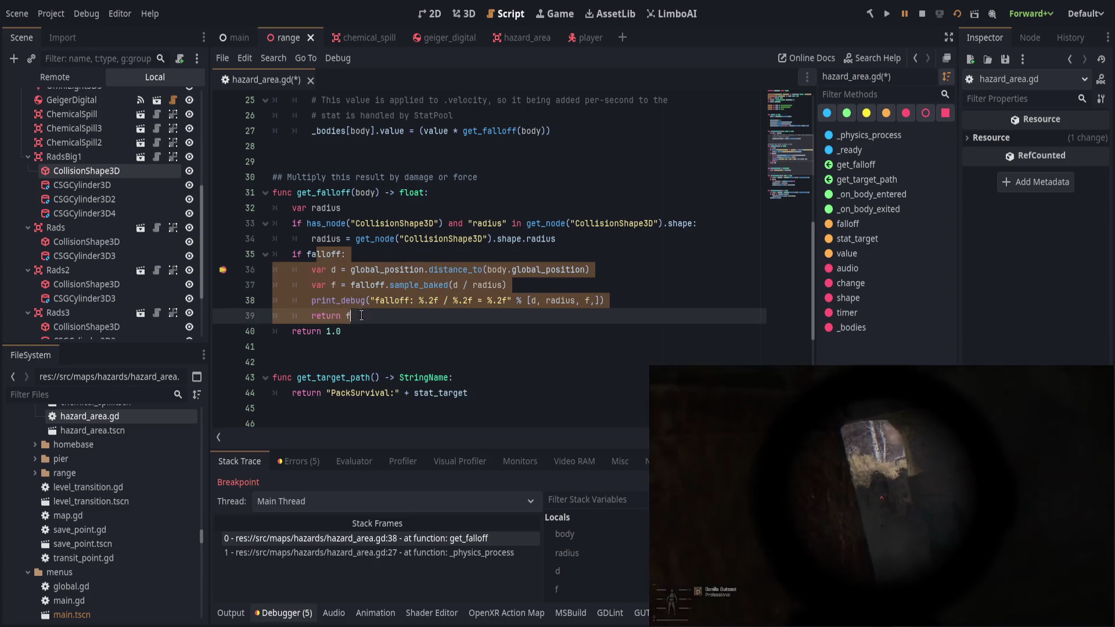
key("Tab")
left_click(462, 329)
key("ctrl+s")
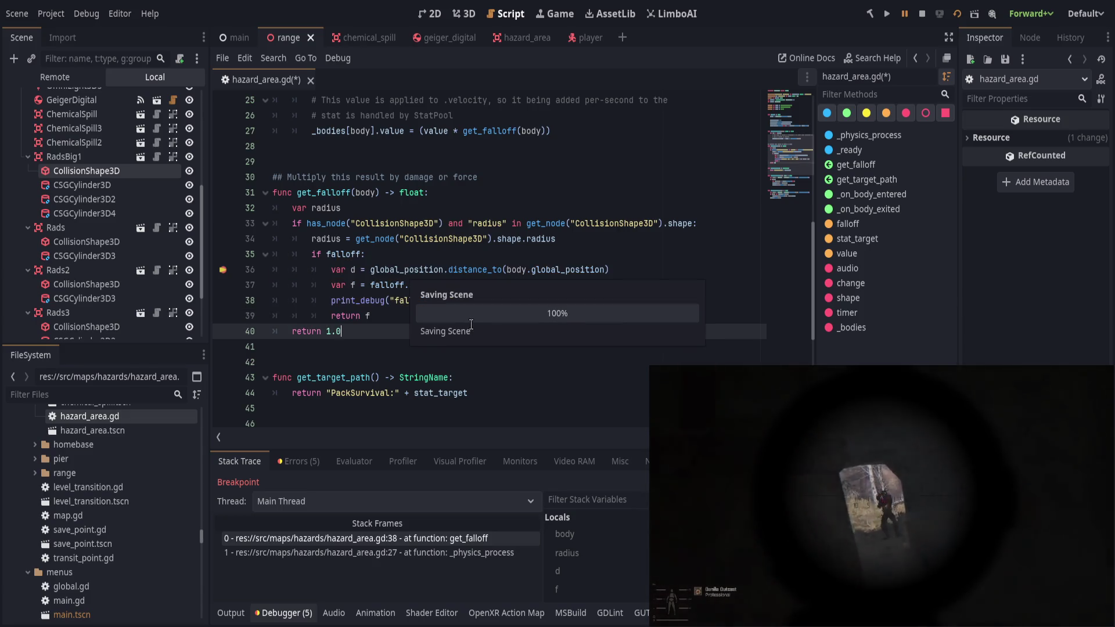
Save hazard_area.gd, rerun the game with F5, and walk forward into the hazard room.
key("ctrl+s")
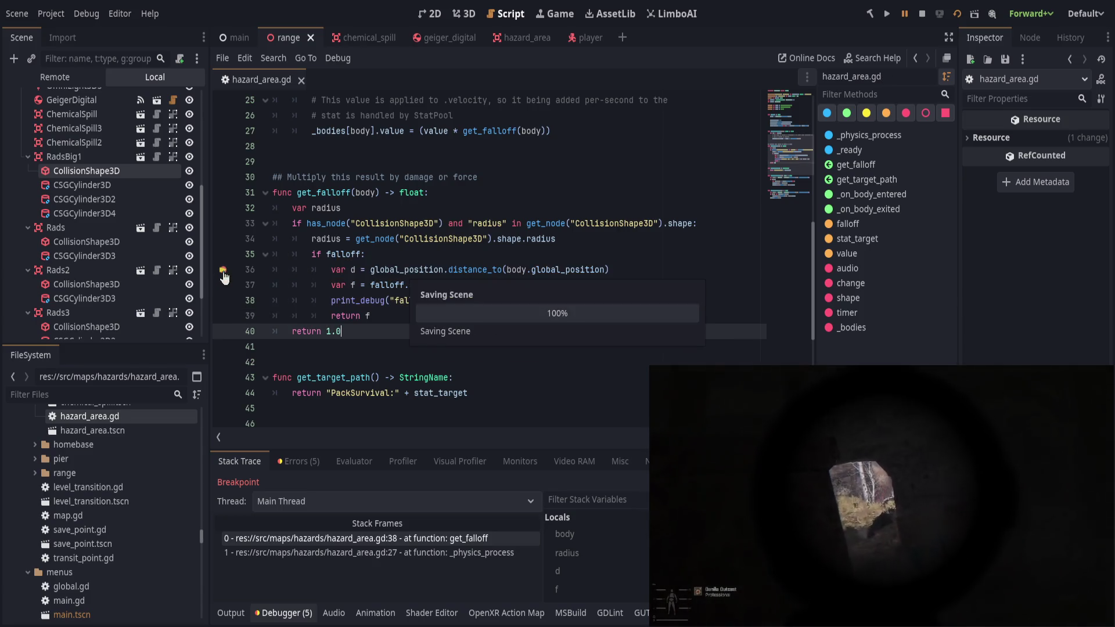
key("ctrl+s")
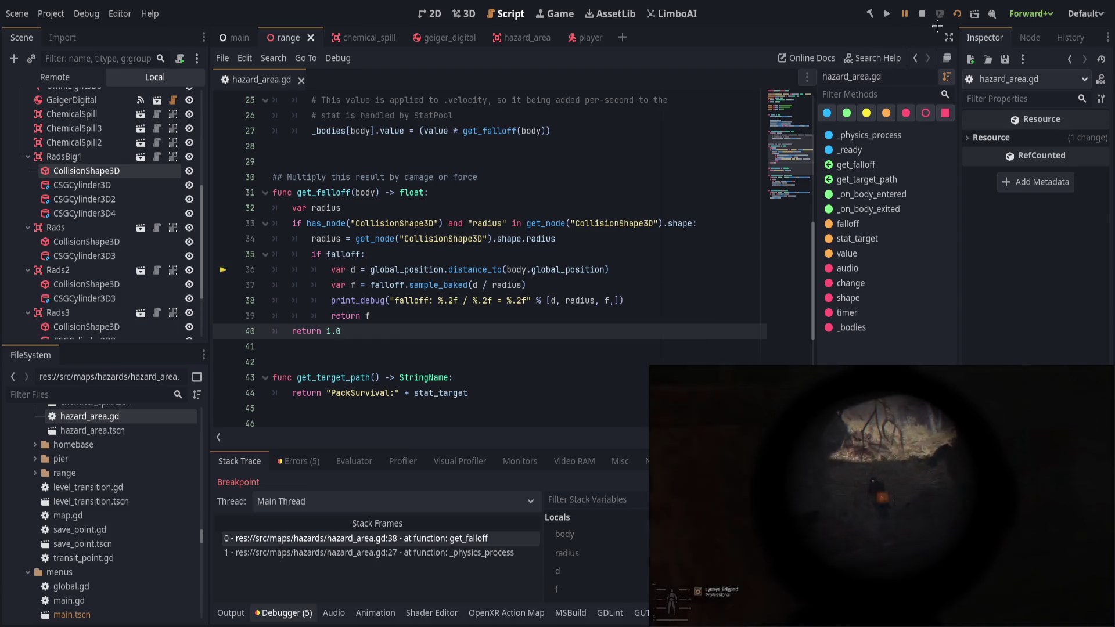
key("F5")
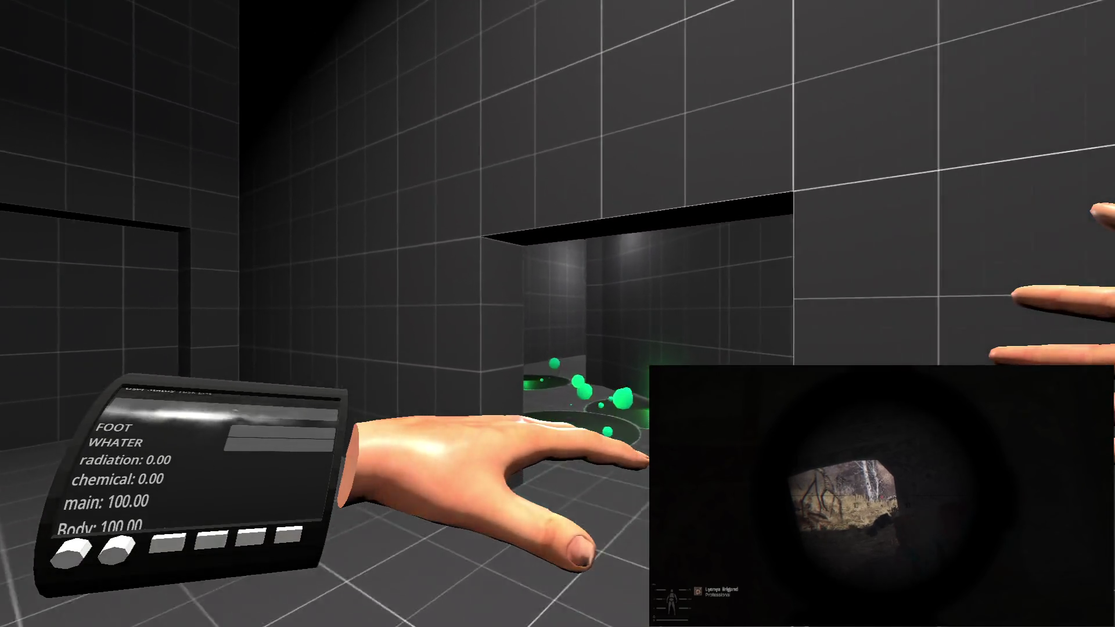
key("w")
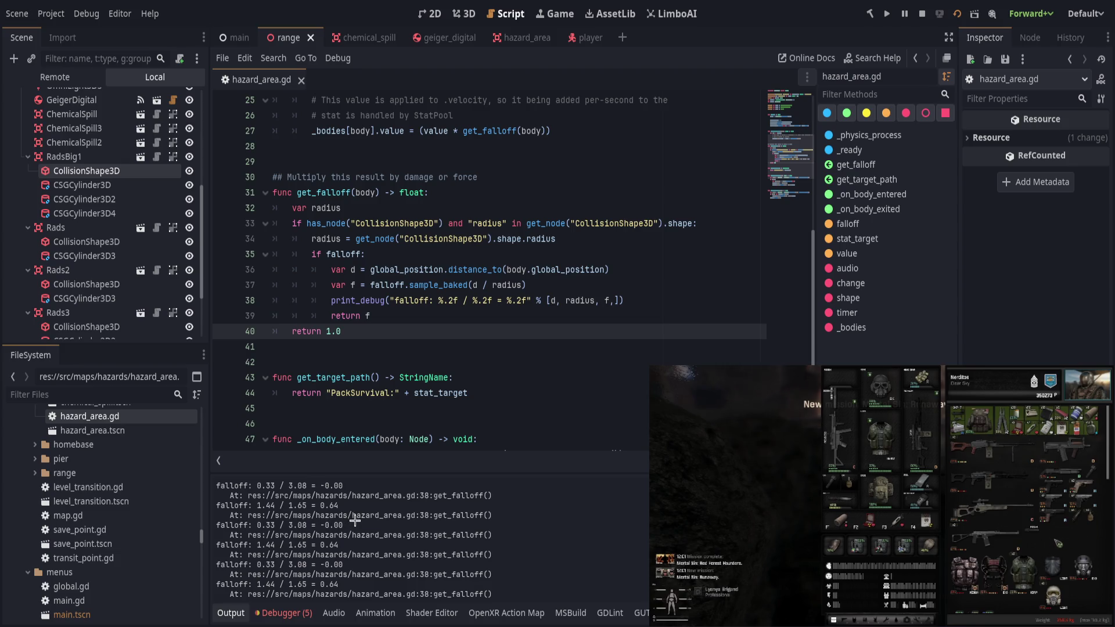
Inspect the return f, return 1.0 and falloff sampling lines of get_falloff.
left_click(459, 347)
left_click(476, 317)
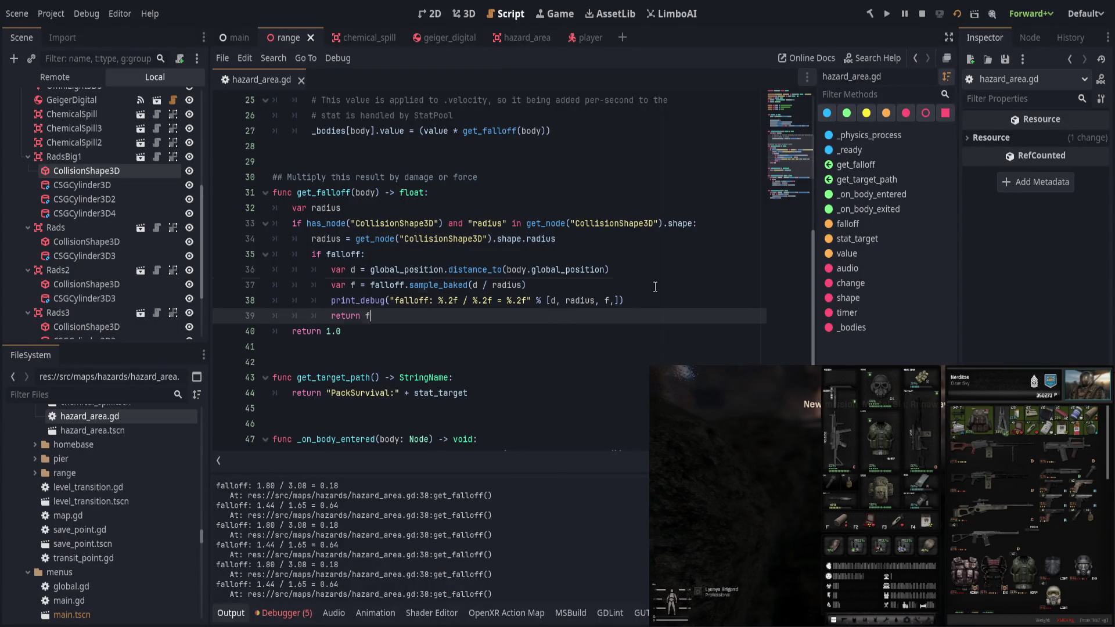
left_click(528, 285)
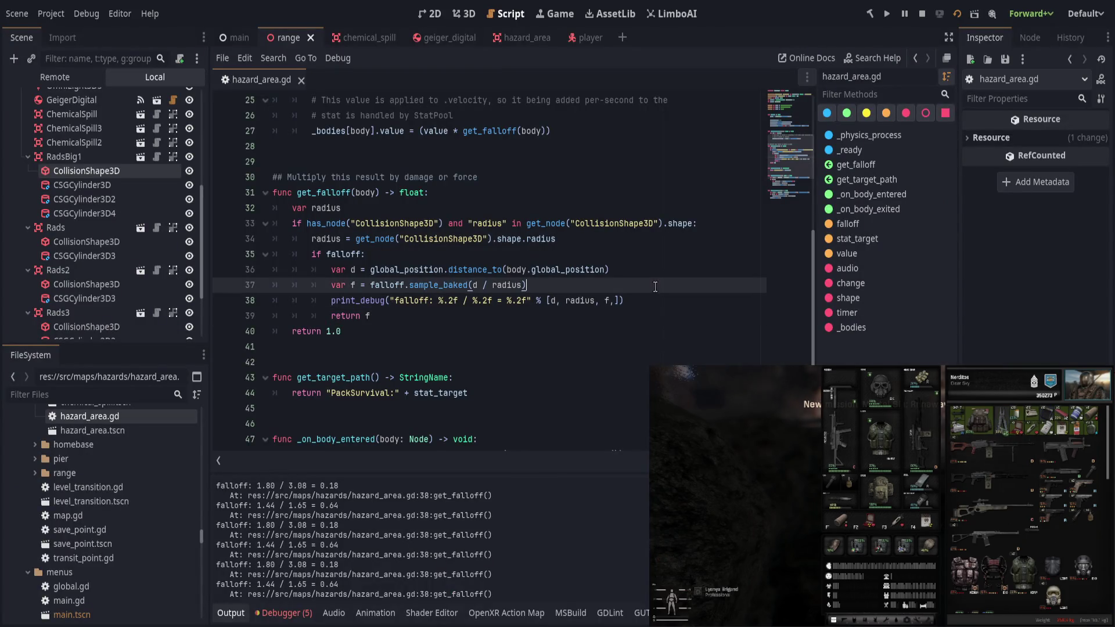
left_click(614, 346)
left_click(623, 329)
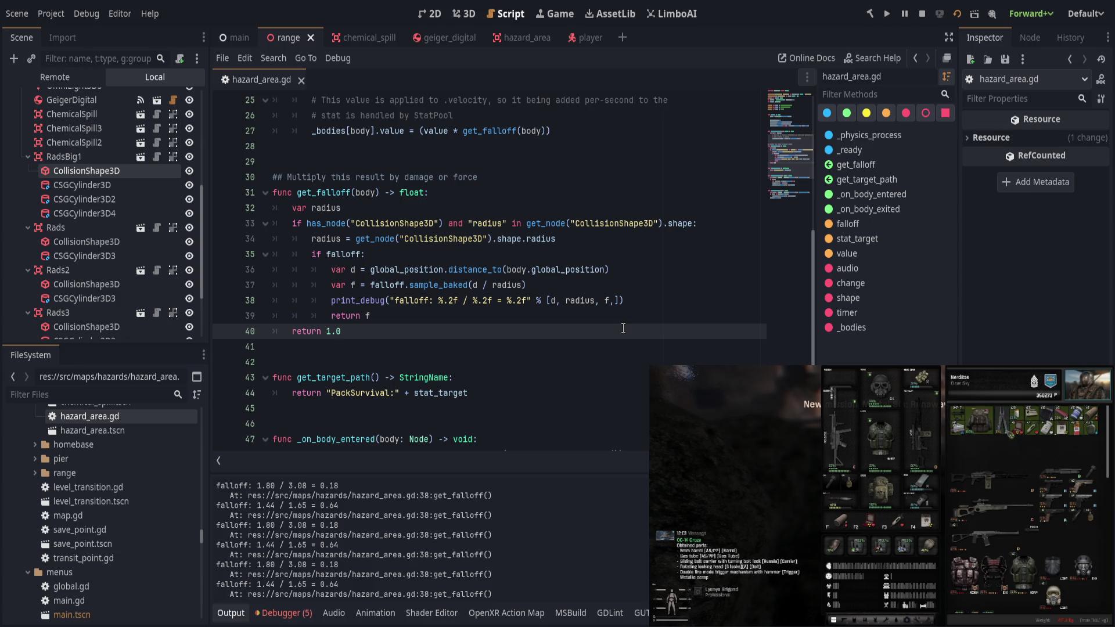
left_click(626, 282)
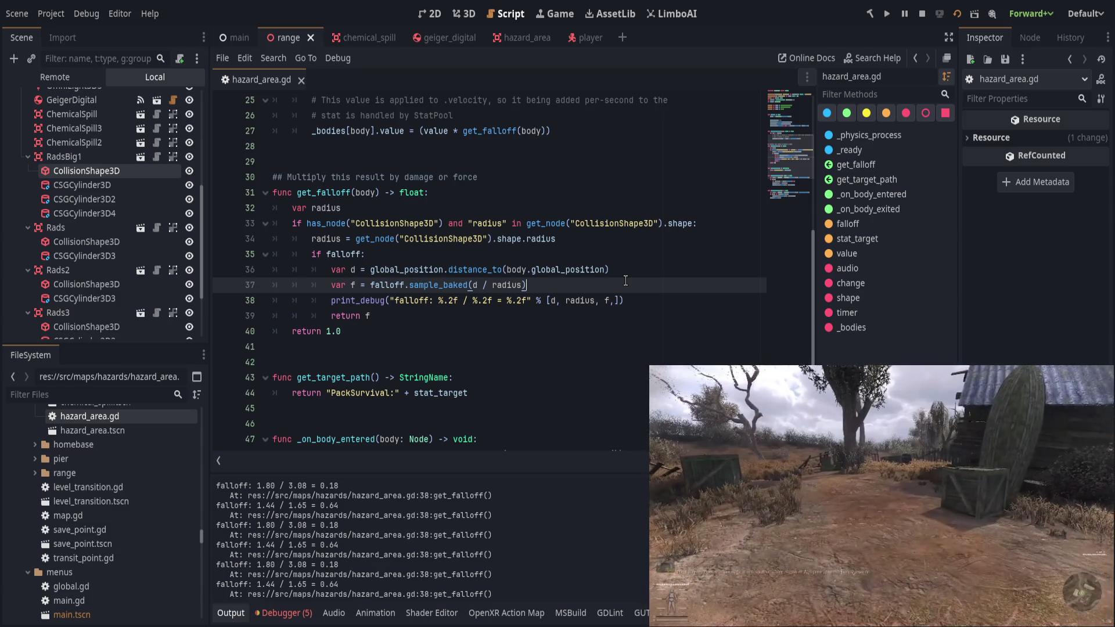
left_click(627, 319)
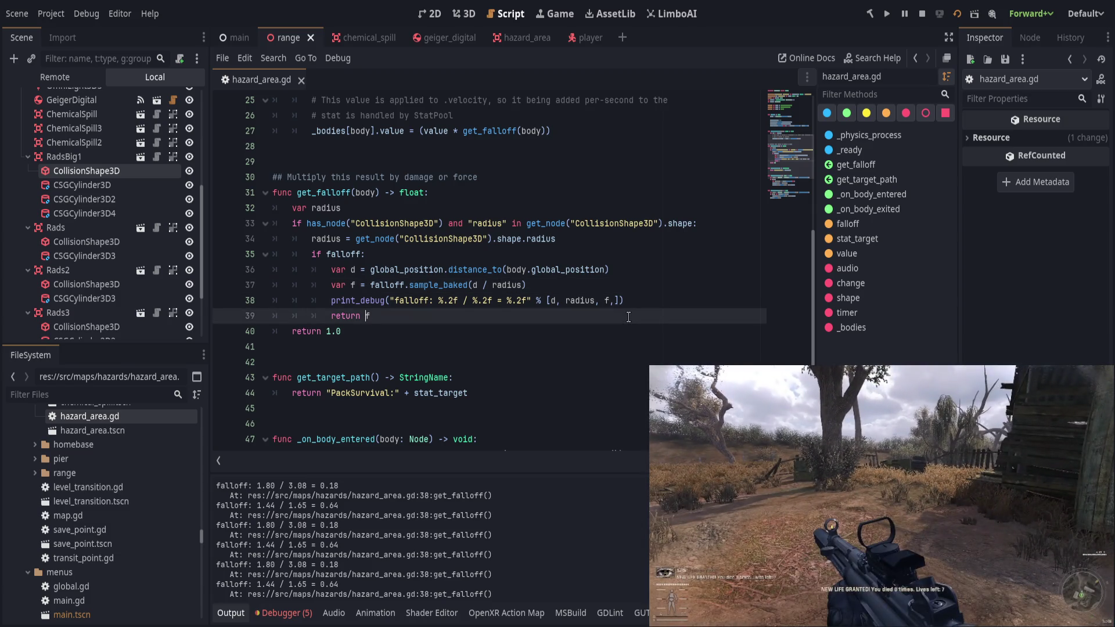
Make line 37 compute f as 1.0 minus falloff.sample_baked(d / radius) and save.
type("1.0 -")
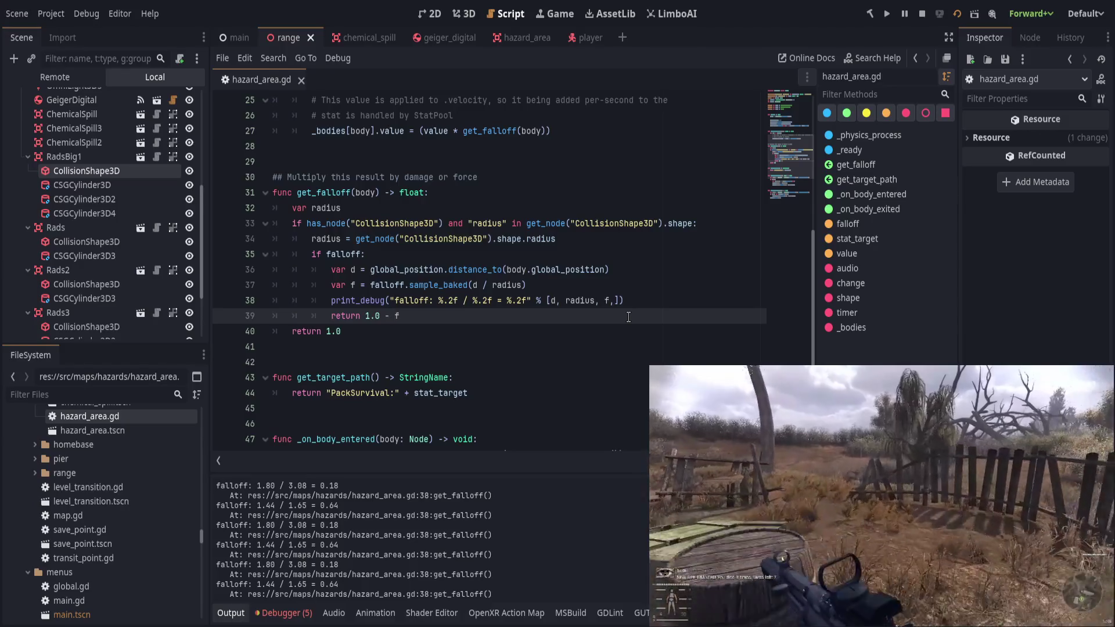
key("Up")
key("Up")
key("ctrl+Left")
type("1.0 -")
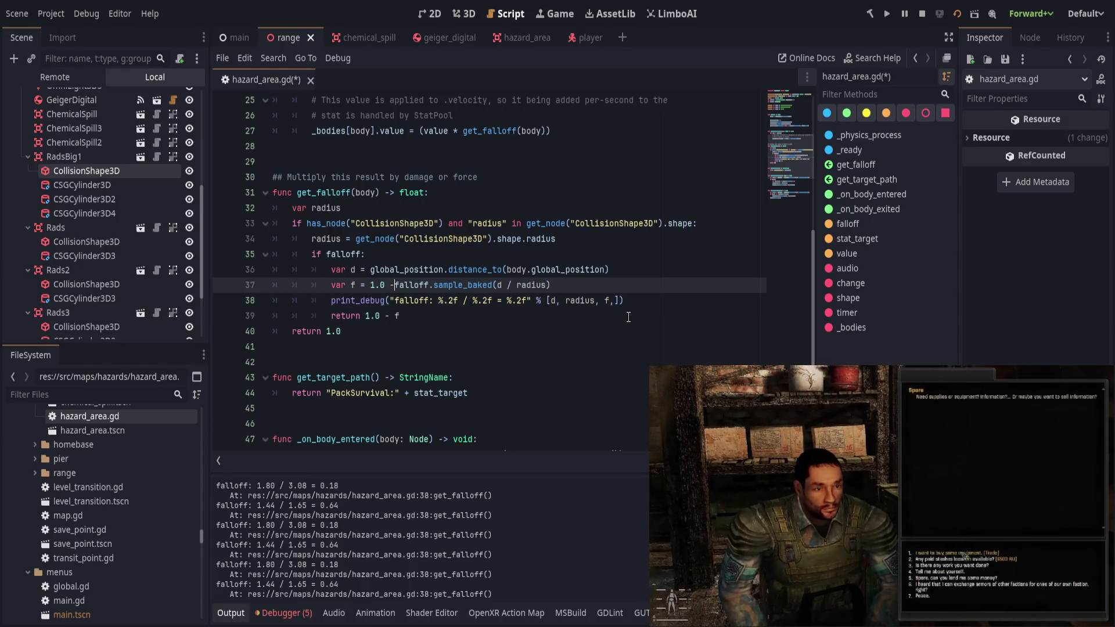
key("Down")
key("Down")
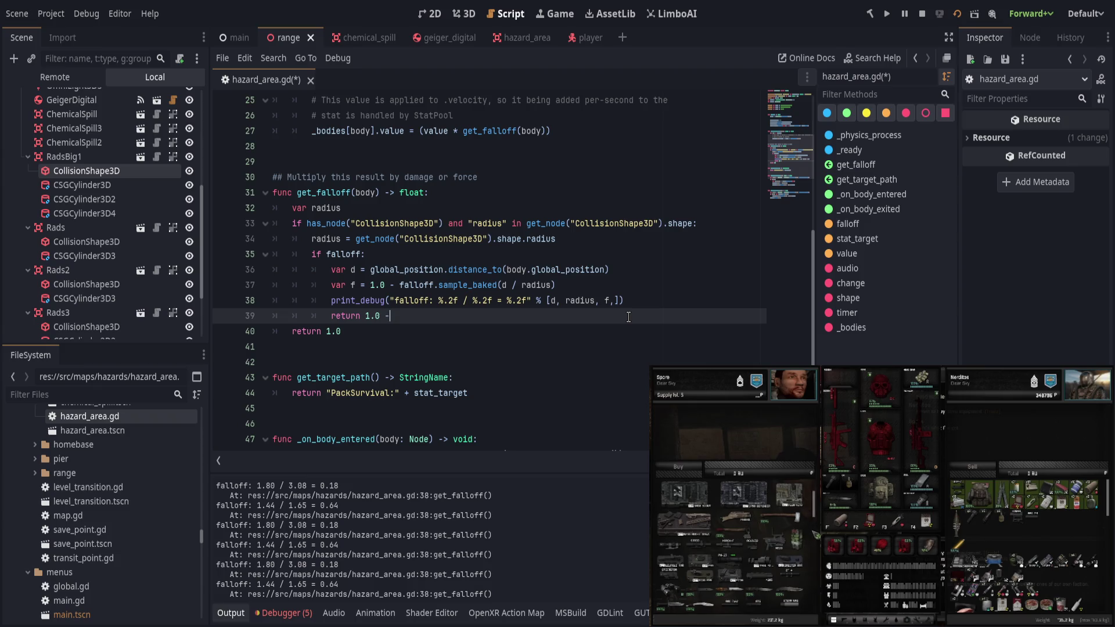
type("f")
key("ctrl+s")
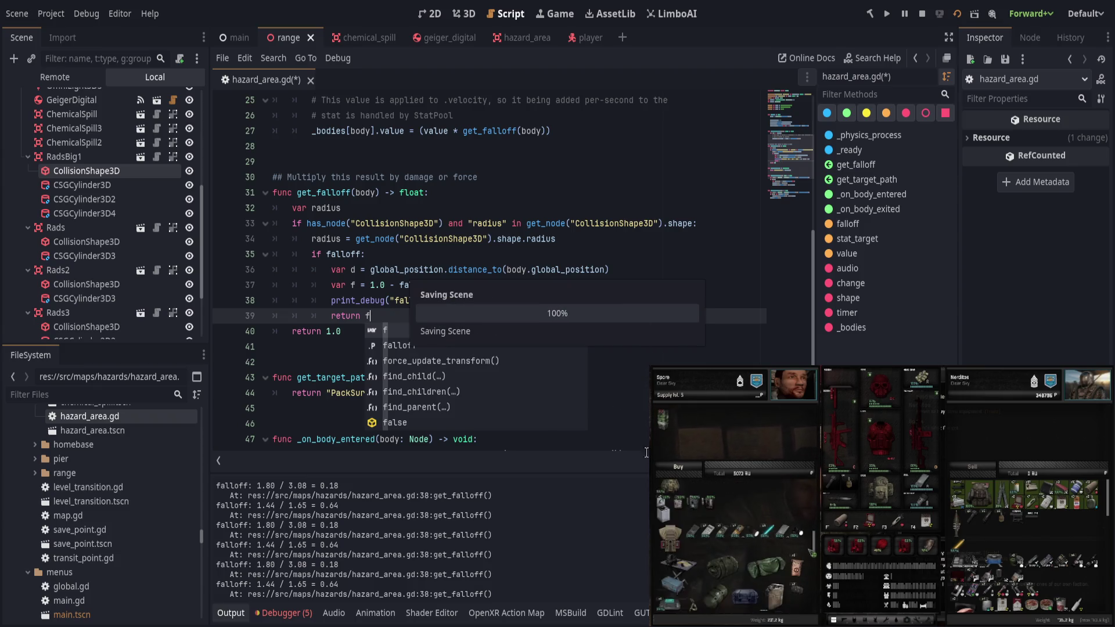
left_click(597, 331)
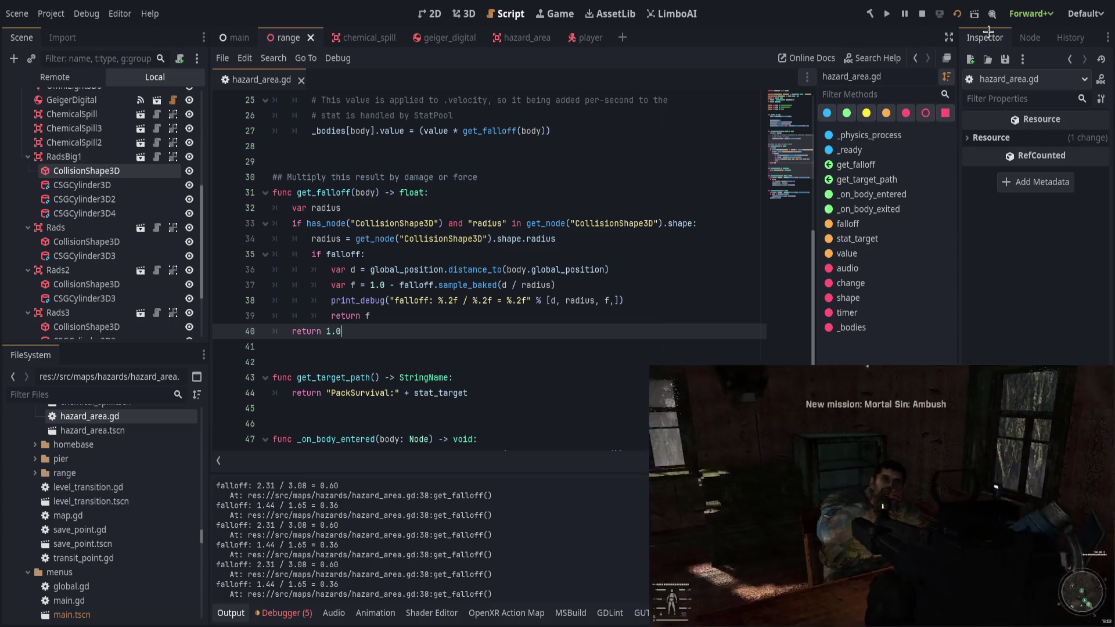
left_click(610, 235, "shift")
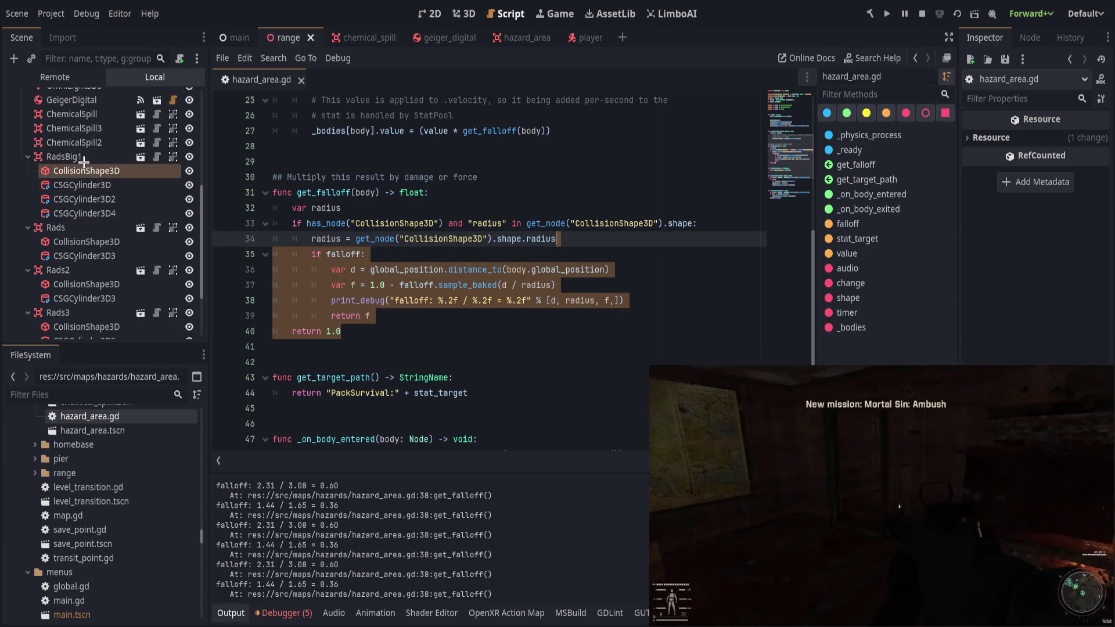
Drag RadsBig1's Falloff curve start point to about (0.30, 0.10).
left_click(87, 157)
left_click_drag(978, 301, 1021, 316)
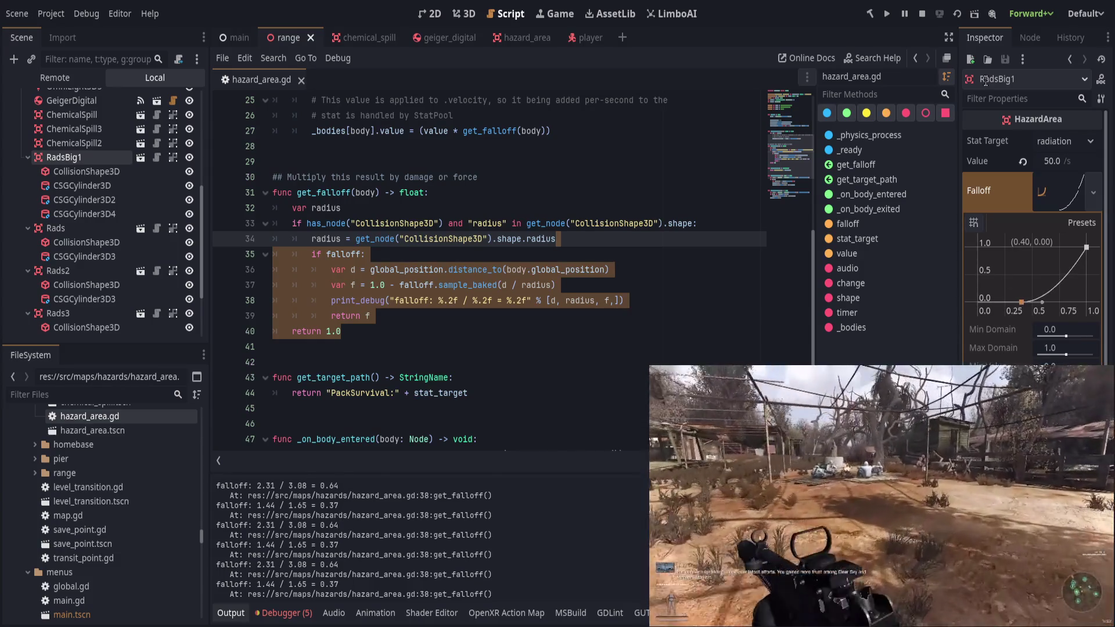
left_click_drag(1021, 301, 1011, 298)
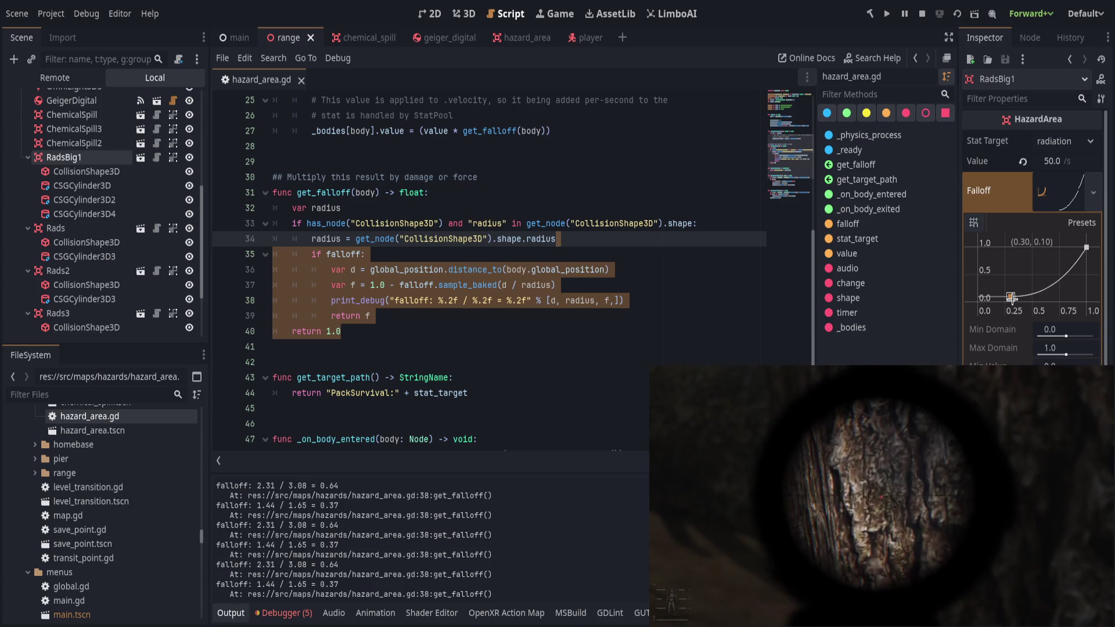
left_click_drag(1011, 299, 980, 293)
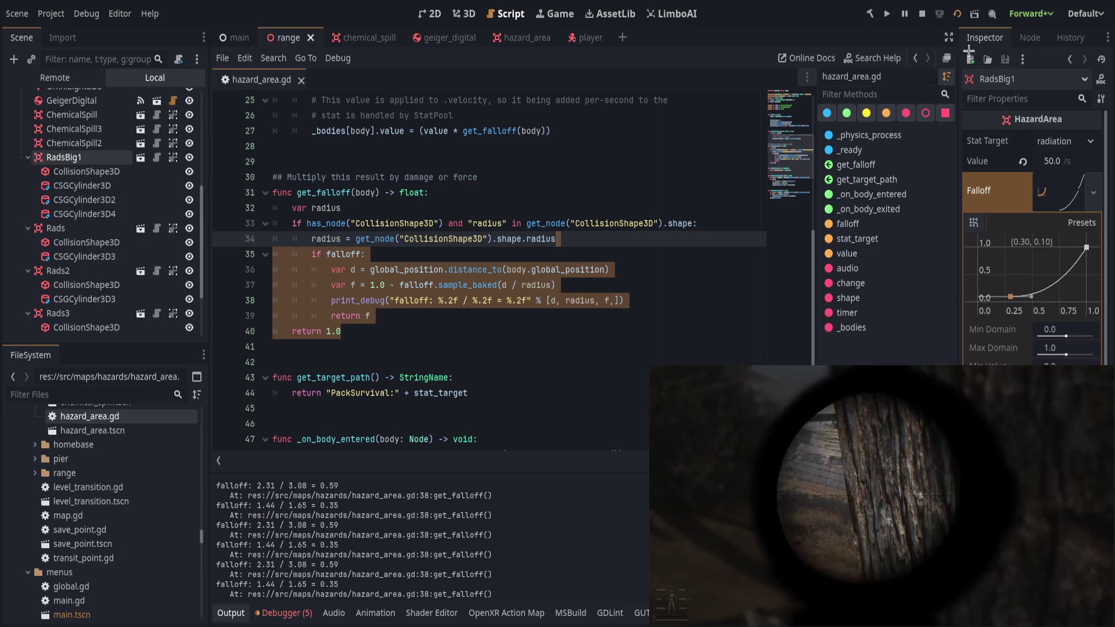
Relaunch the game with F5 and return to the range scene's 3D view.
key("F5")
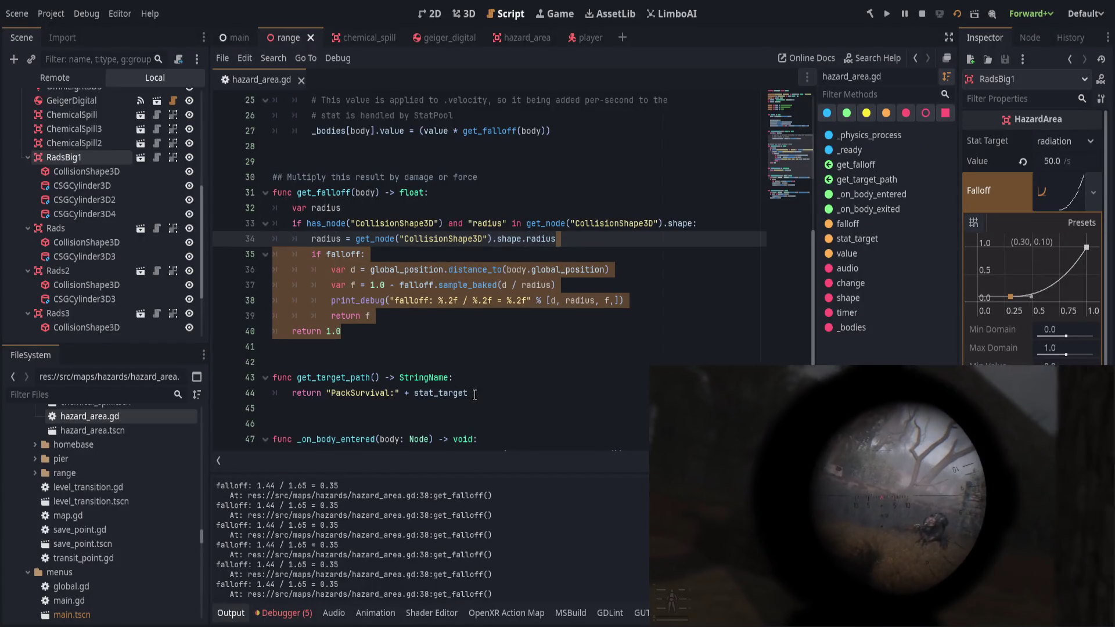
left_click(475, 393)
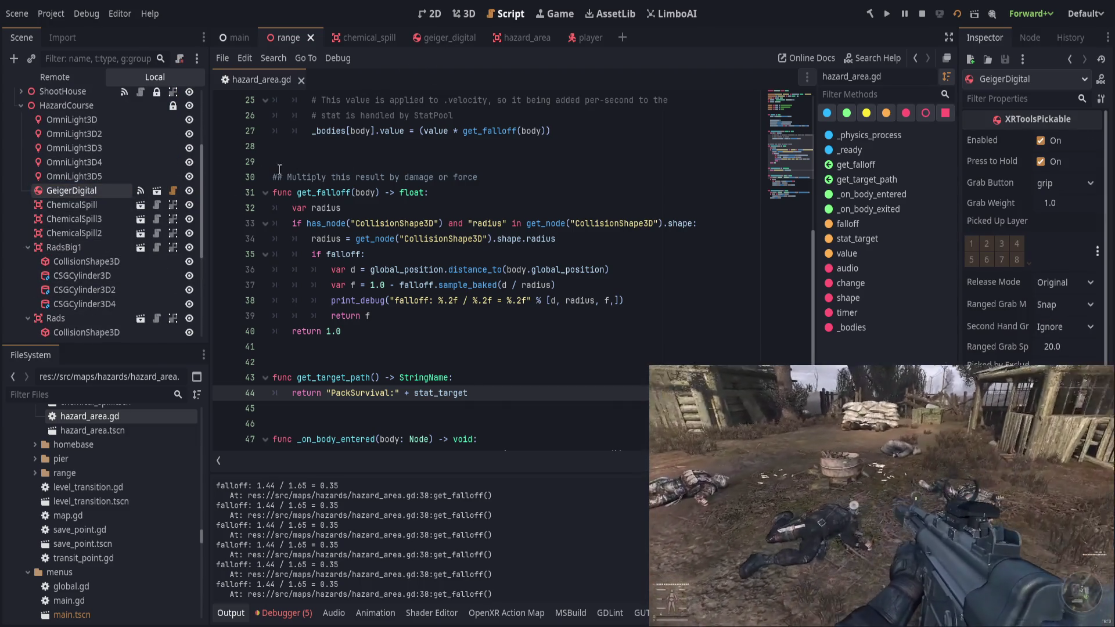
left_click(462, 13)
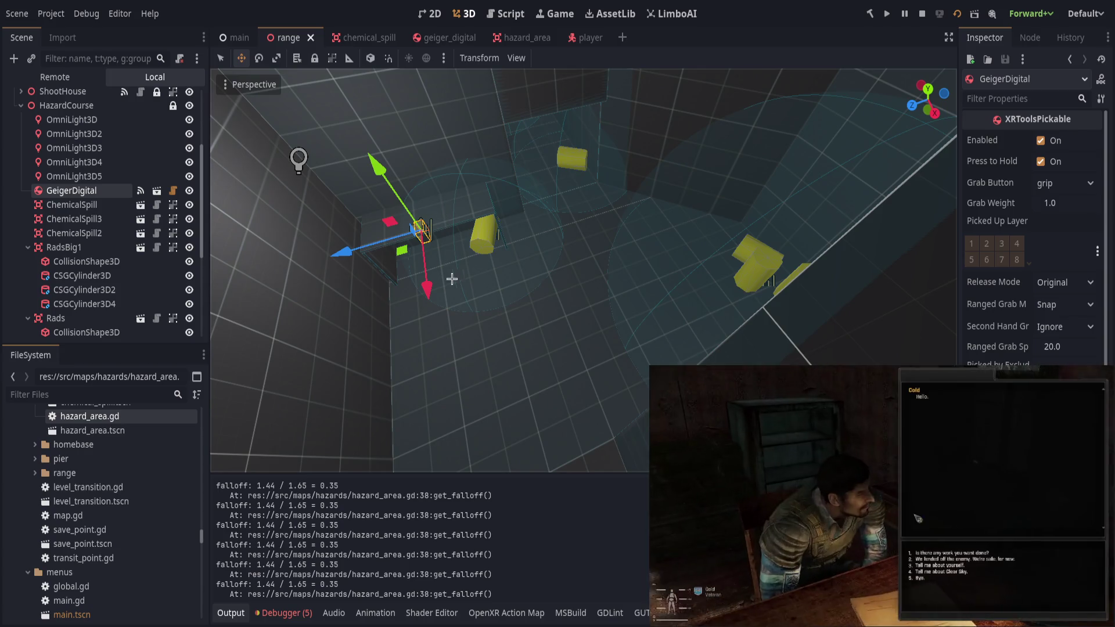
Move GeigerDigital along the X axis, then select RadsBig1 in the Scene tree.
key("g")
key("x")
left_click(517, 421)
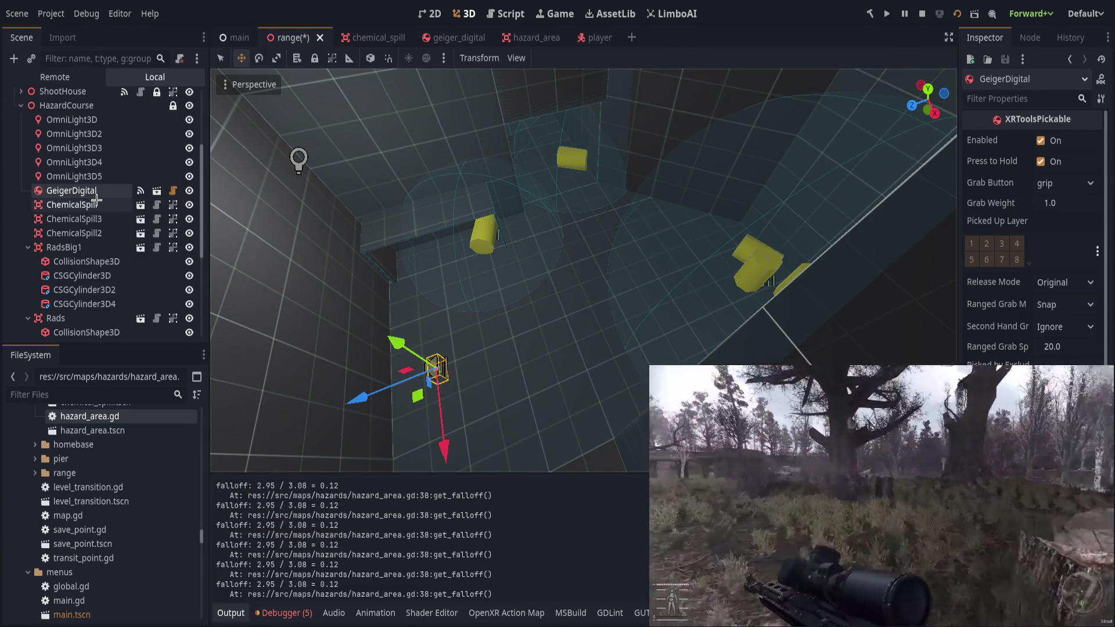
left_click(91, 246)
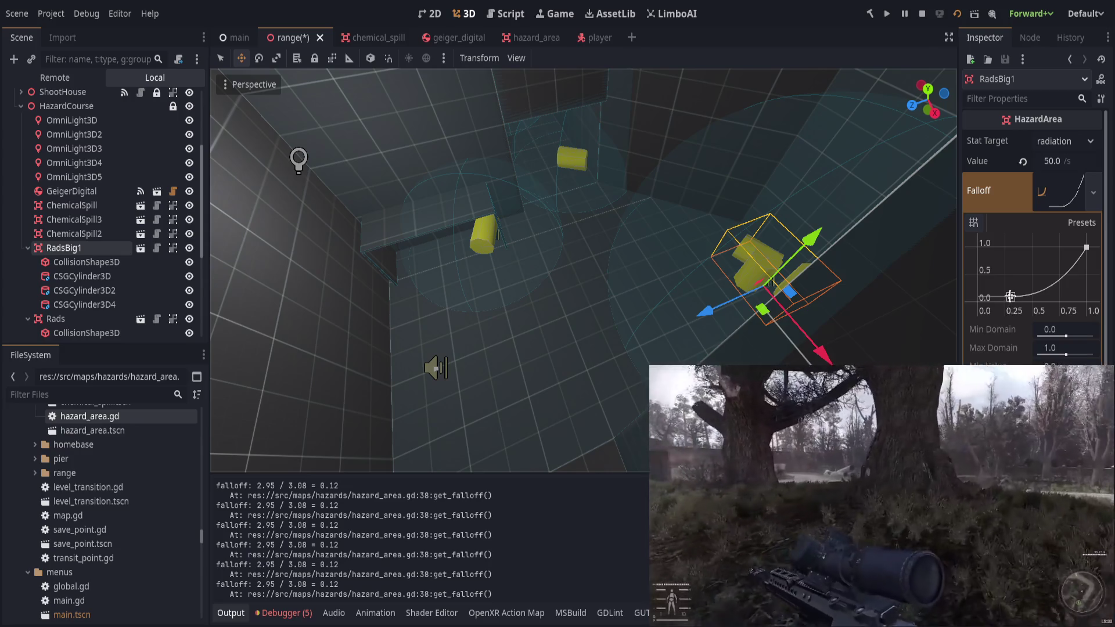
Save the range scene, run it with F6, and stop the game with F8.
mouse_move(1011, 296)
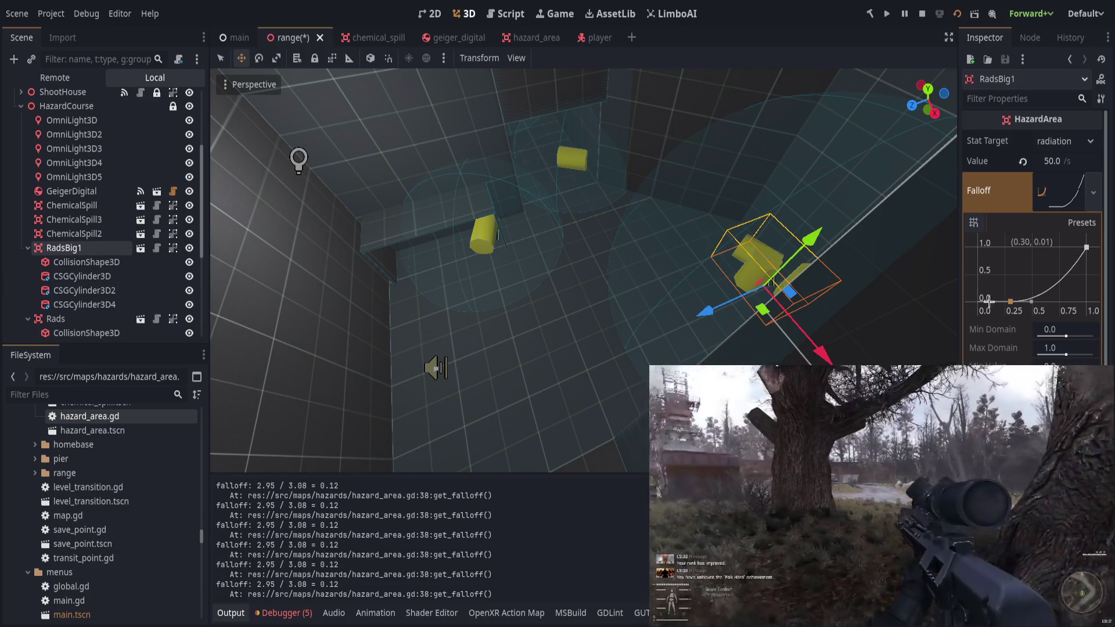
key("ctrl+s")
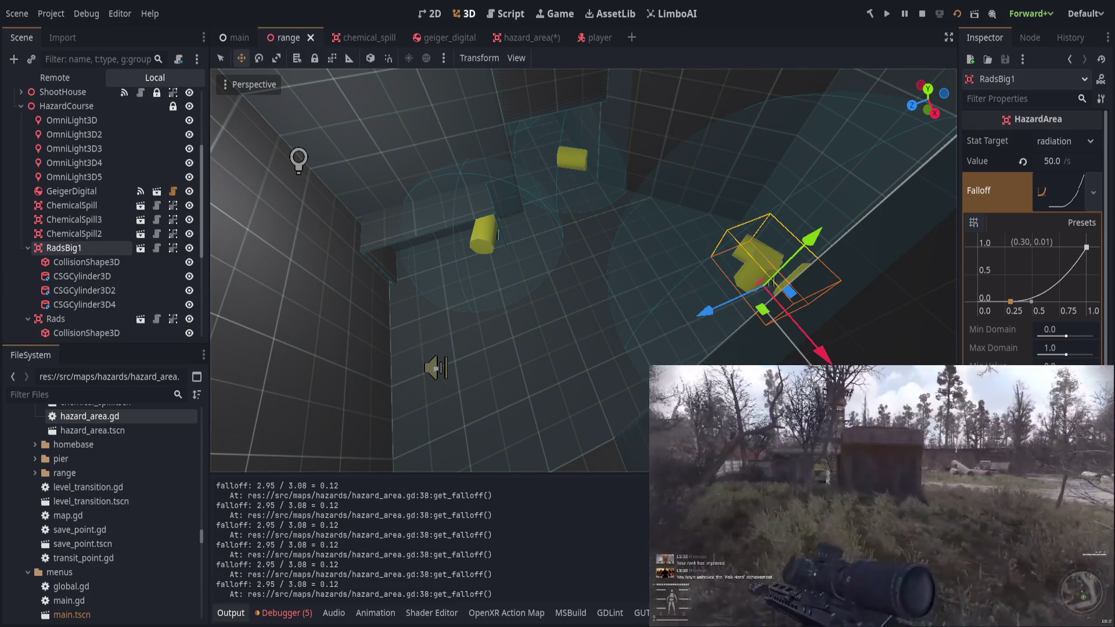
key("F6")
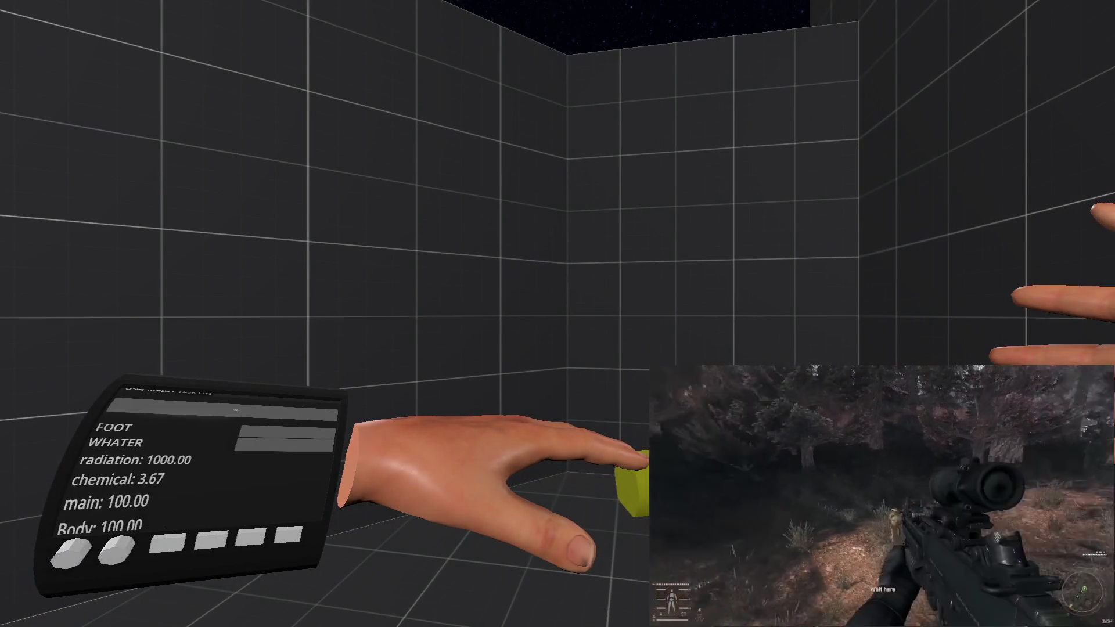
key("F8")
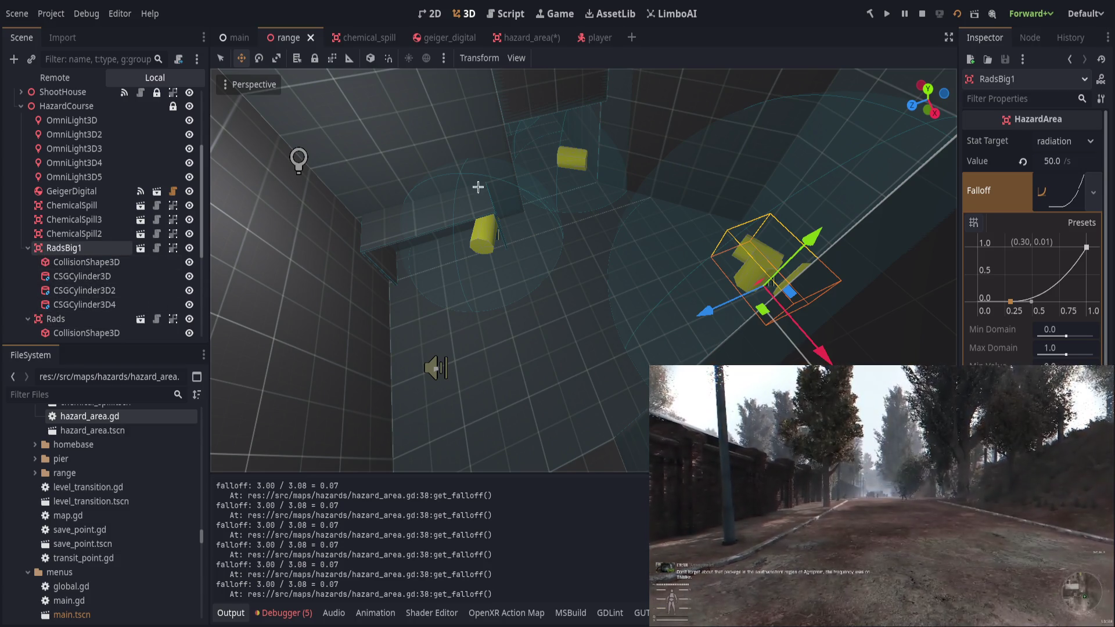
Open hazard_area.gd, highlight every get_falloff usage, and rerun the game.
left_click(542, 38)
left_click(176, 100)
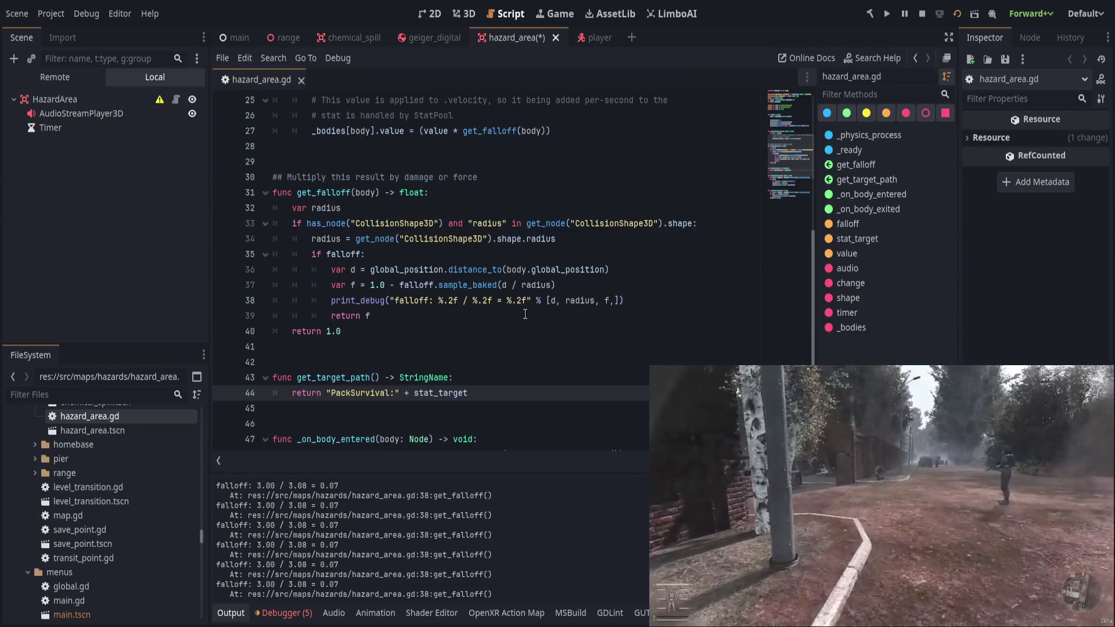
key("ctrl+s")
double_click(318, 192)
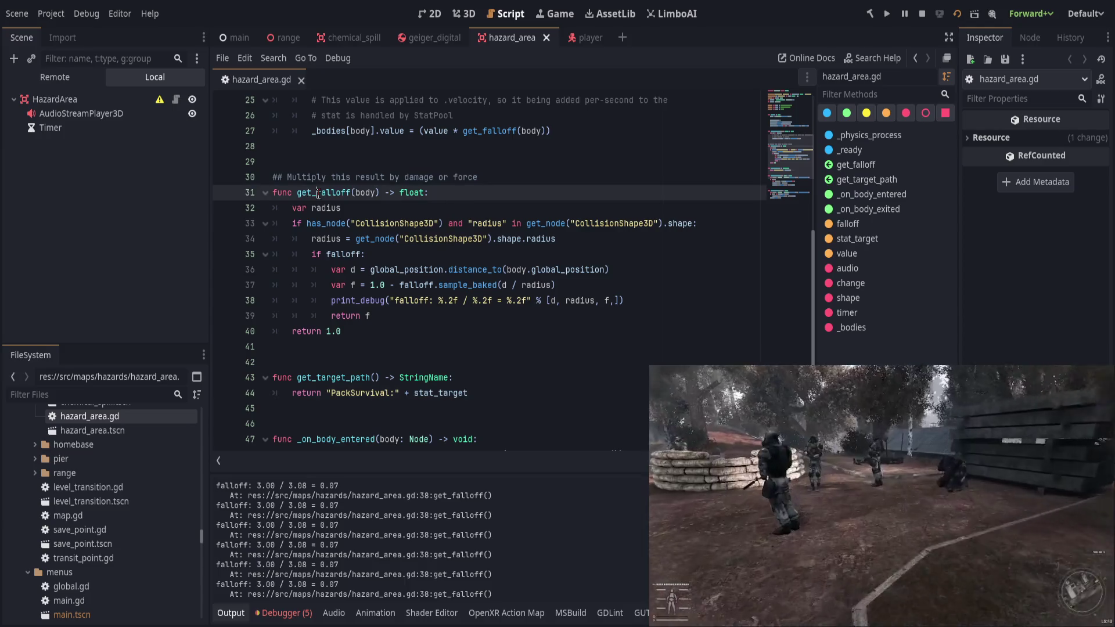
scroll(536, 404, "down", 2)
scroll(537, 404, "down", 3)
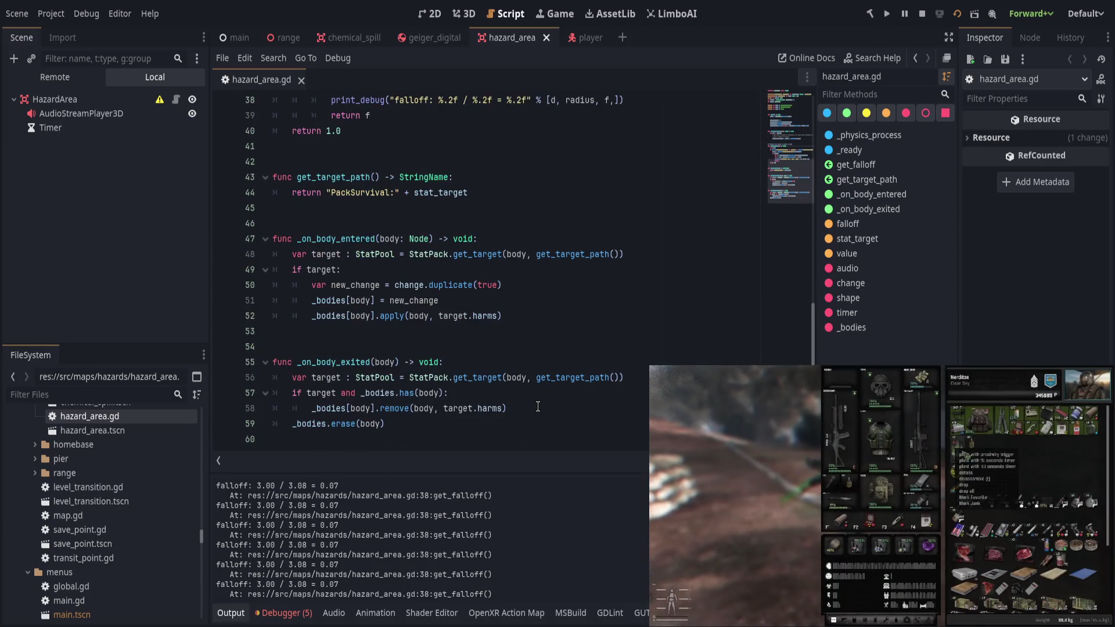
scroll(556, 409, "up", 8)
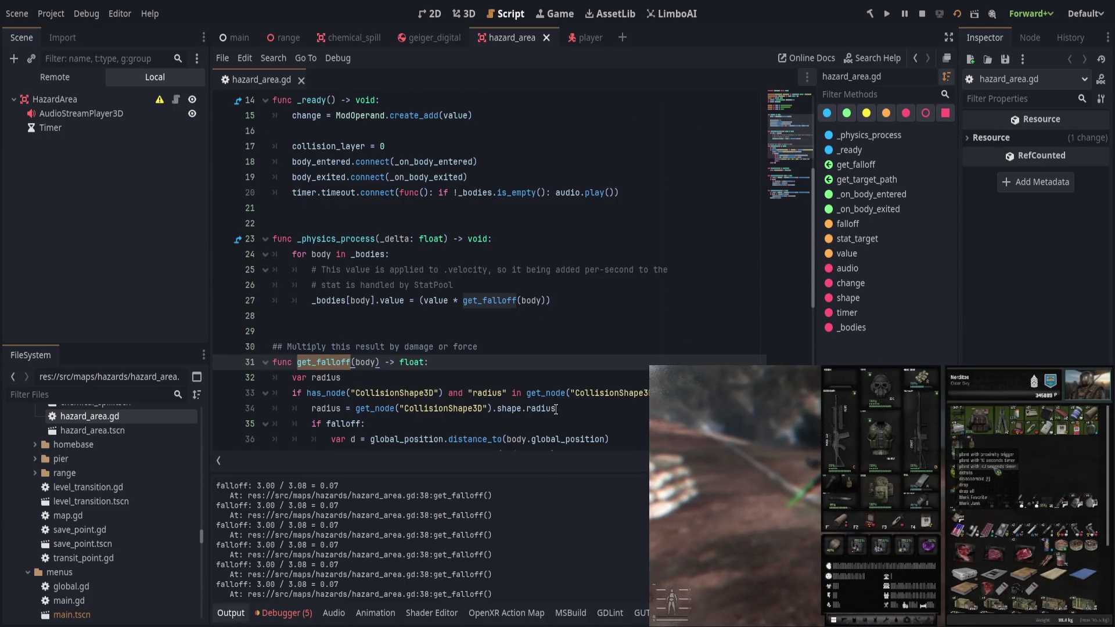
scroll(555, 409, "up", 1)
left_click(575, 347)
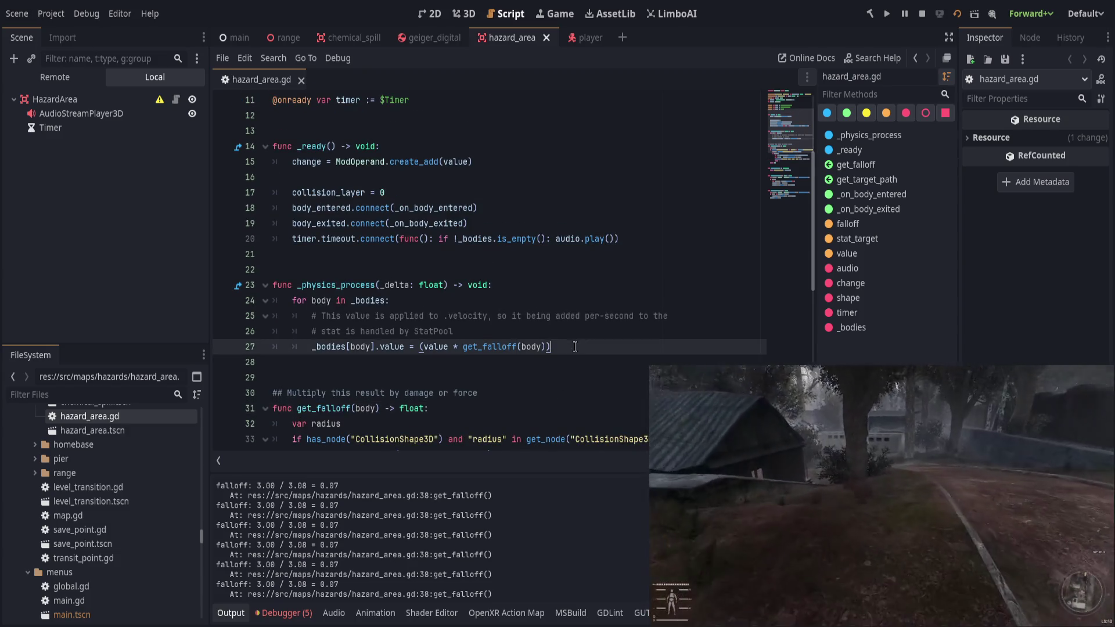
left_click(957, 14)
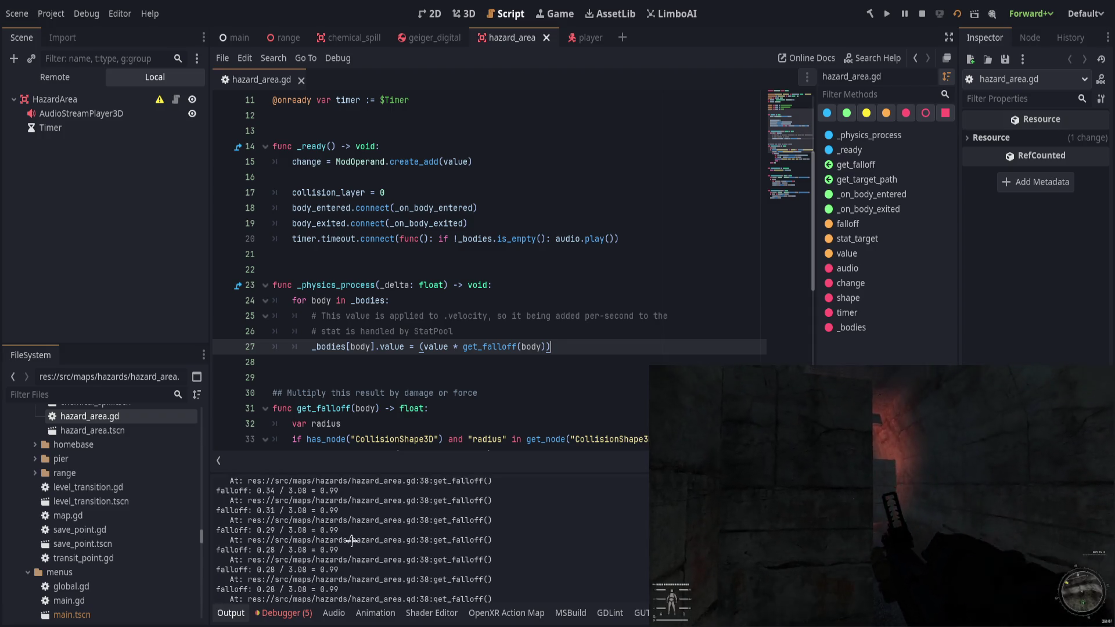
Add a blank line in _physics_process above the _bodies[body].value assignment.
left_click(513, 328)
scroll(455, 438, "down", 3)
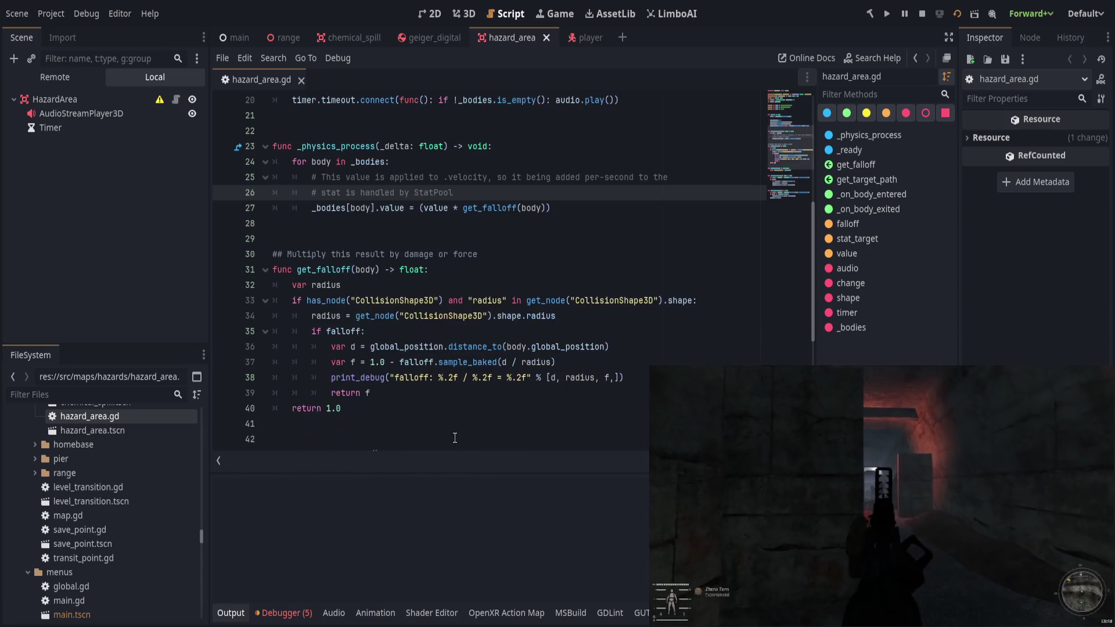
scroll(454, 439, "up", 3)
scroll(452, 371, "down", 3)
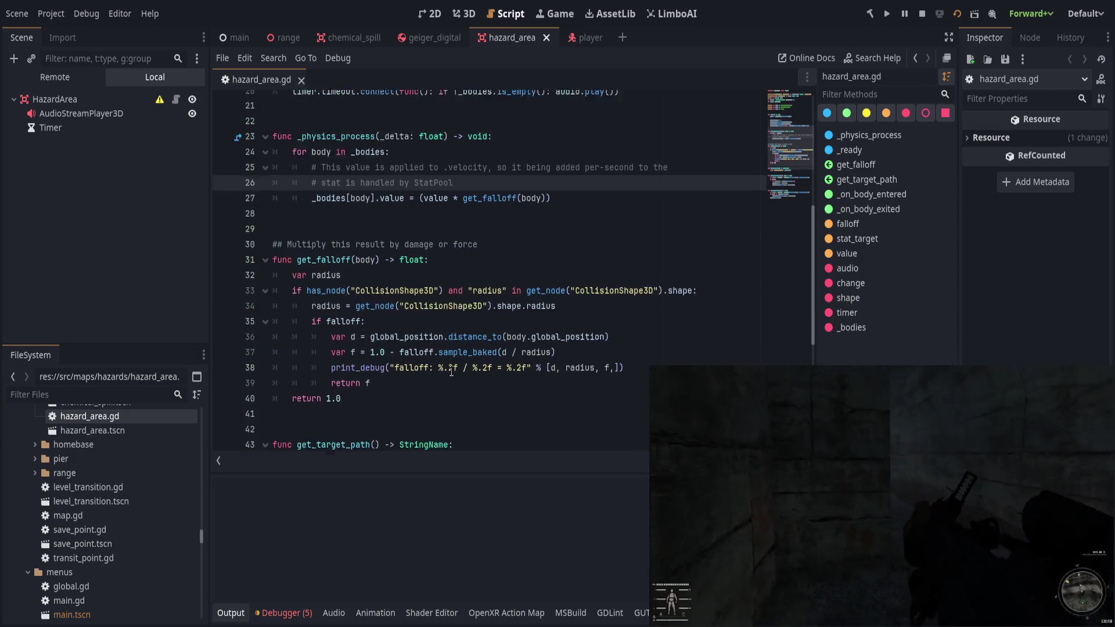
scroll(452, 370, "down", 2)
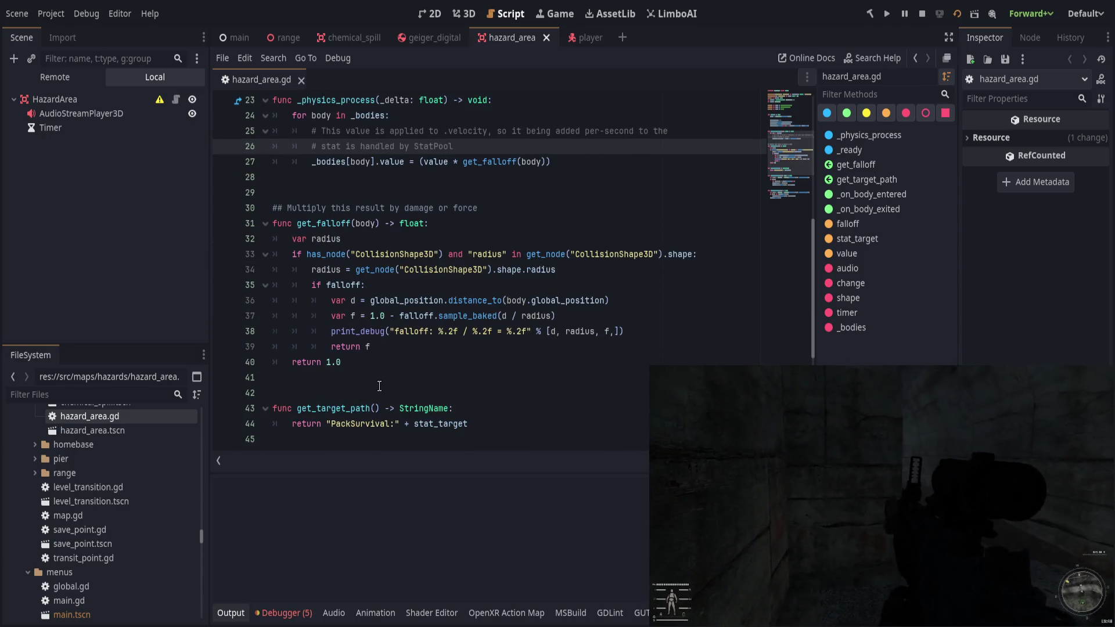
scroll(379, 387, "down", 5)
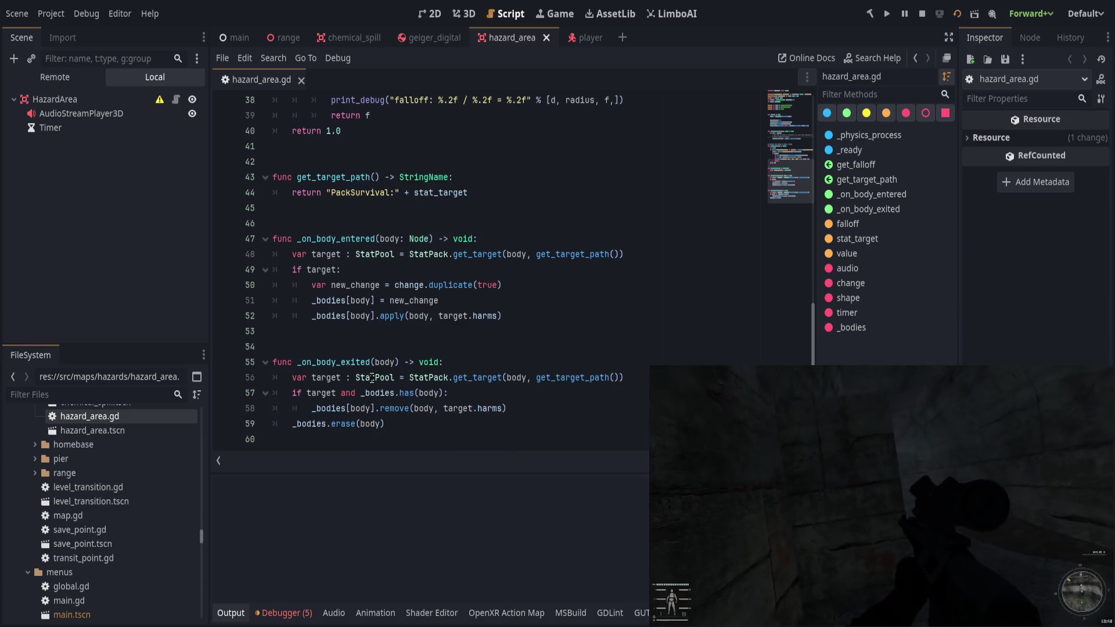
scroll(373, 379, "up", 10)
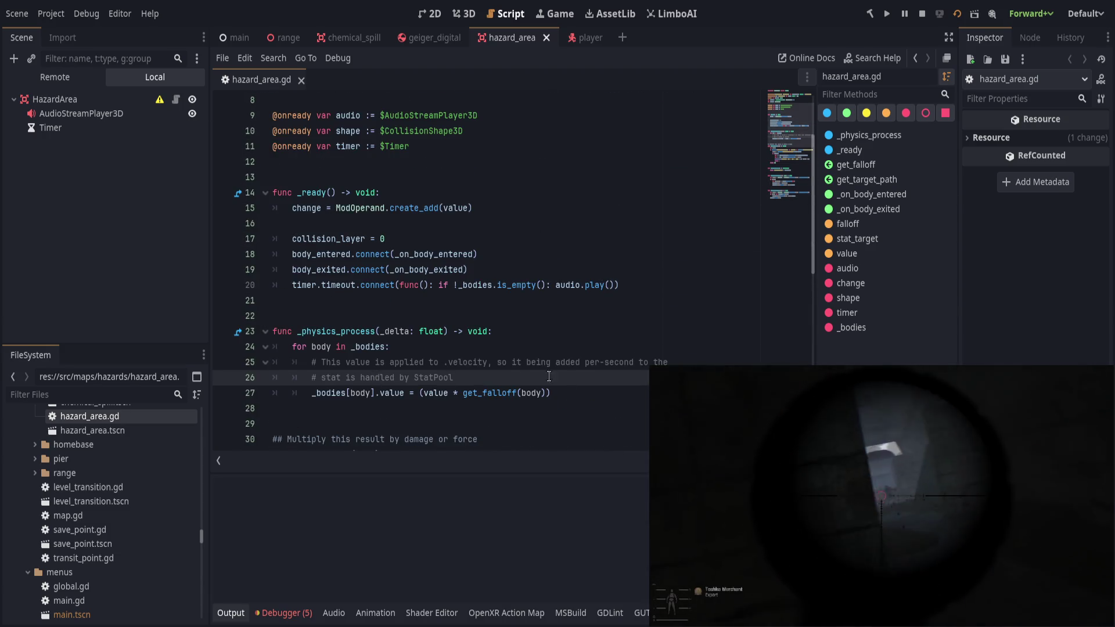
key("Down")
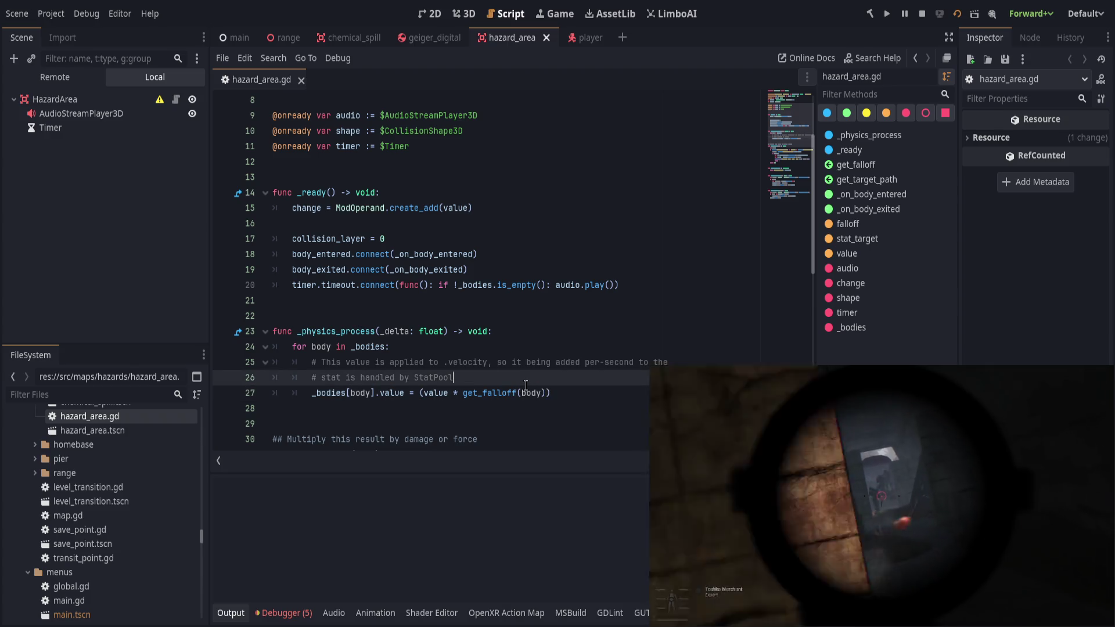
key("ctrl+shift+Return")
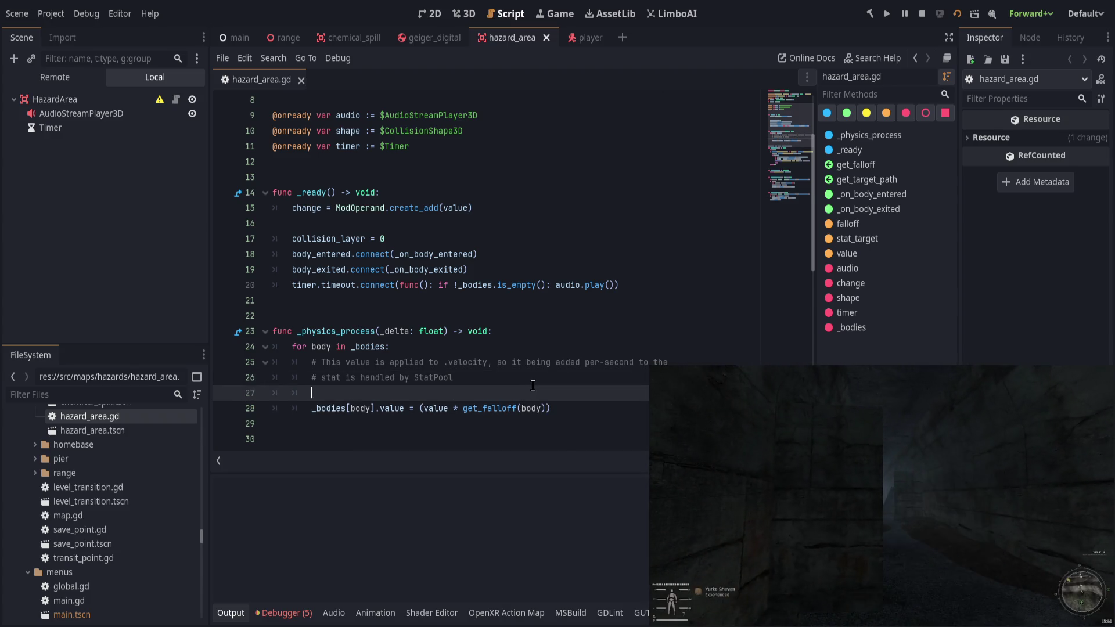
Delete the old falloff print_debug line and add 'var new = value * get_falloff(body)'.
scroll(525, 386, "down", 4)
left_click(628, 393)
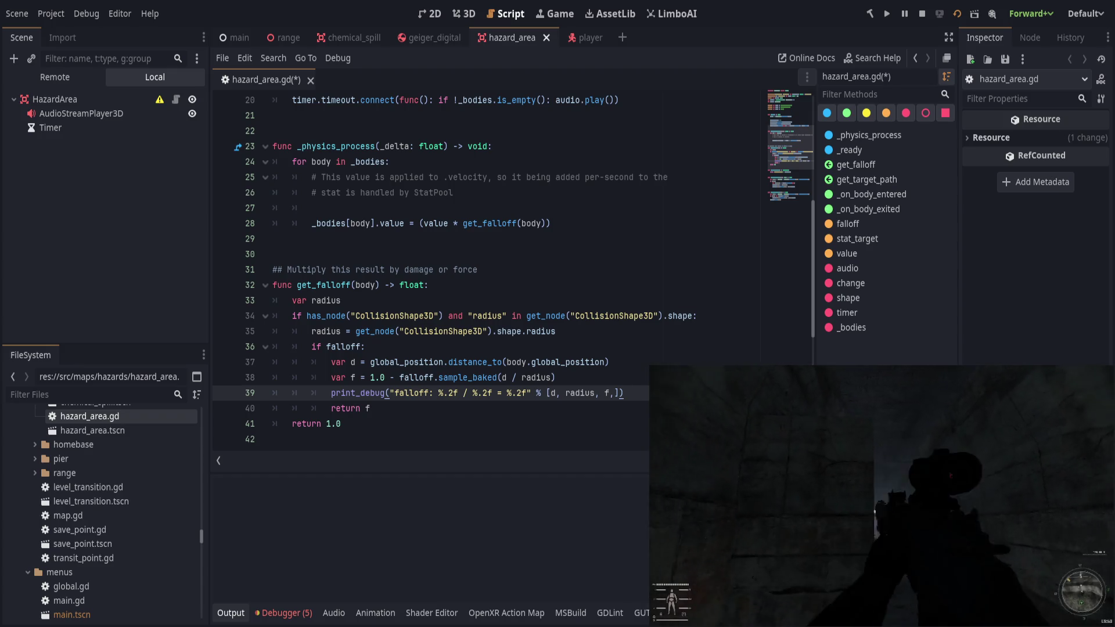
key("ctrl+shift+k")
left_click(334, 207)
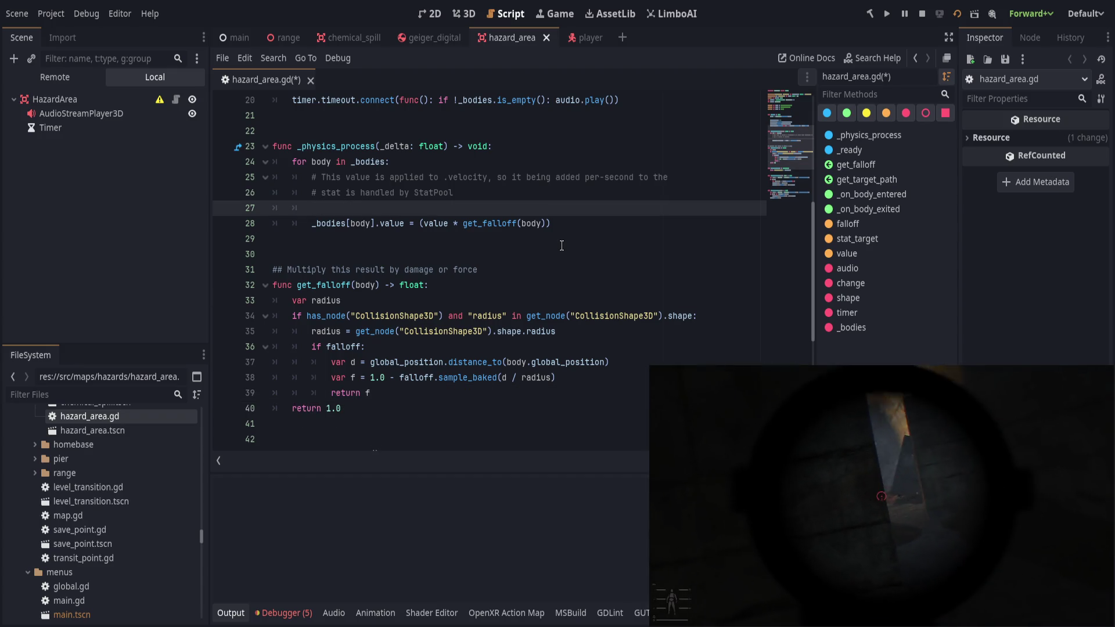
type("var ch")
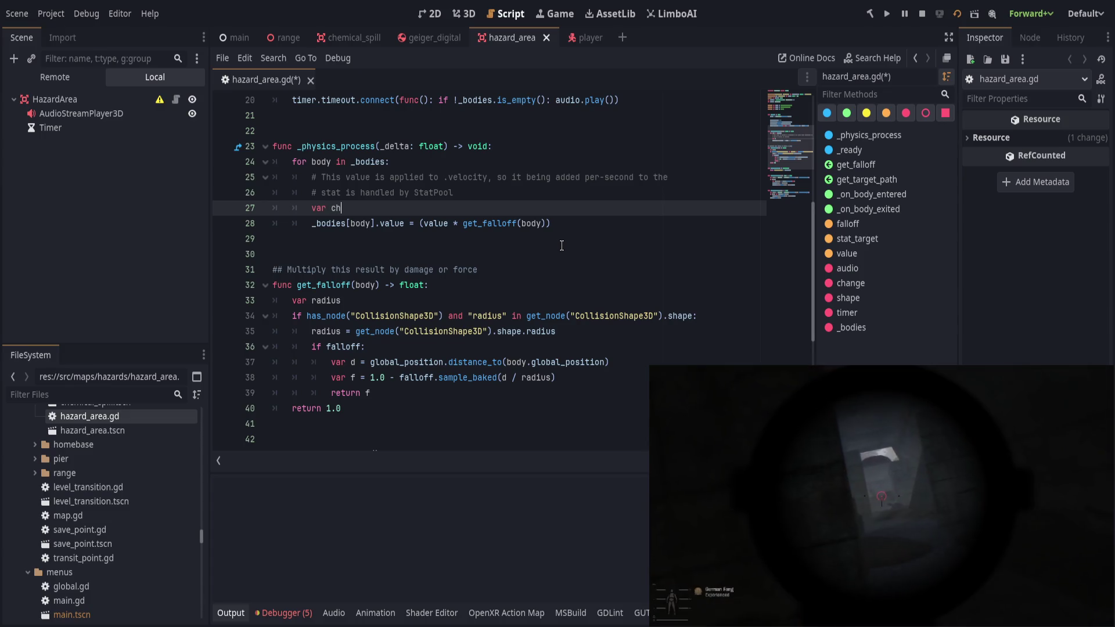
key("BackSpace")
key("BackSpace")
type("d")
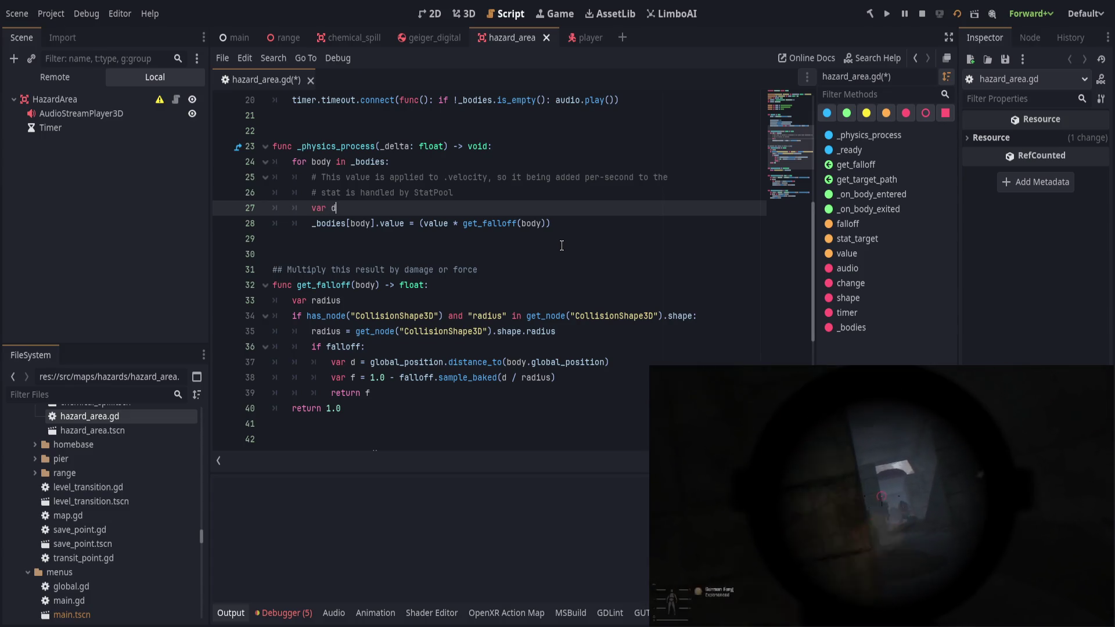
type("iff =")
key("ctrl+BackSpace")
key("ctrl+BackSpace")
key("ctrl+BackSpace")
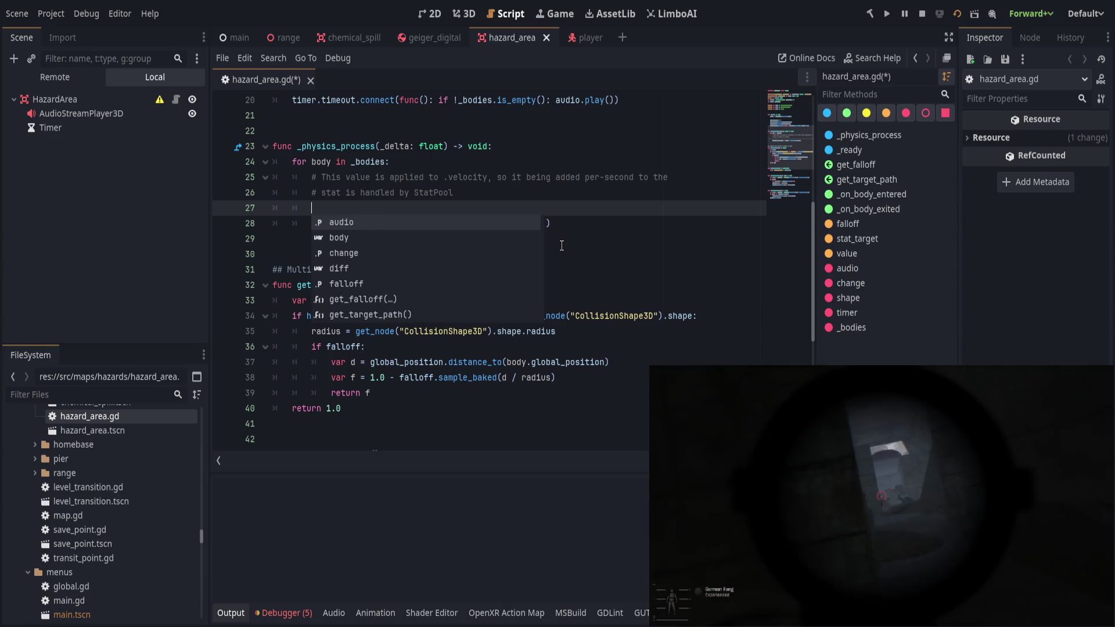
type("var new = ")
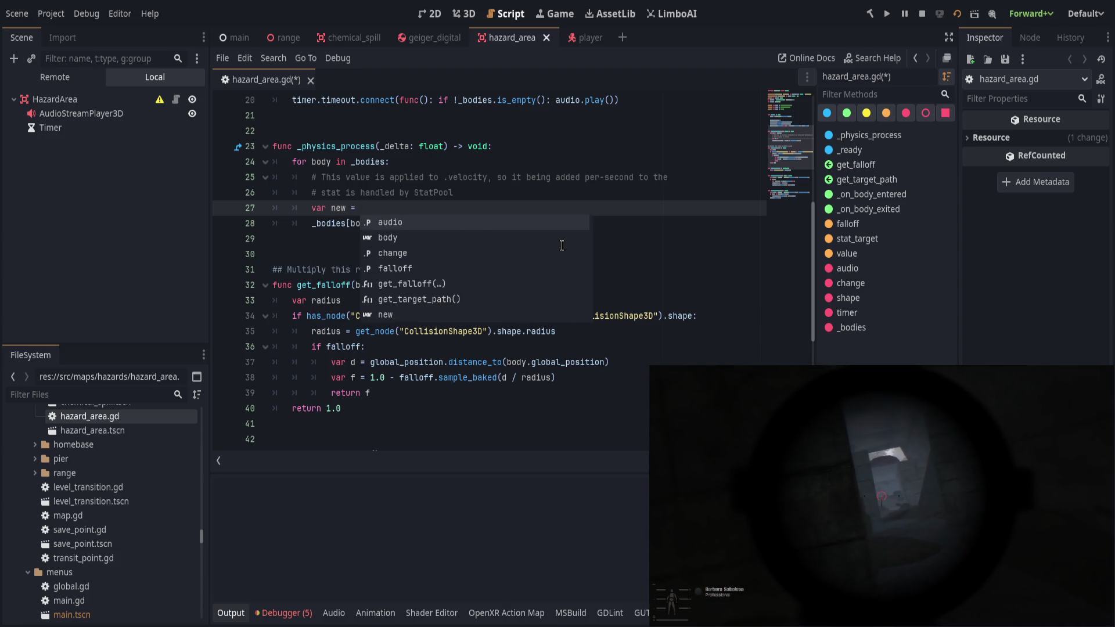
type("value ")
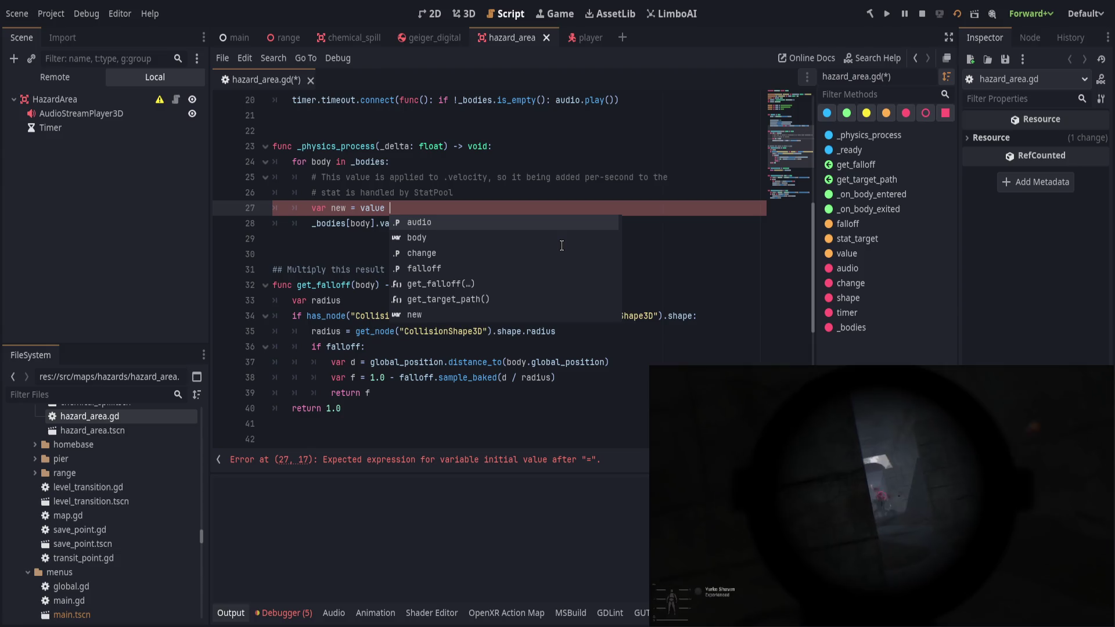
type("* get_f")
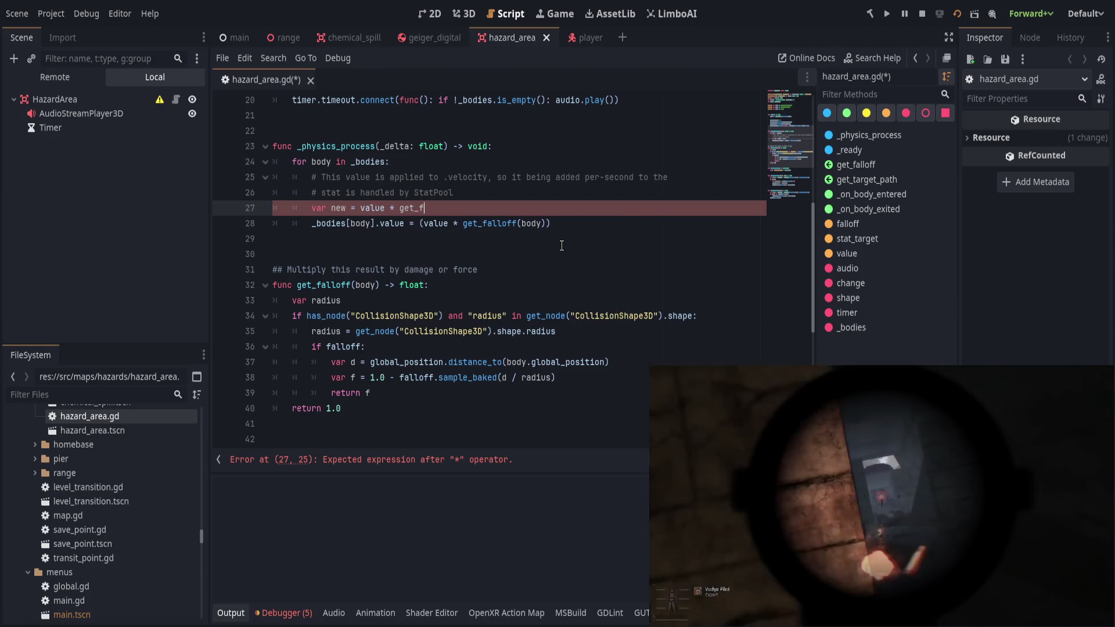
type("alloff(body)")
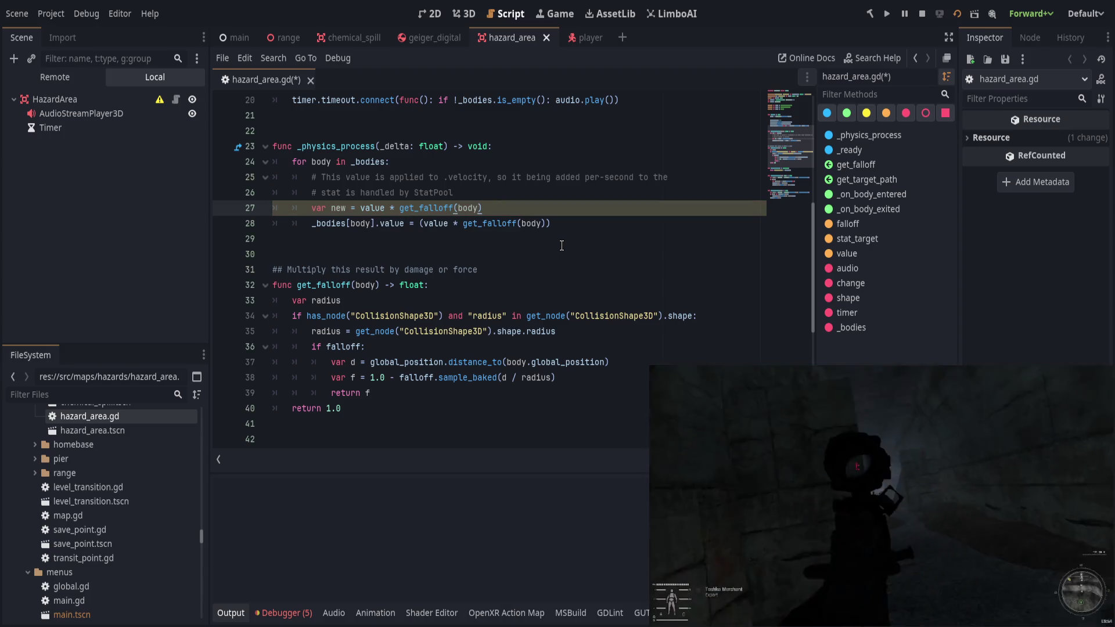
key("Return")
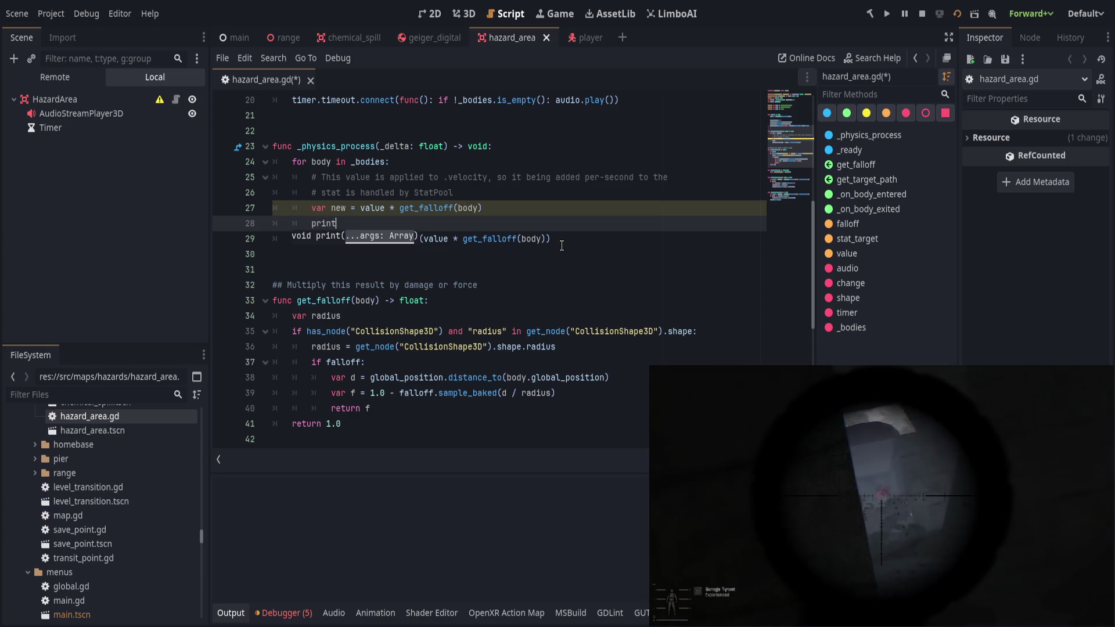
type("print_debug(\"")
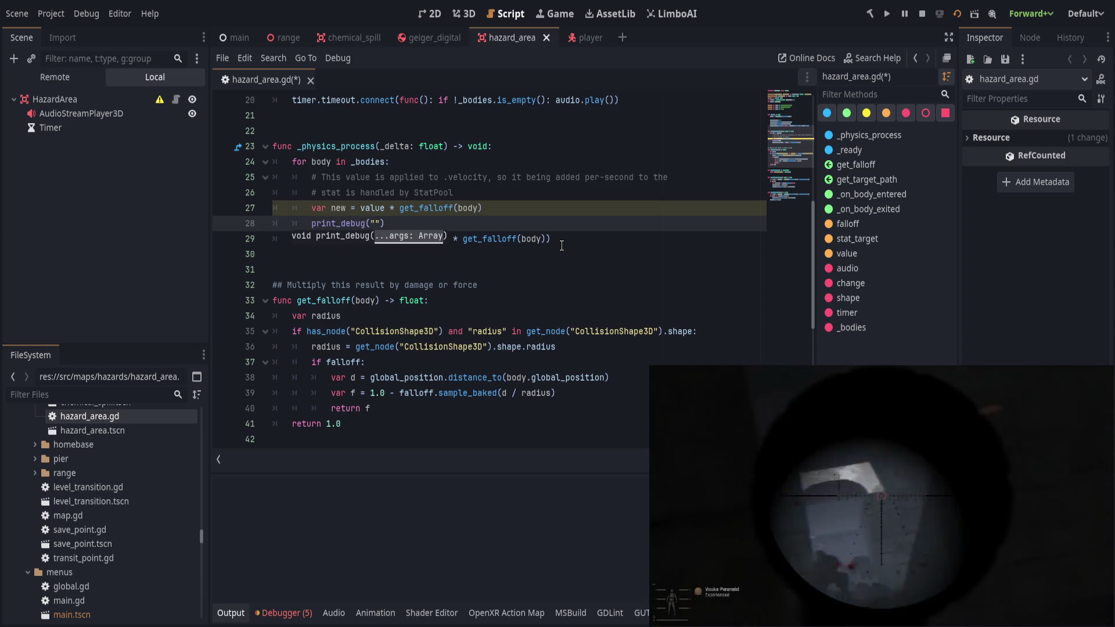
Write a print_debug line 'new(%.2f) = value(%.2f) * get_falloff(%.2f)' with [new, value, get_falloff(body)].
type("new: ")
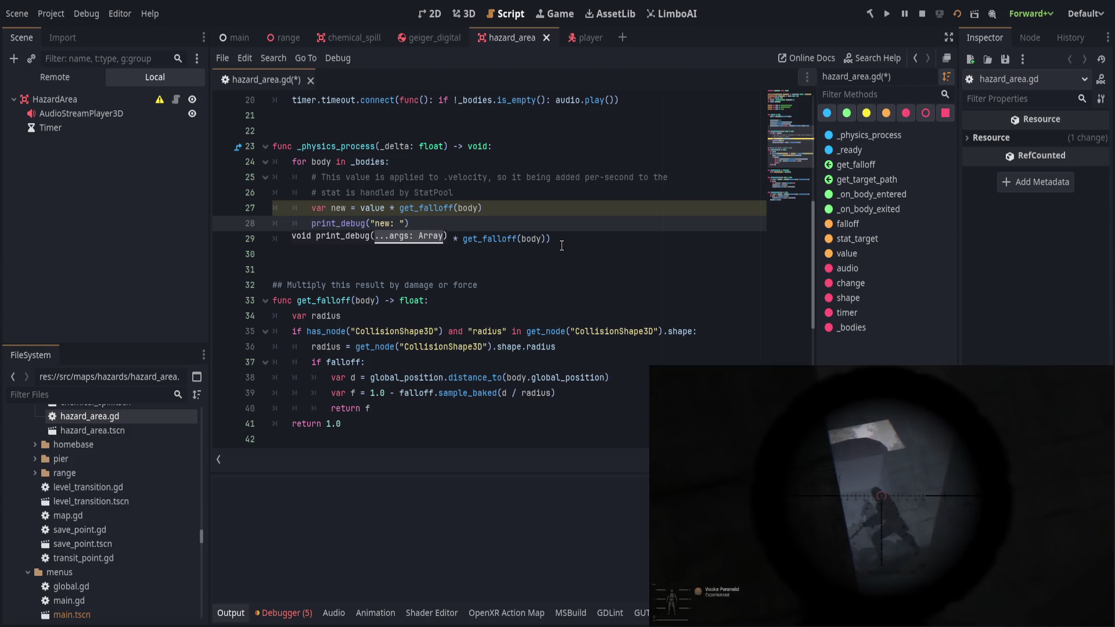
type("%")
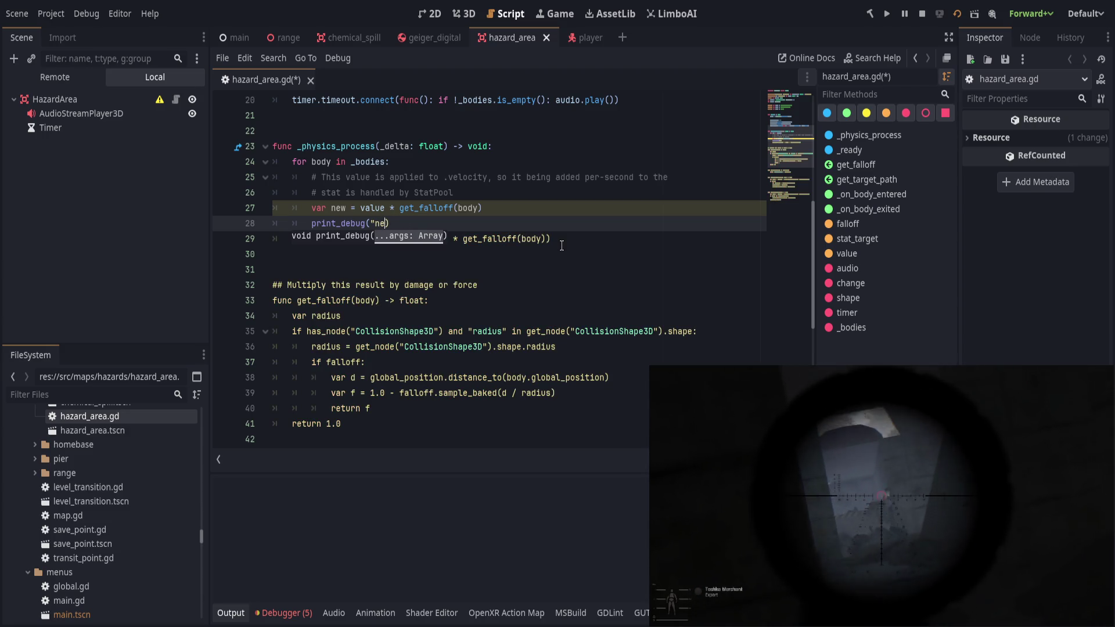
key("BackSpace")
key("BackSpace")
type("value")
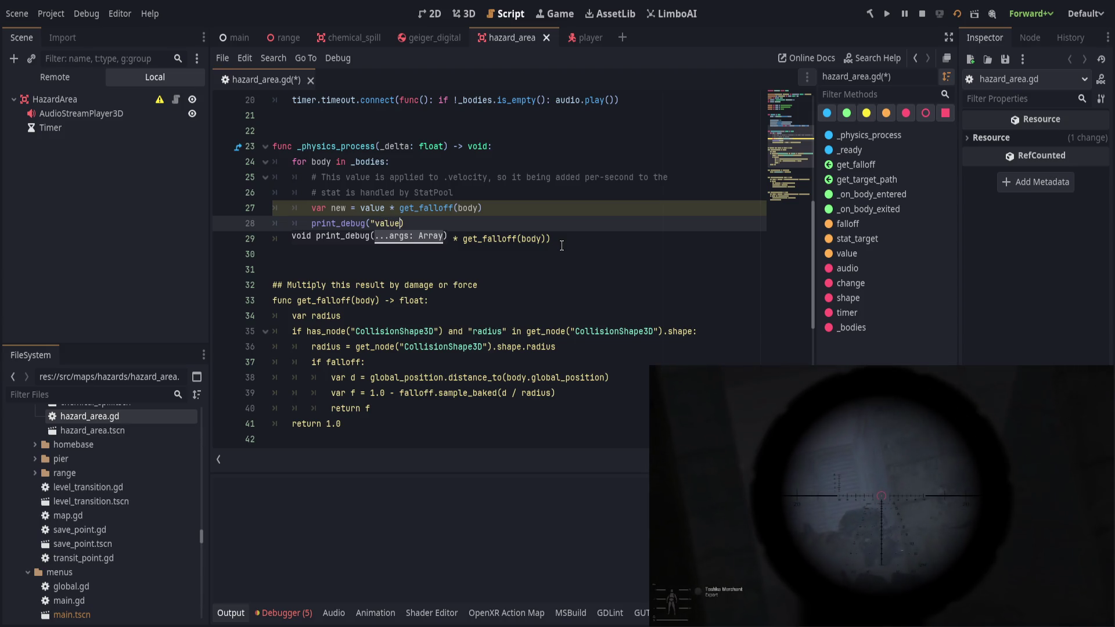
type("(.")
key("BackSpace")
key("BackSpace")
type("%.2f")
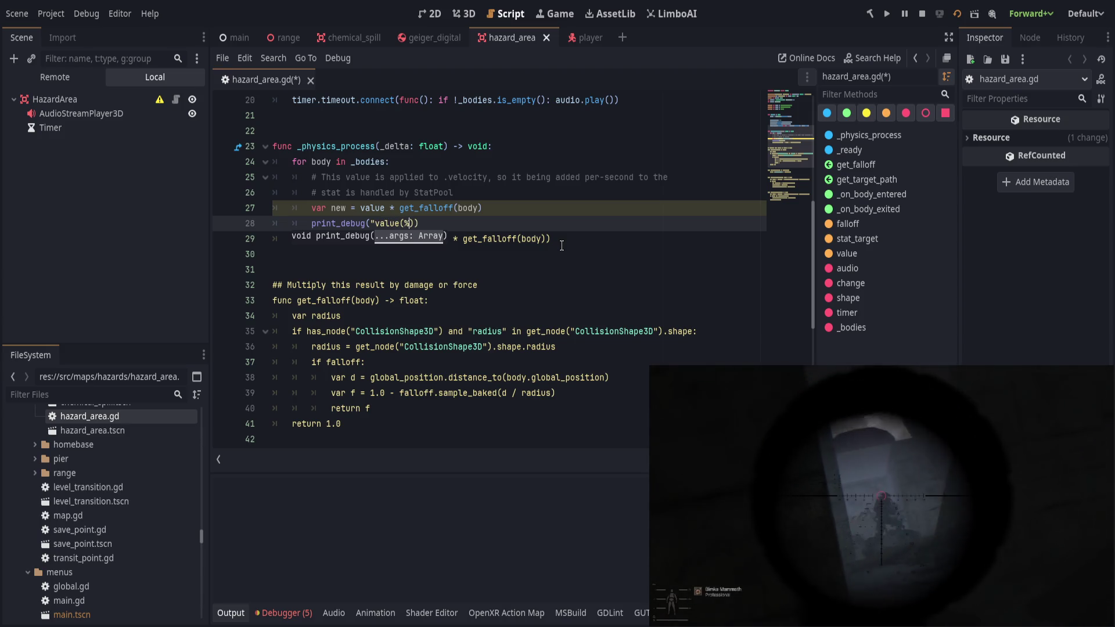
type(") ")
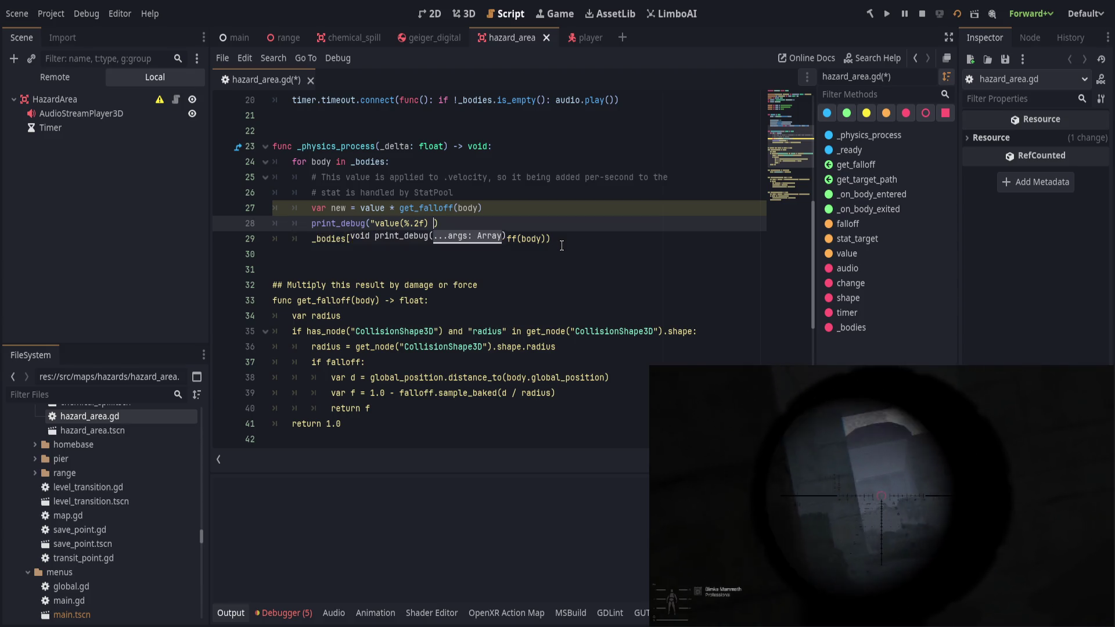
type("* ")
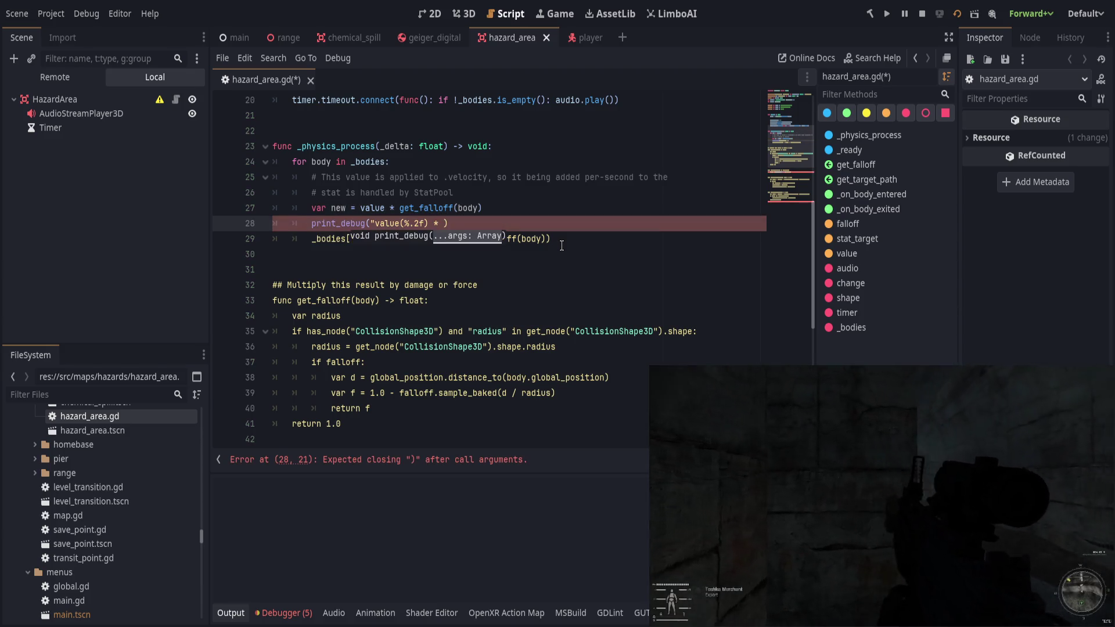
type("get_fall")
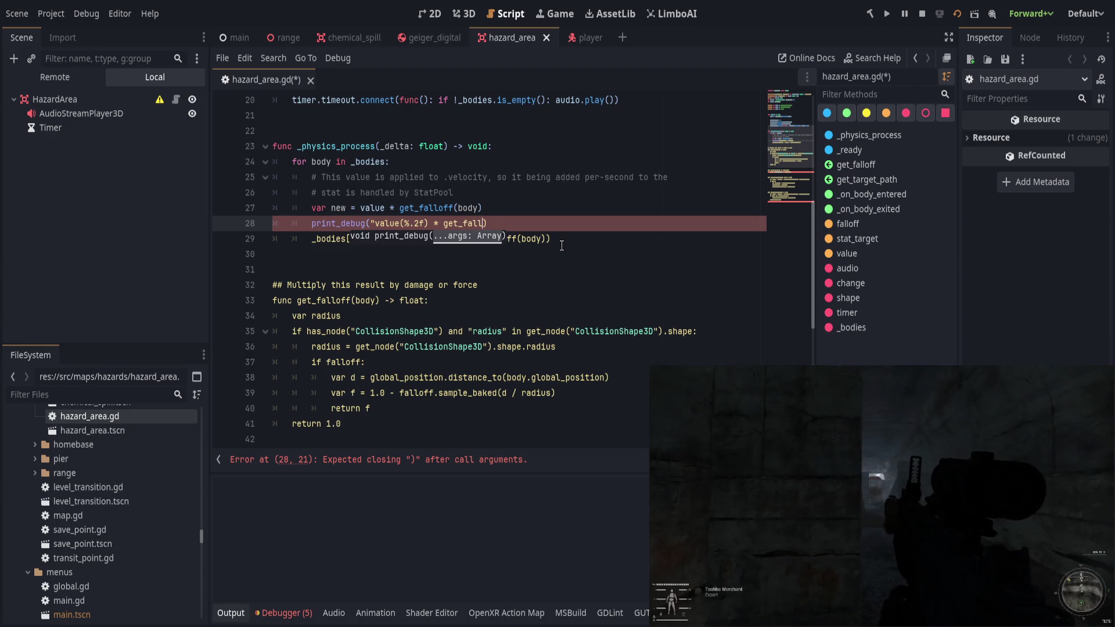
type("off(")
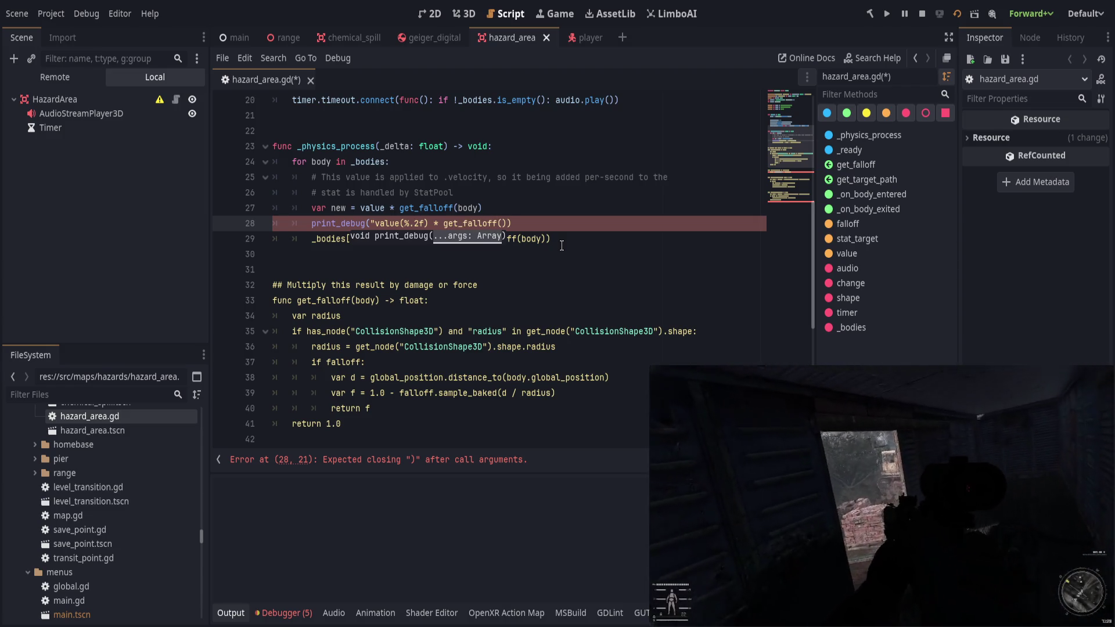
type("%.")
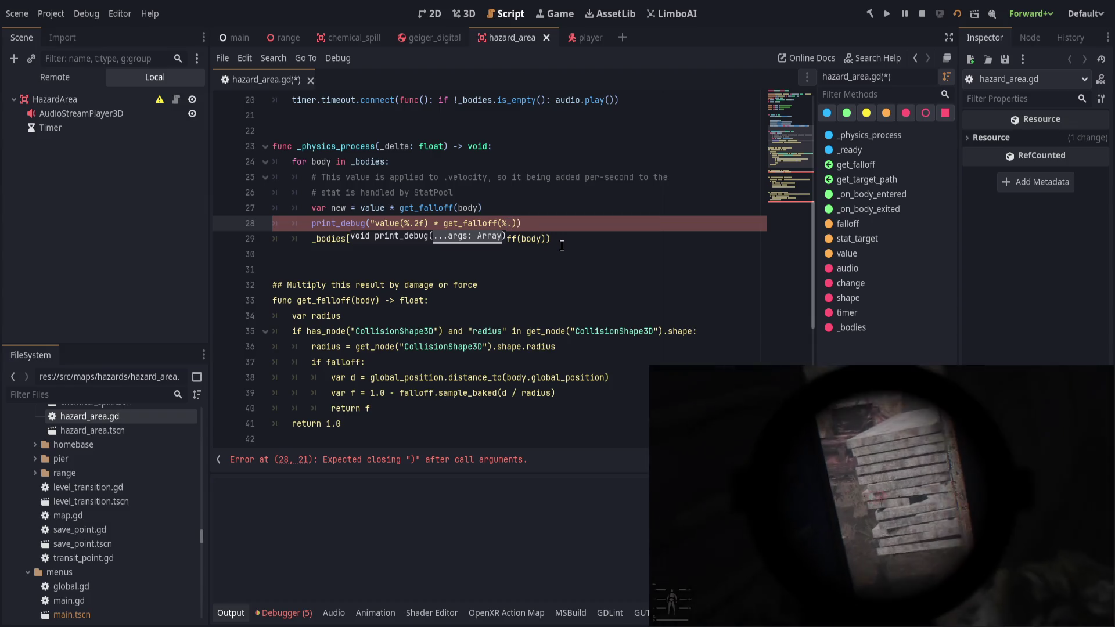
type("2f")
key("ctrl+Left")
key("ctrl+Left")
key("ctrl+Left")
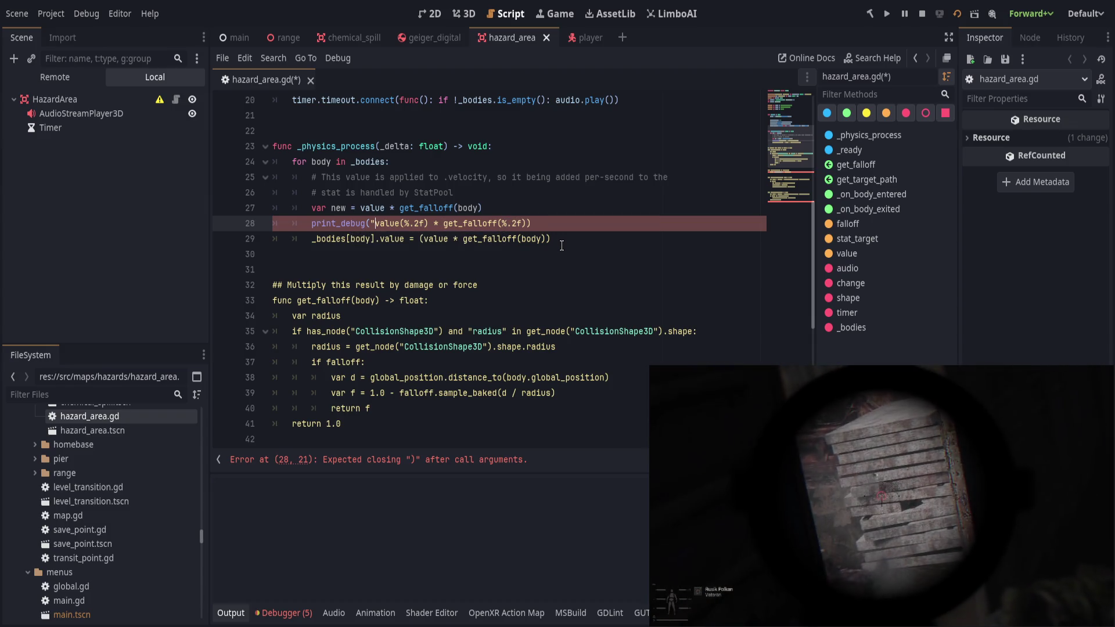
type("new(%.2f")
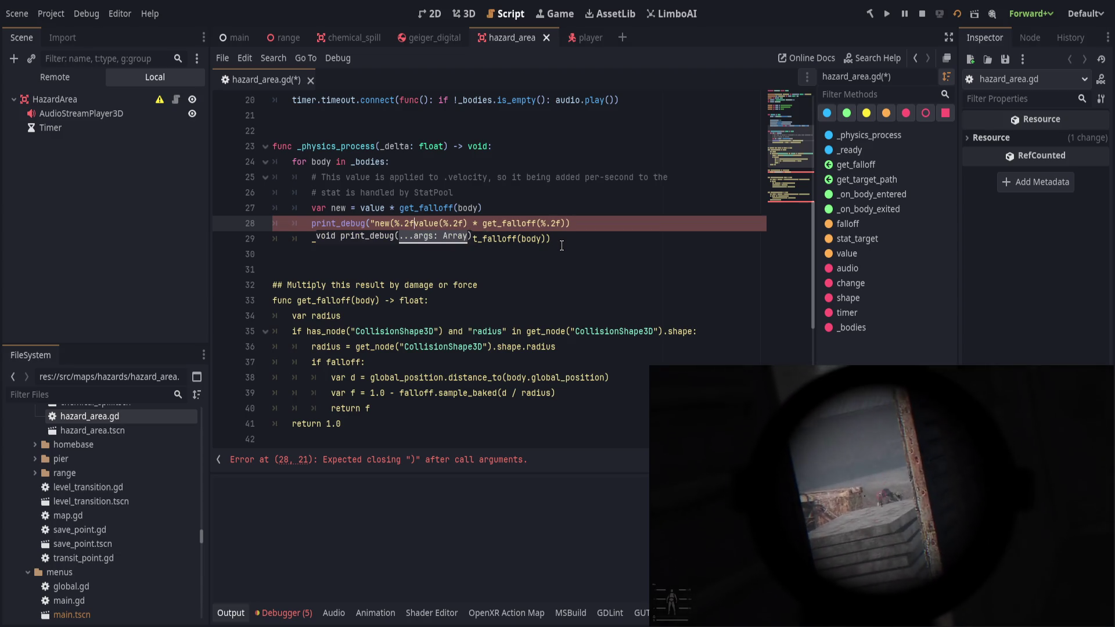
type(") =")
key("End")
key("Left")
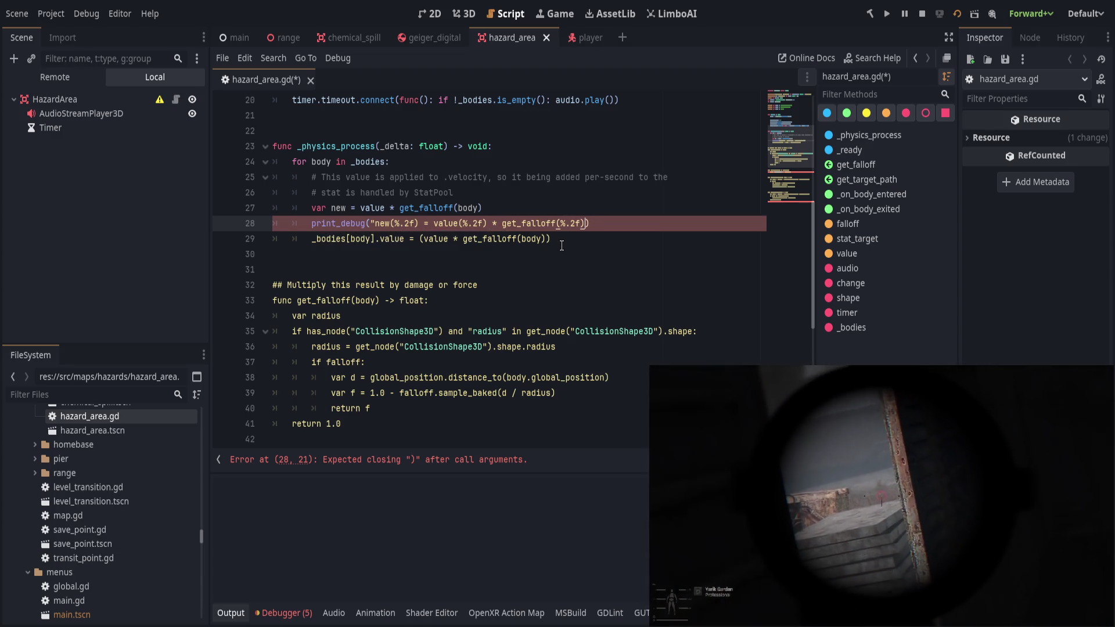
type("\" % [")
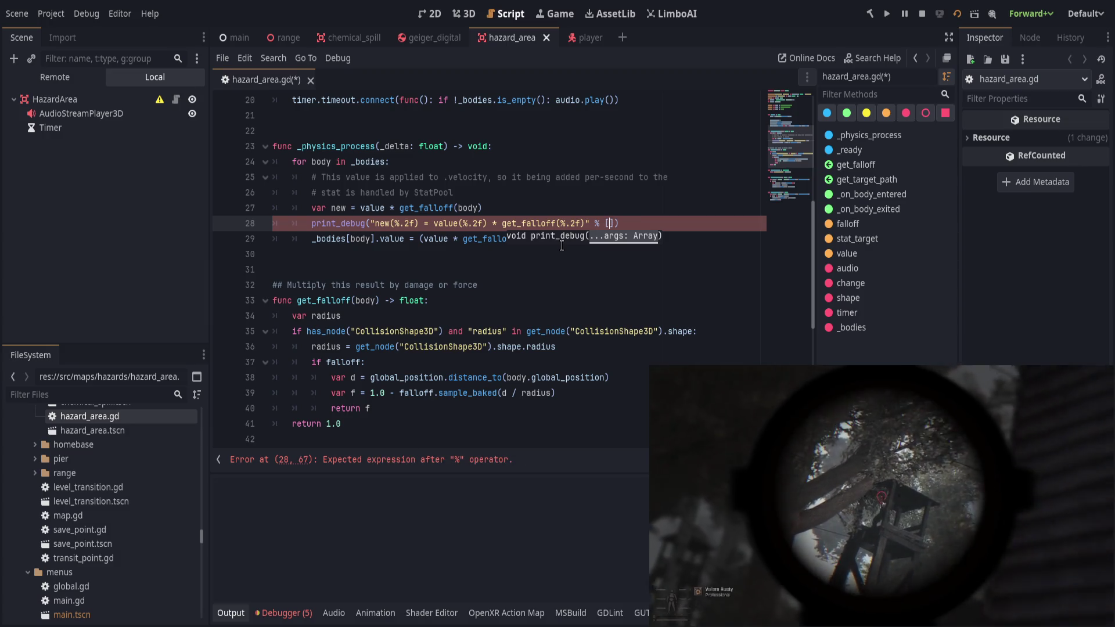
type("new, value, ")
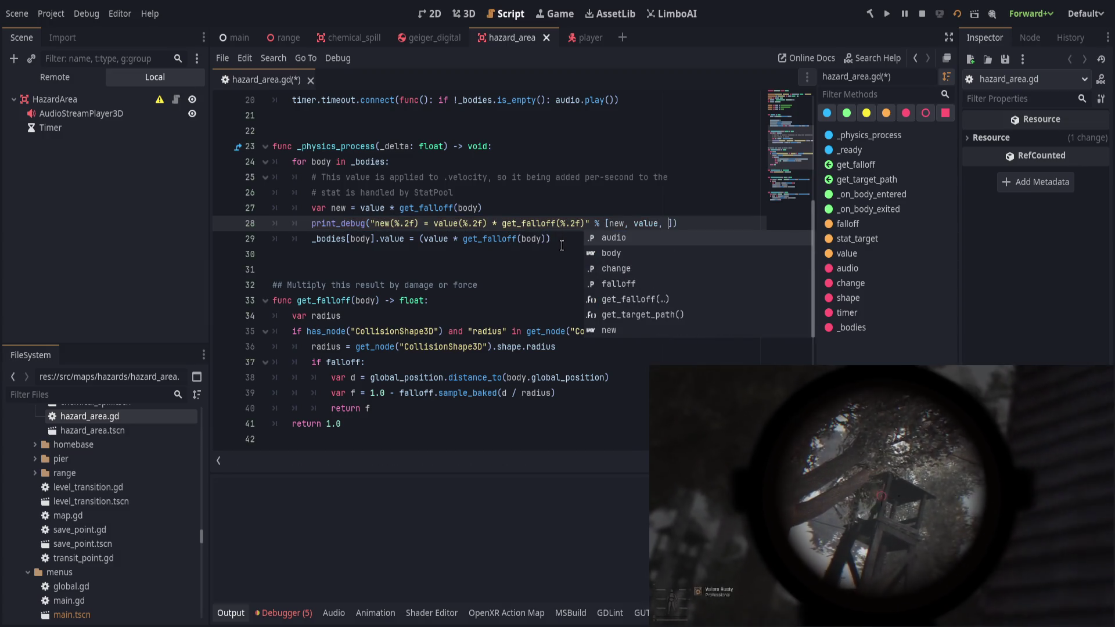
type("get_falloff(body)")
Assign new to the stored body's value on line 29 and save hazard_area.gd.
scroll(610, 249, "down", 2)
scroll(634, 250, "up", 2)
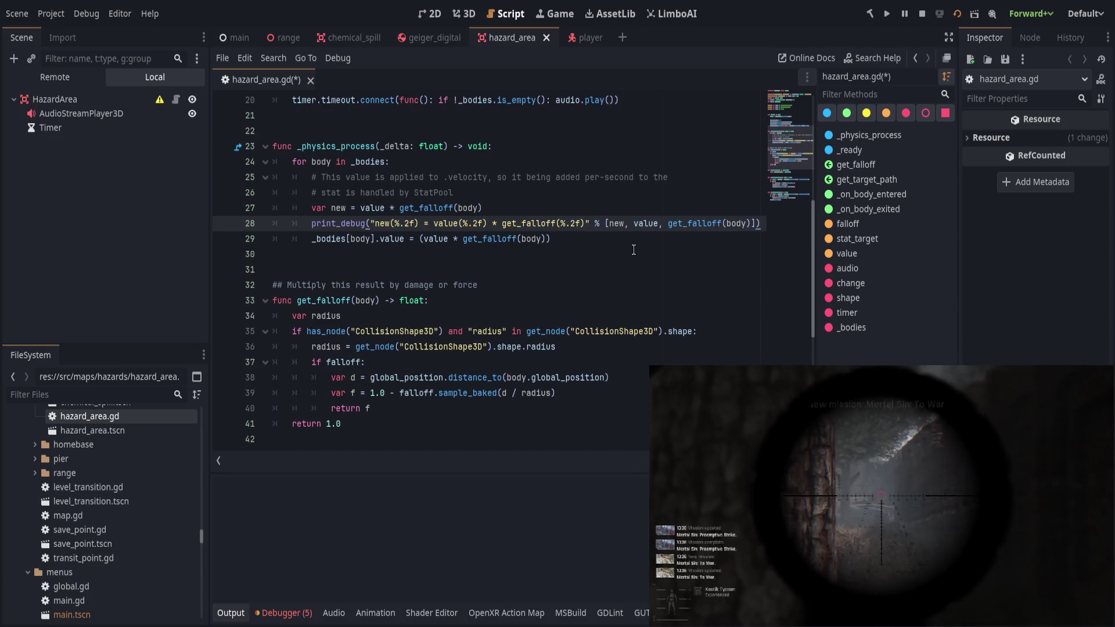
left_click(633, 249)
left_click(338, 207)
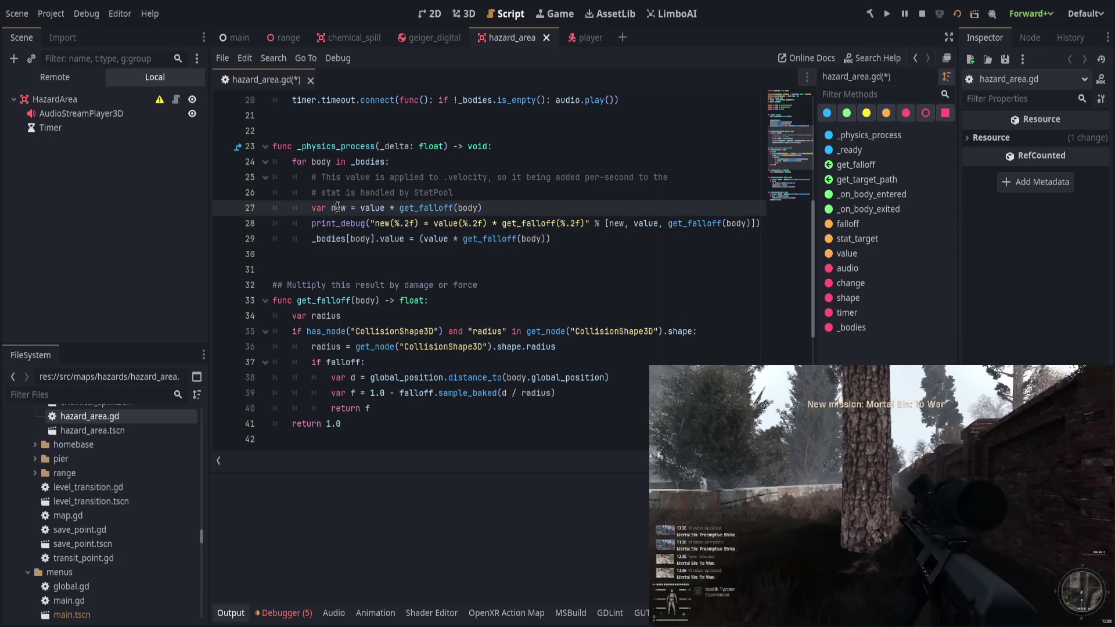
left_click(421, 240)
type("new")
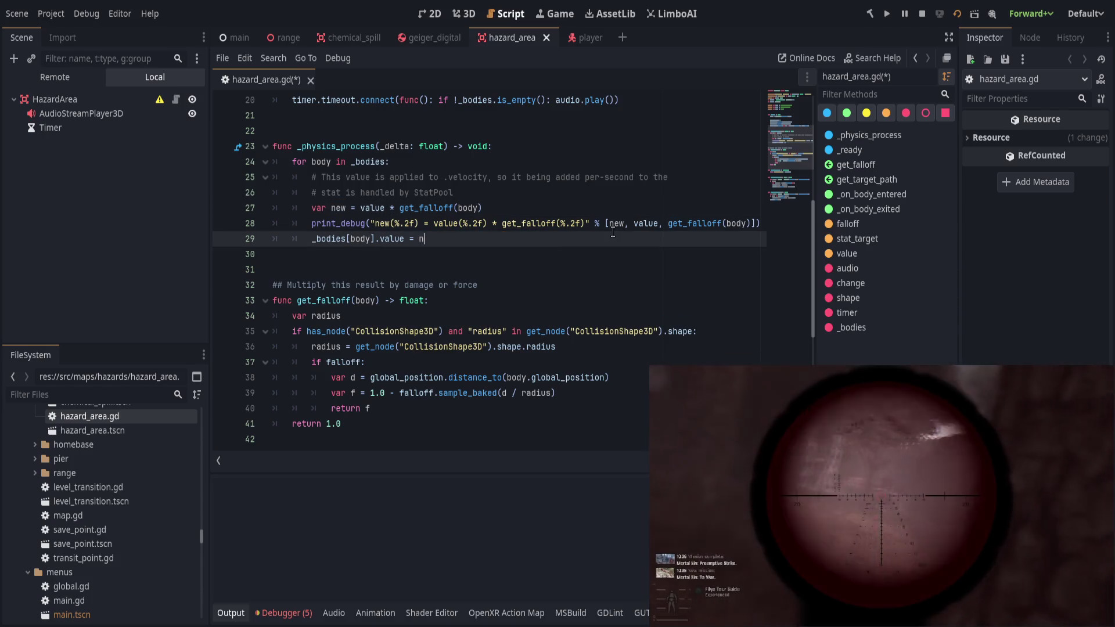
key("Escape")
key("ctrl+s")
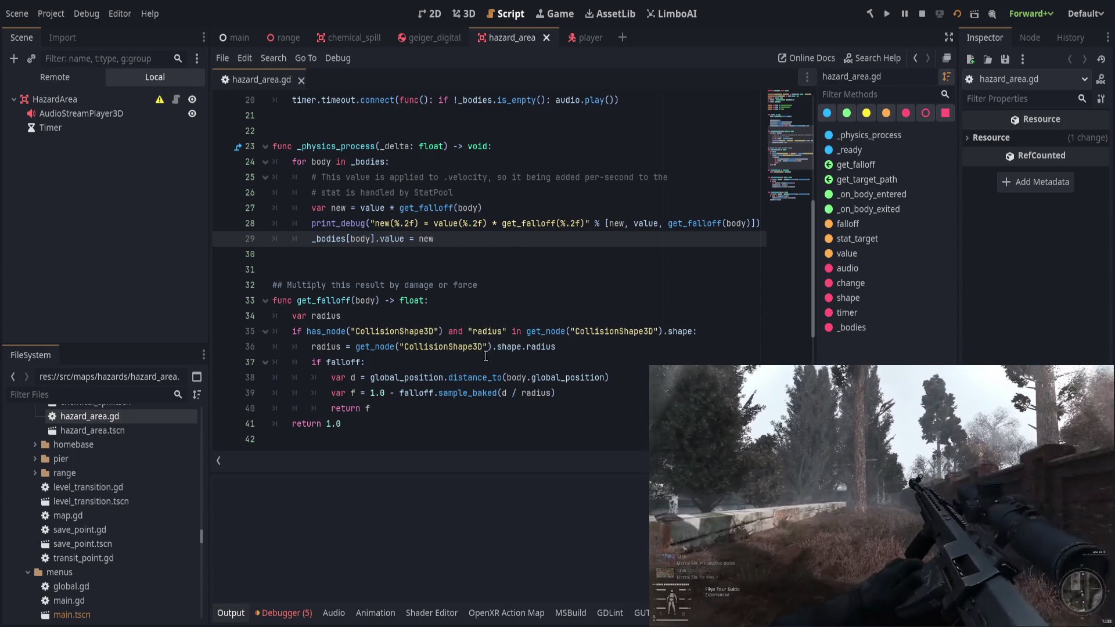
Review _on_body_entered and _on_body_exited, then return to line 29's new assignment.
scroll(490, 353, "up", 2)
scroll(490, 353, "down", 5)
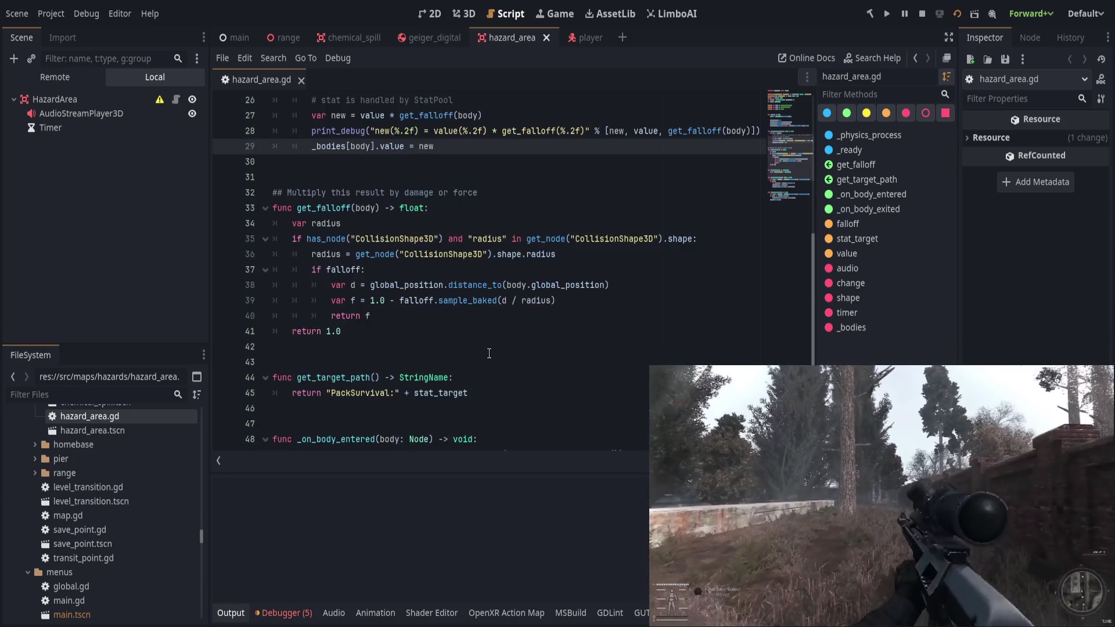
scroll(490, 353, "down", 1)
left_click(516, 373)
scroll(546, 370, "down", 2)
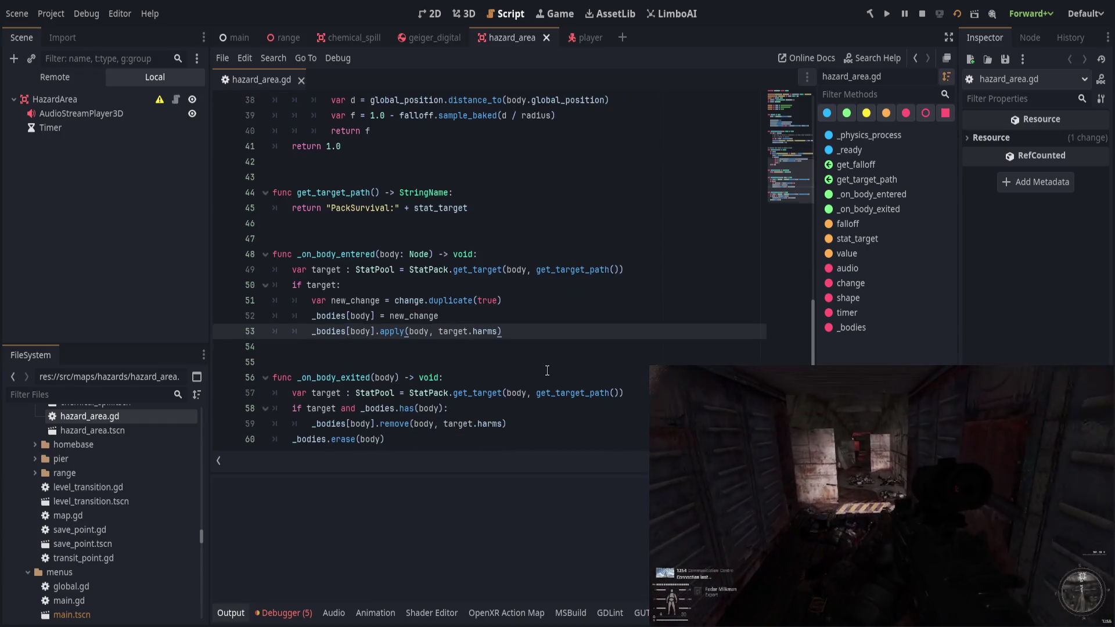
left_click(542, 397)
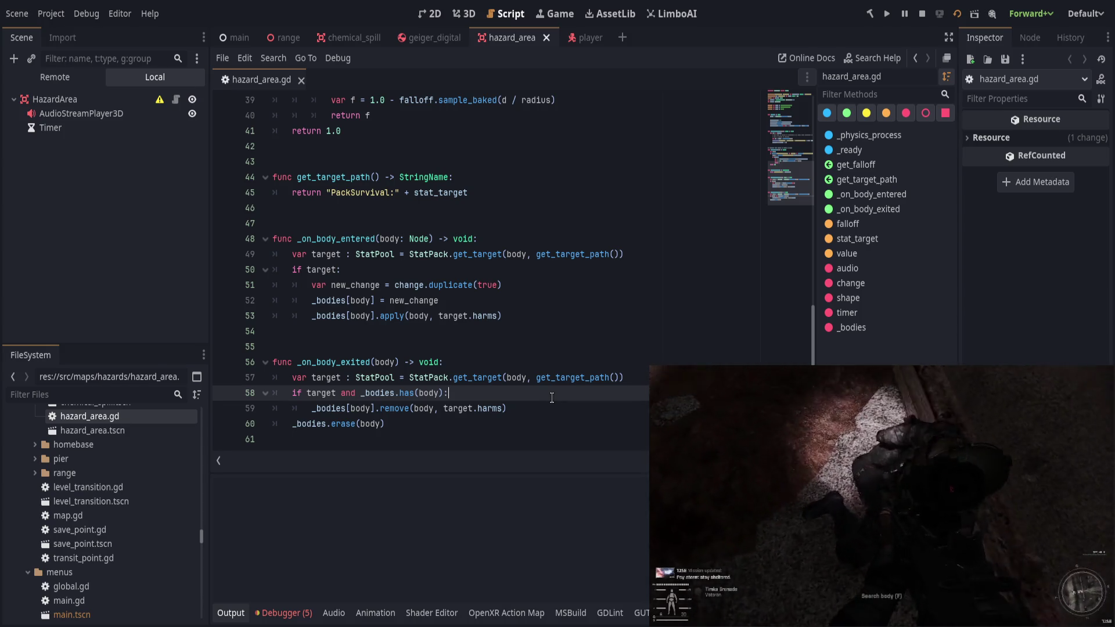
scroll(364, 307, "up", 6)
scroll(364, 307, "up", 1)
left_click(465, 270)
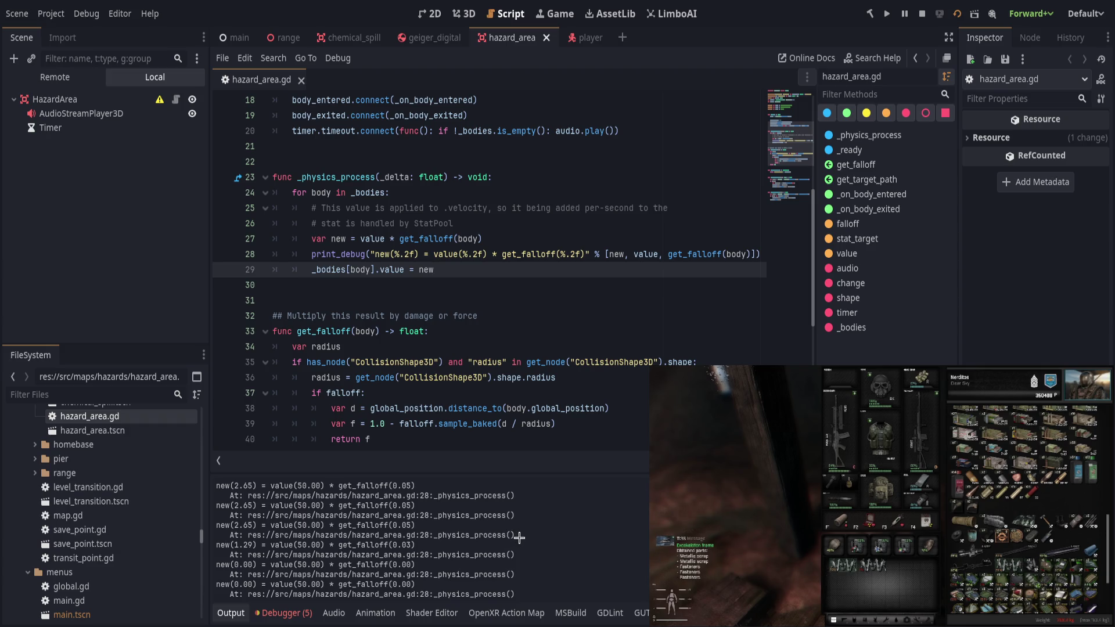
Select a logged falloff line in Output and scroll up to the line 29 breakpoint's stack trace.
left_click_drag(234, 544, 419, 545)
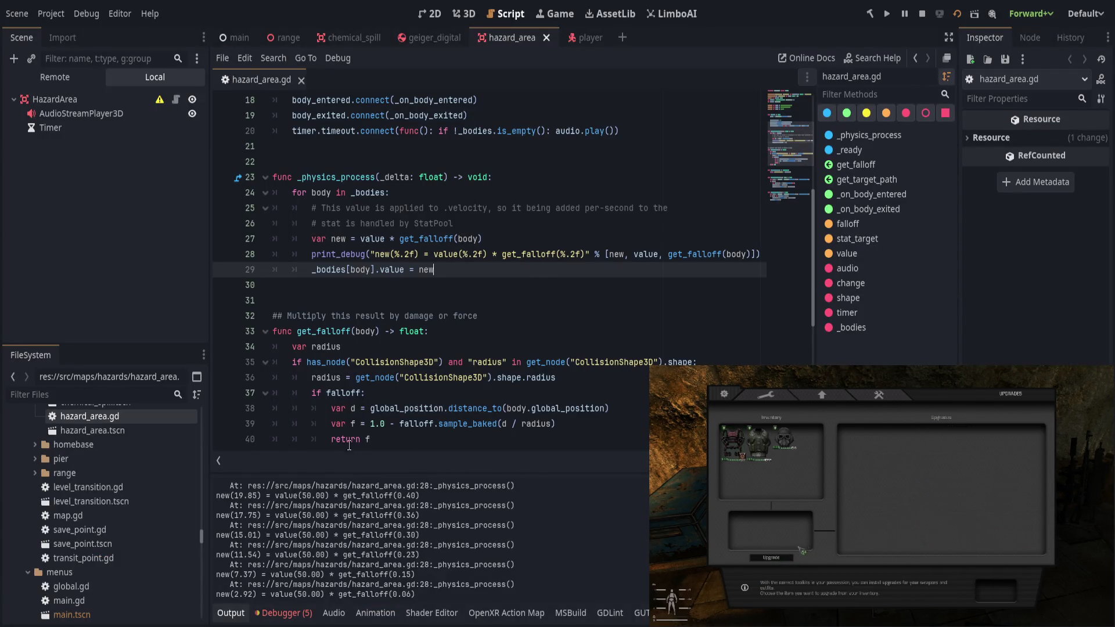
scroll(393, 366, "up", 1)
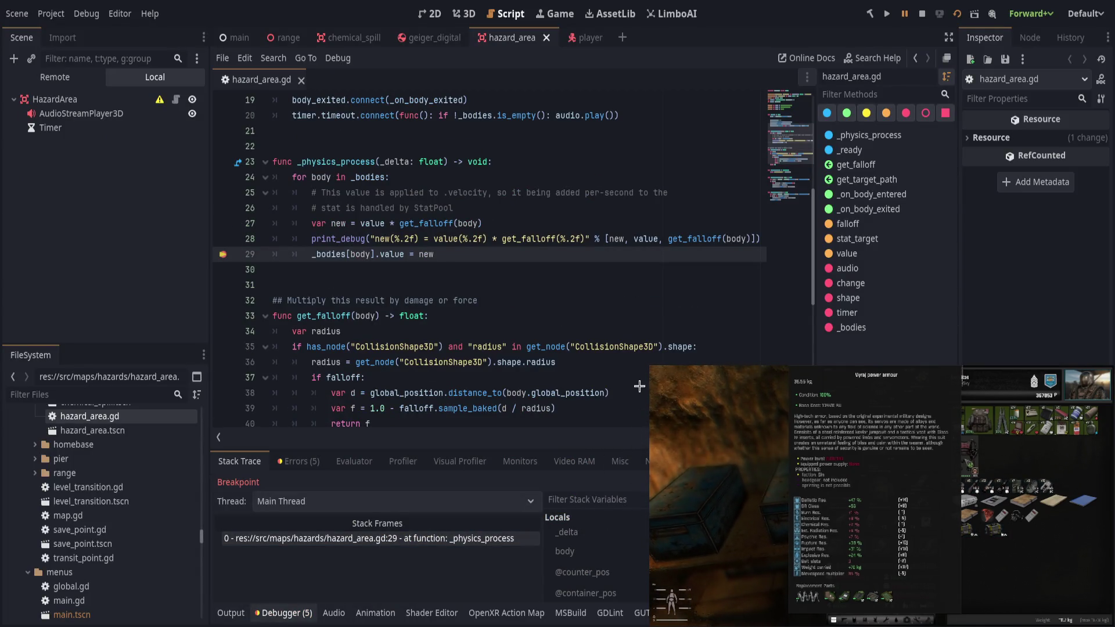
Enlarge the debugger and inspector, expand _bodies and inspect its stored change: Add, value 50.0.
left_click_drag(642, 447, 631, 348)
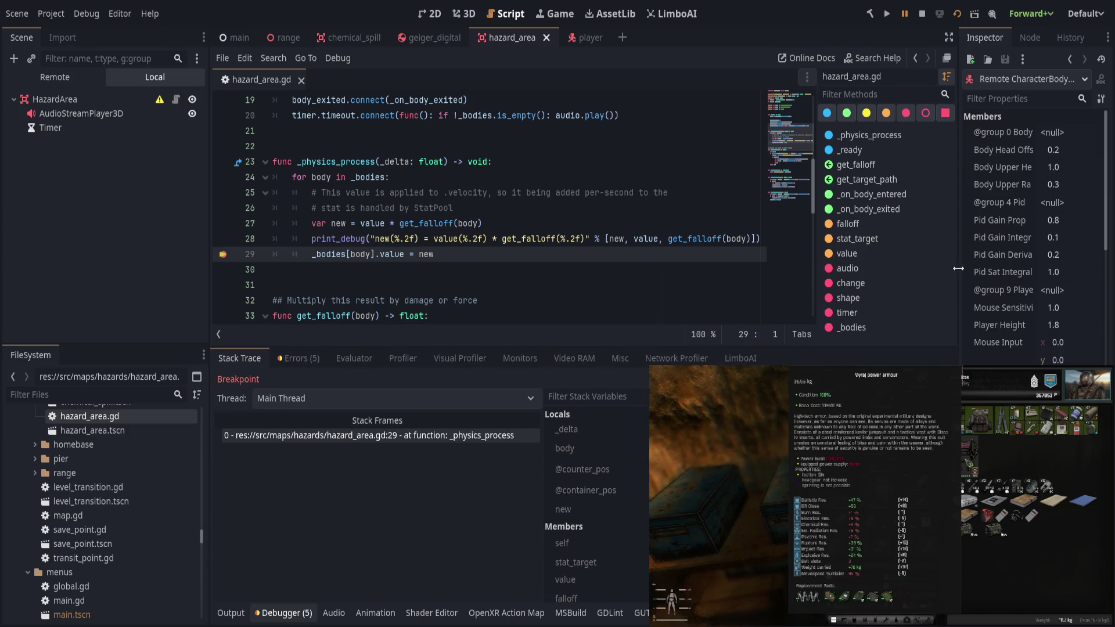
left_click_drag(959, 273, 844, 280)
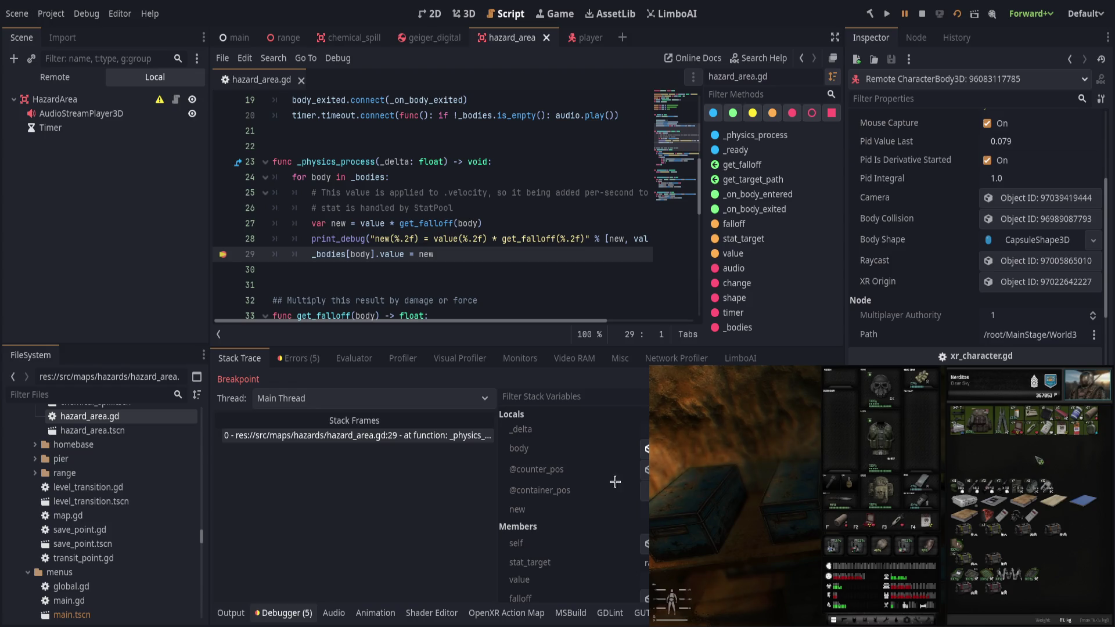
scroll(604, 515, "down", 3)
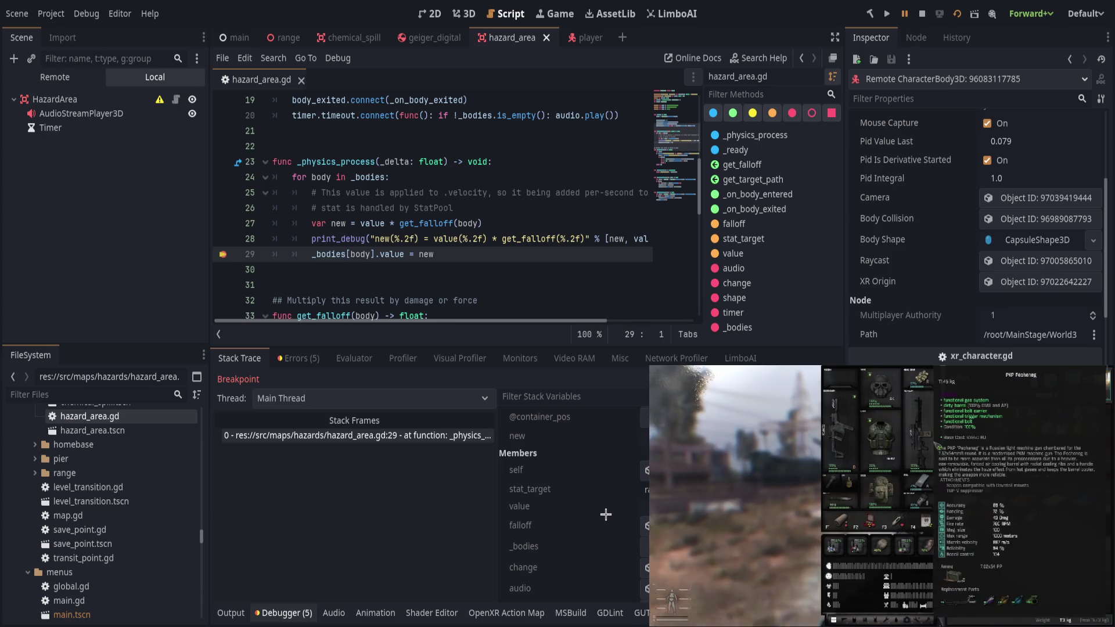
left_click(575, 546)
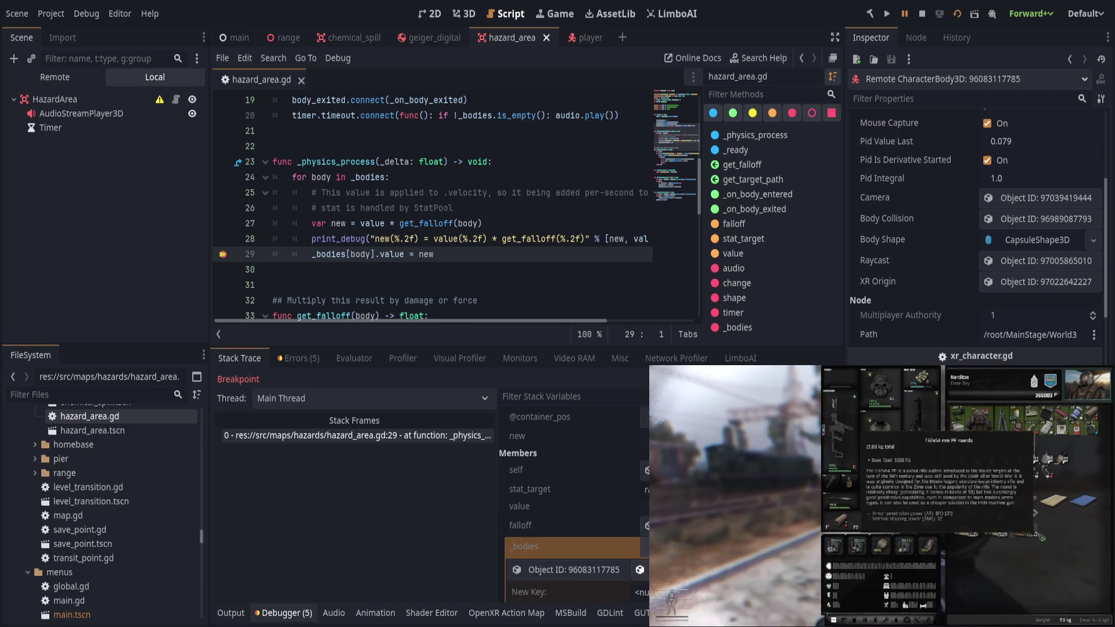
left_click(668, 570)
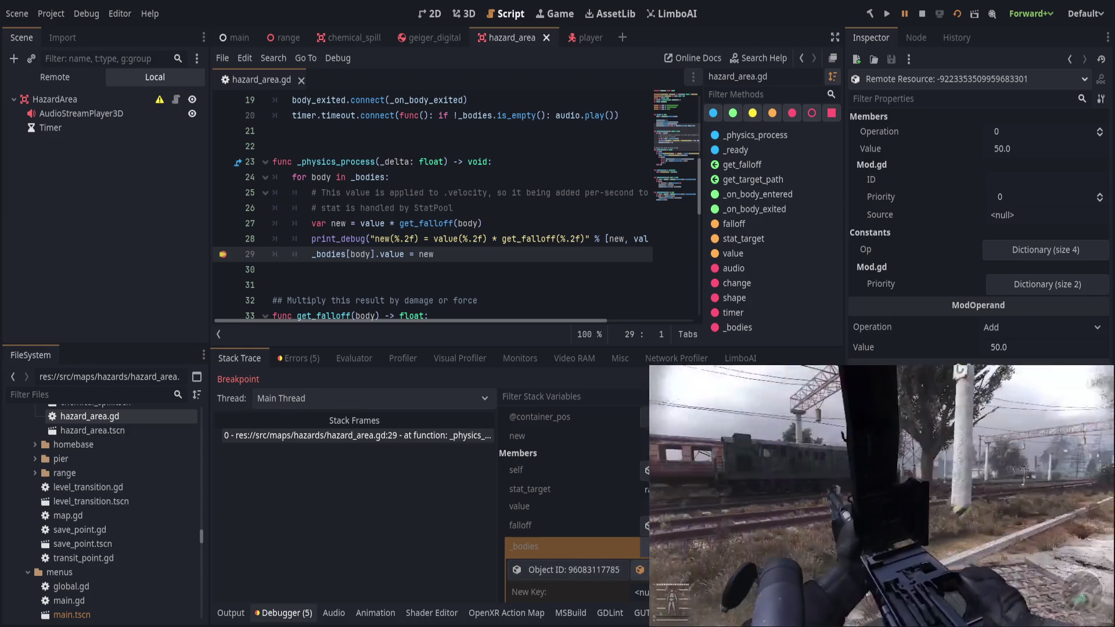
left_click(541, 279)
left_click(541, 251)
Add a print of the set value on new line 30, save, and resume the game.
key("Return")
type("pr")
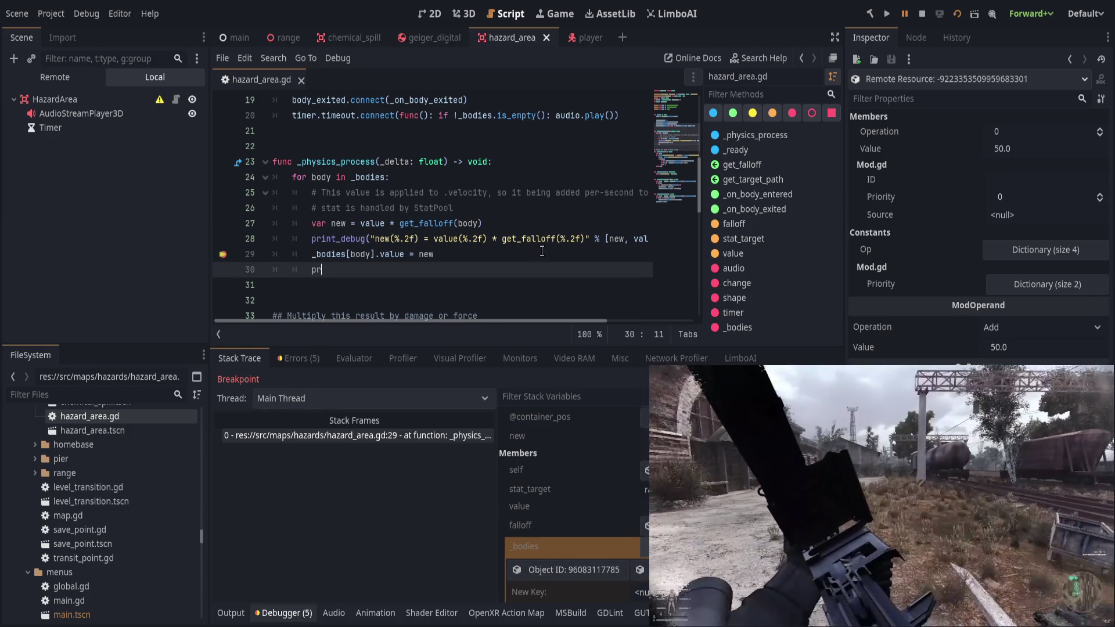
type("int(\"set value: \",")
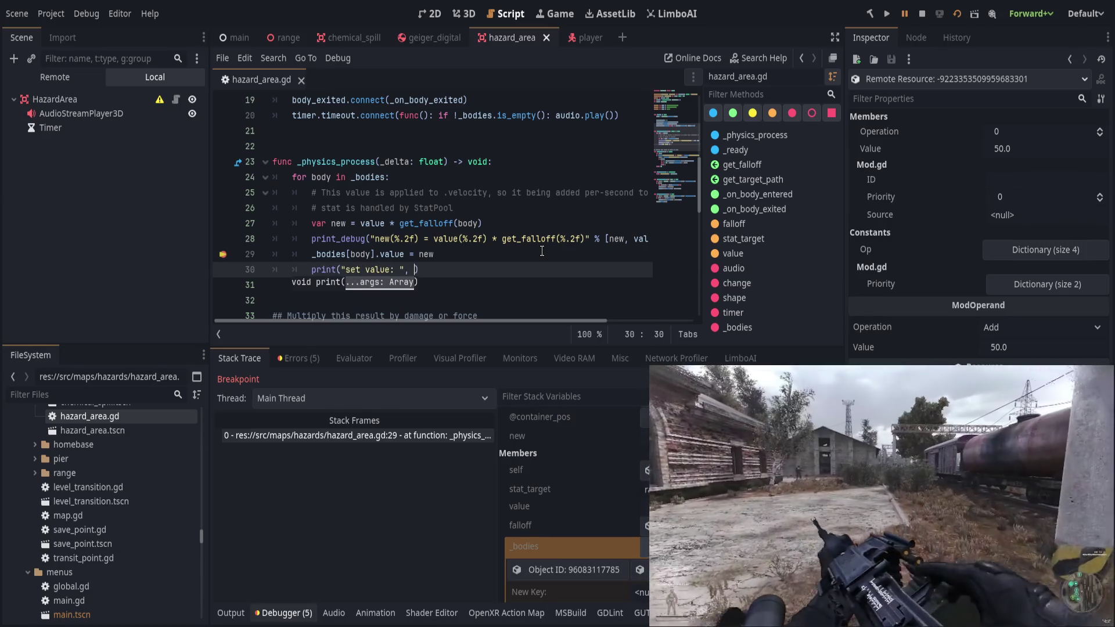
type("[b")
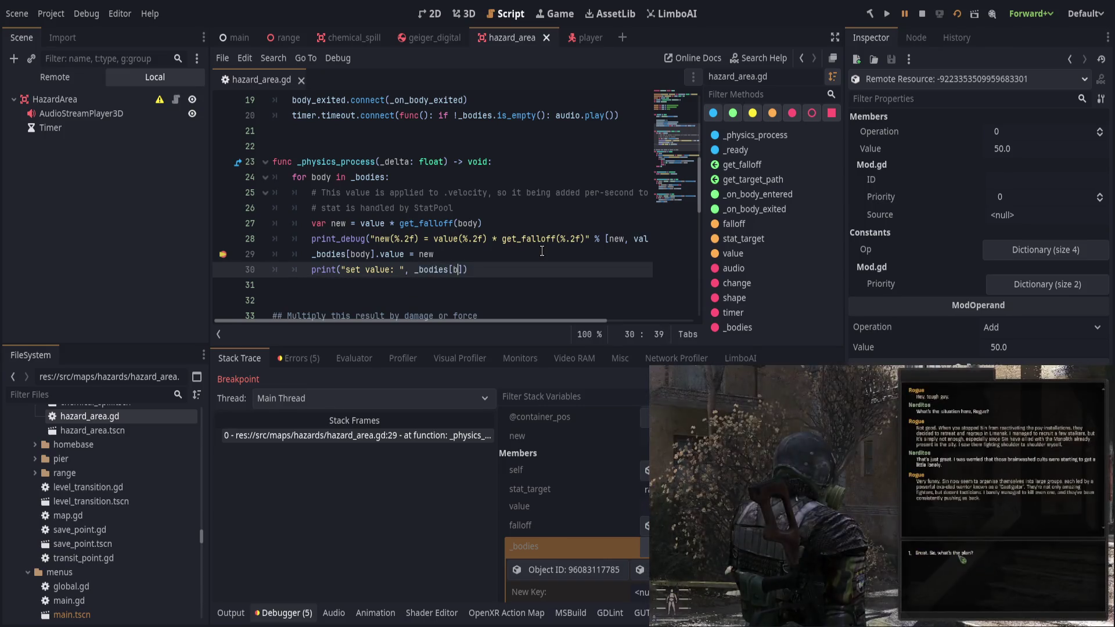
key("BackSpace")
key("BackSpace")
key("BackSpace")
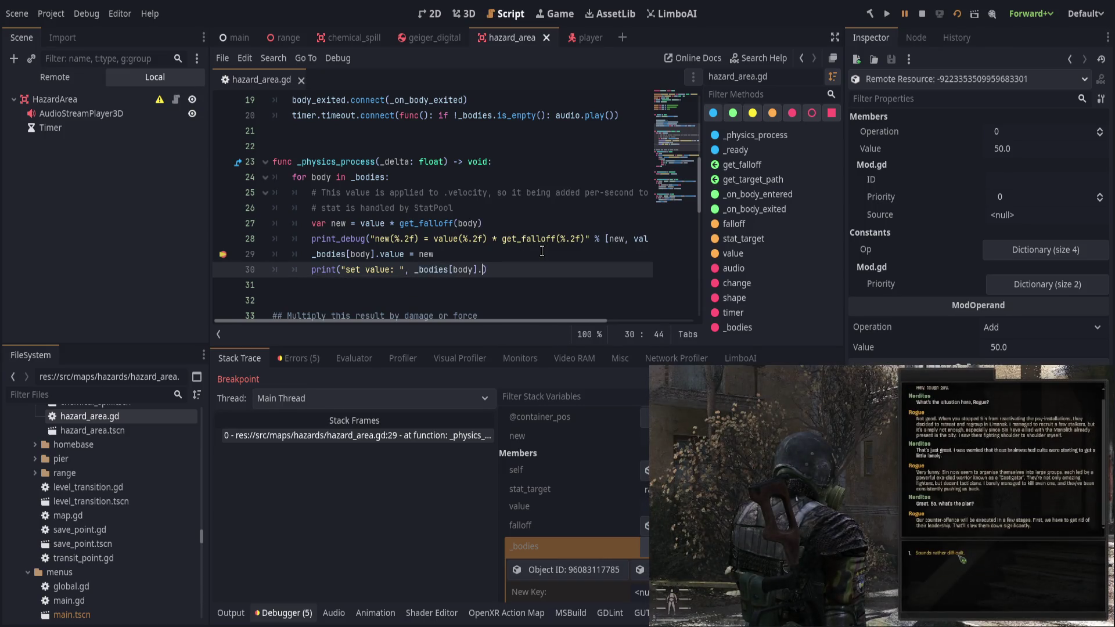
type("value")
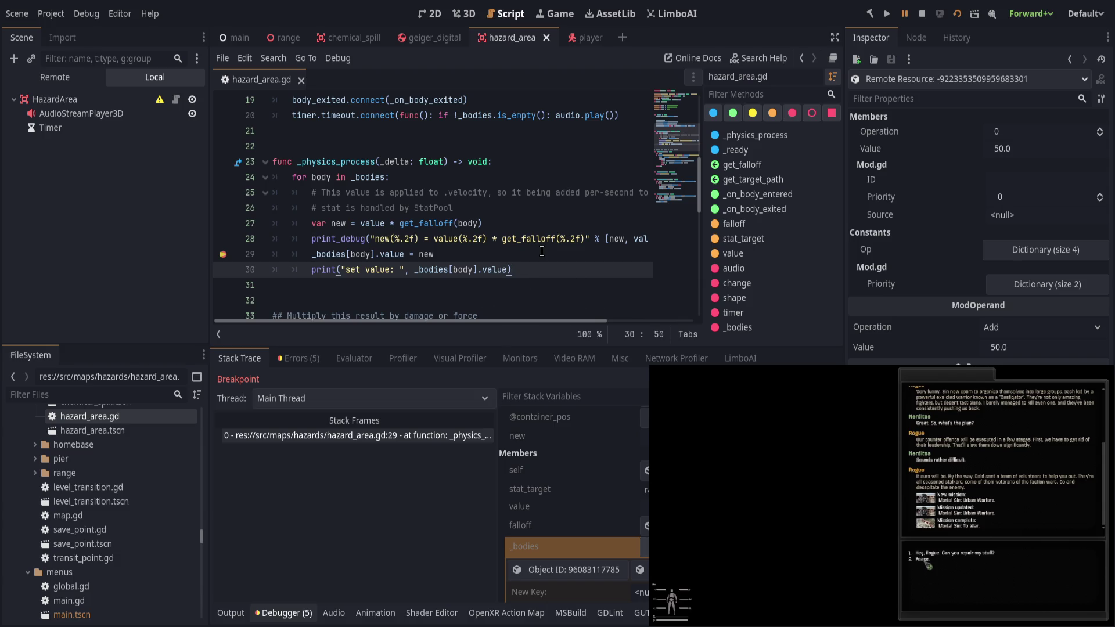
key("ctrl+s")
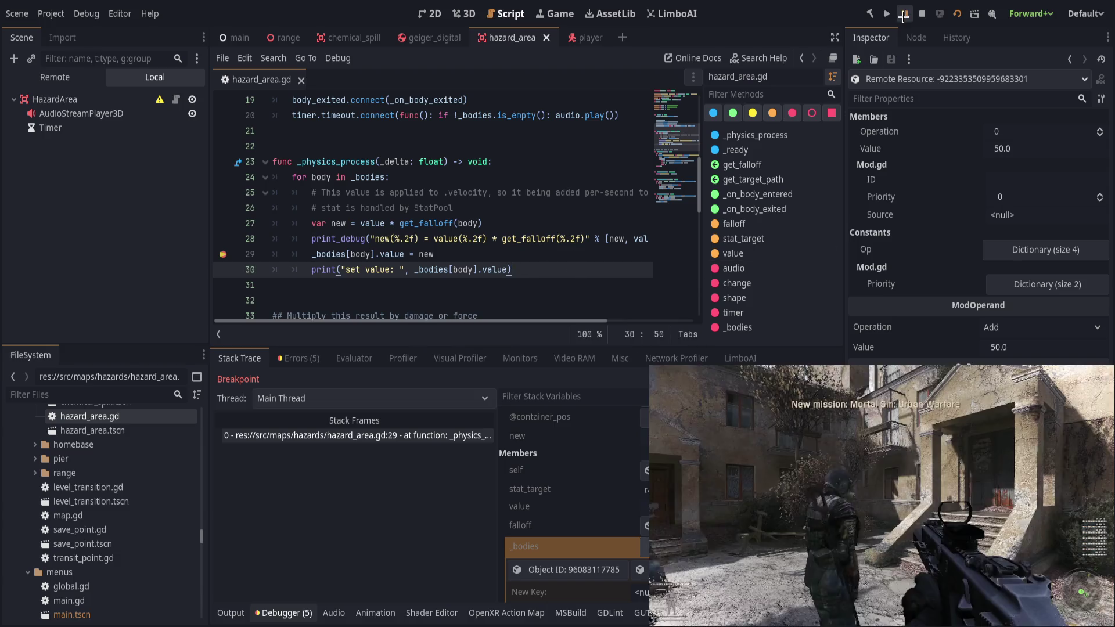
key("F12")
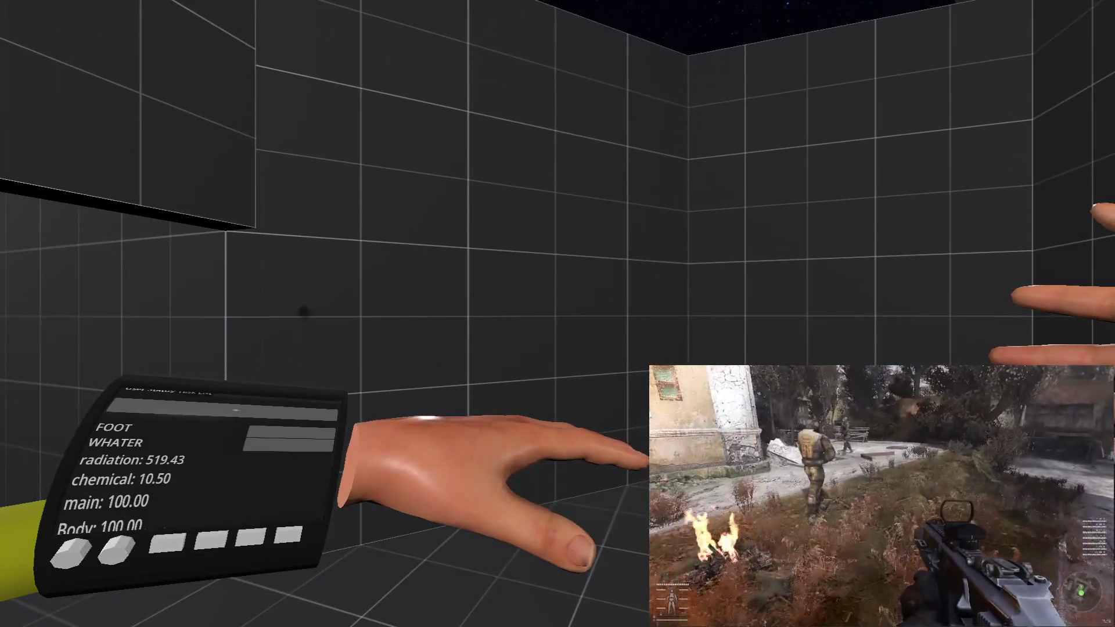
Comment out the print_debug line, save, and compare the set value log (about 0.6217) with the game.
key("alt+Tab")
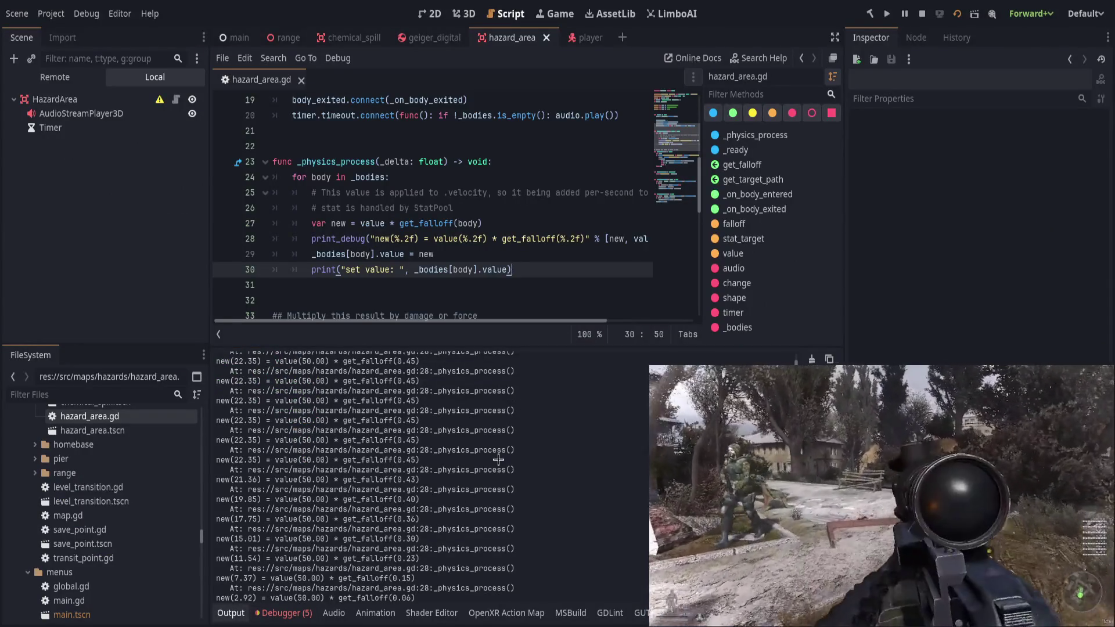
left_click(310, 239)
type("#")
key("ctrl+s")
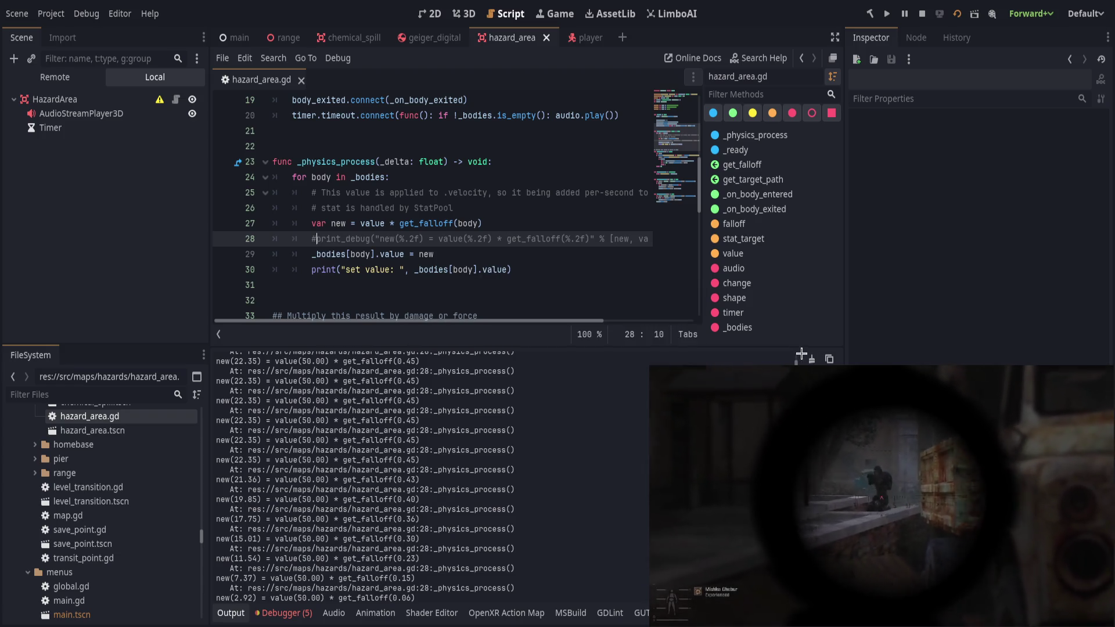
key("alt+Tab")
key("alt+Tab")
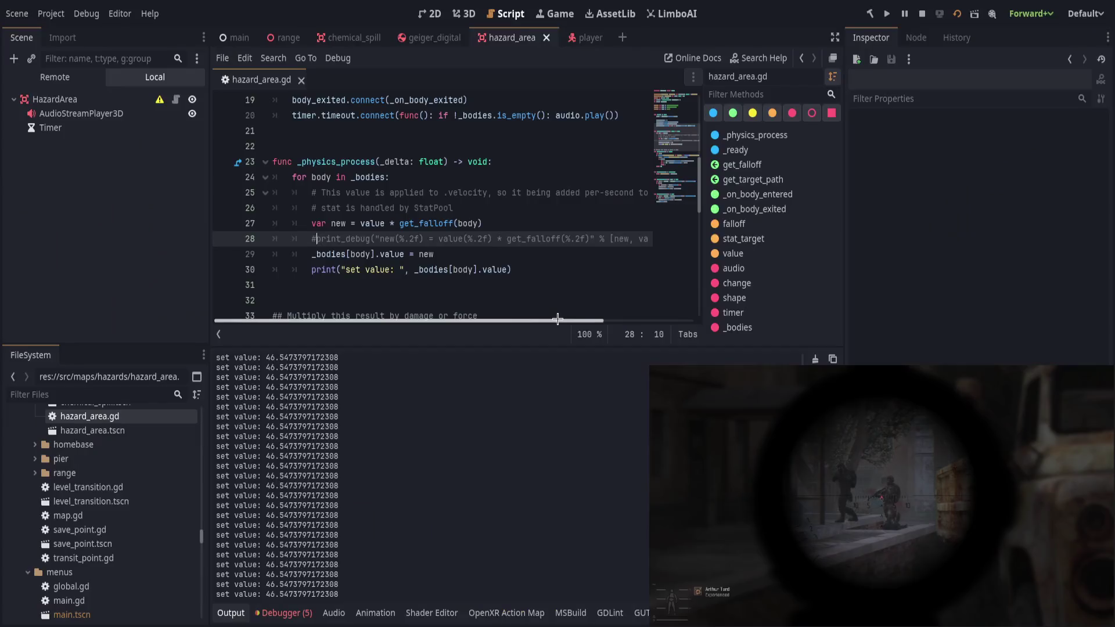
key("alt+Tab")
key("alt+Tab")
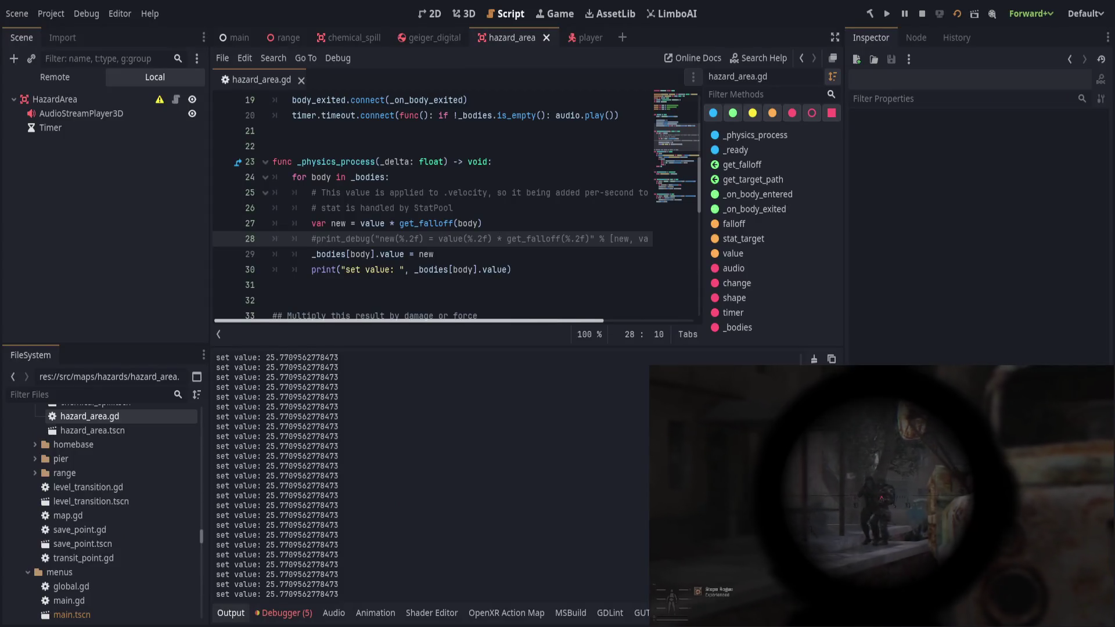
key("alt+Tab")
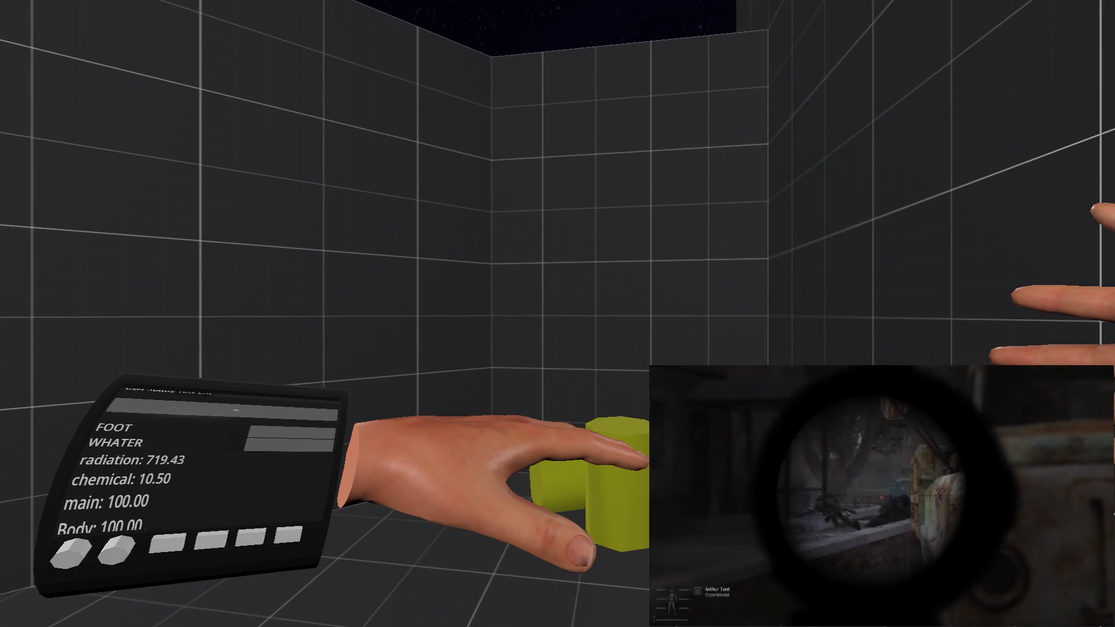
key("alt+Tab")
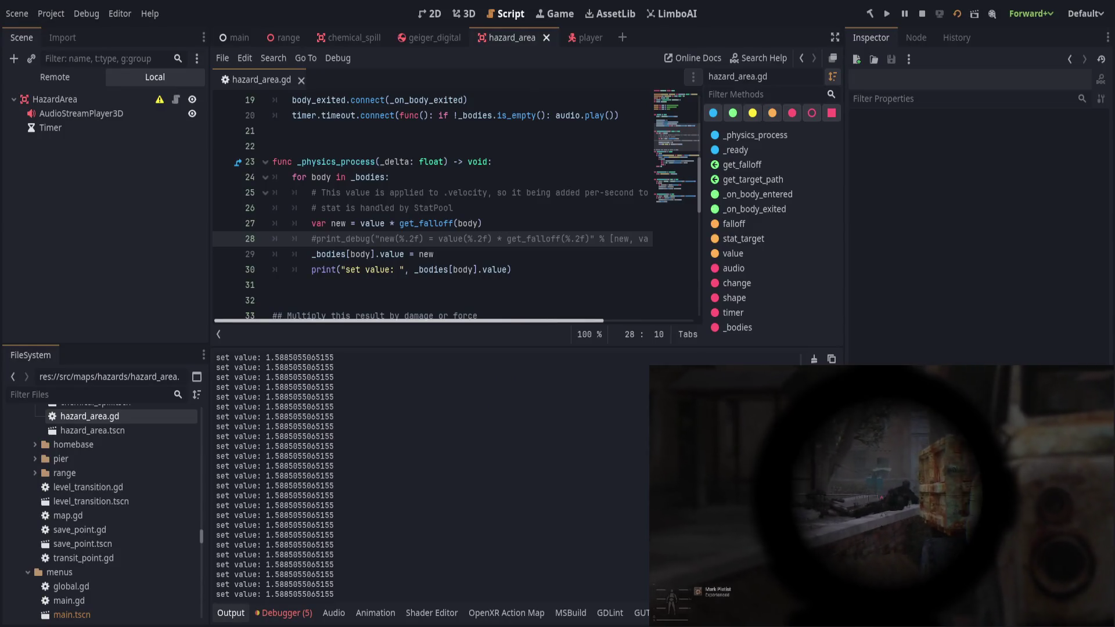
key("alt+Tab")
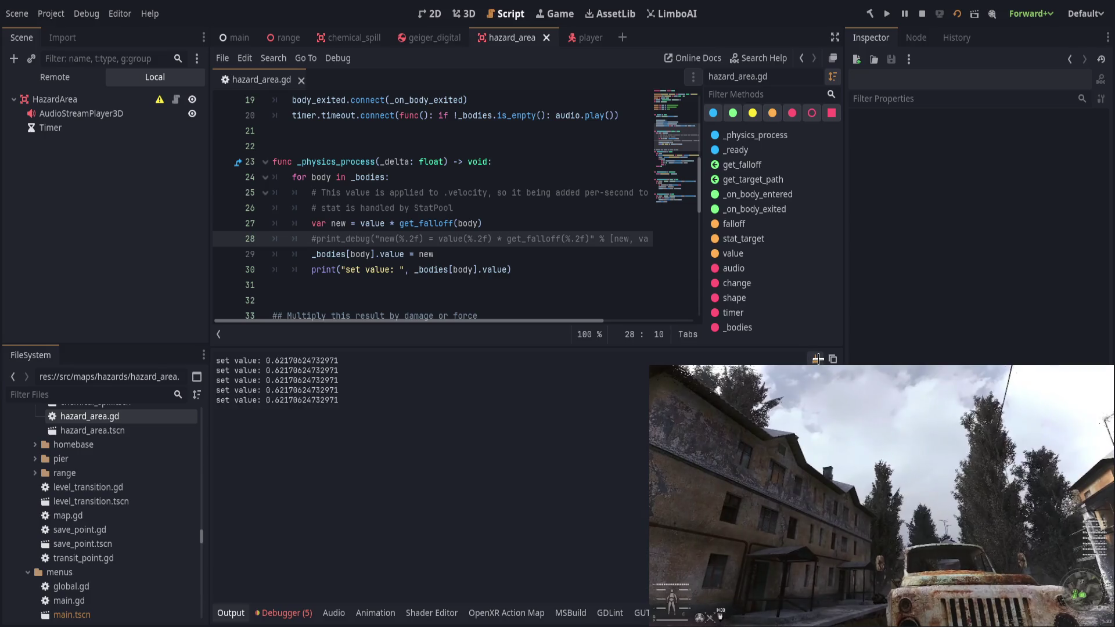
left_click(515, 257)
Break on line 30 and inspect the body's stored change in _bodies: Add with value 0.622.
left_click(539, 265)
left_click(218, 270)
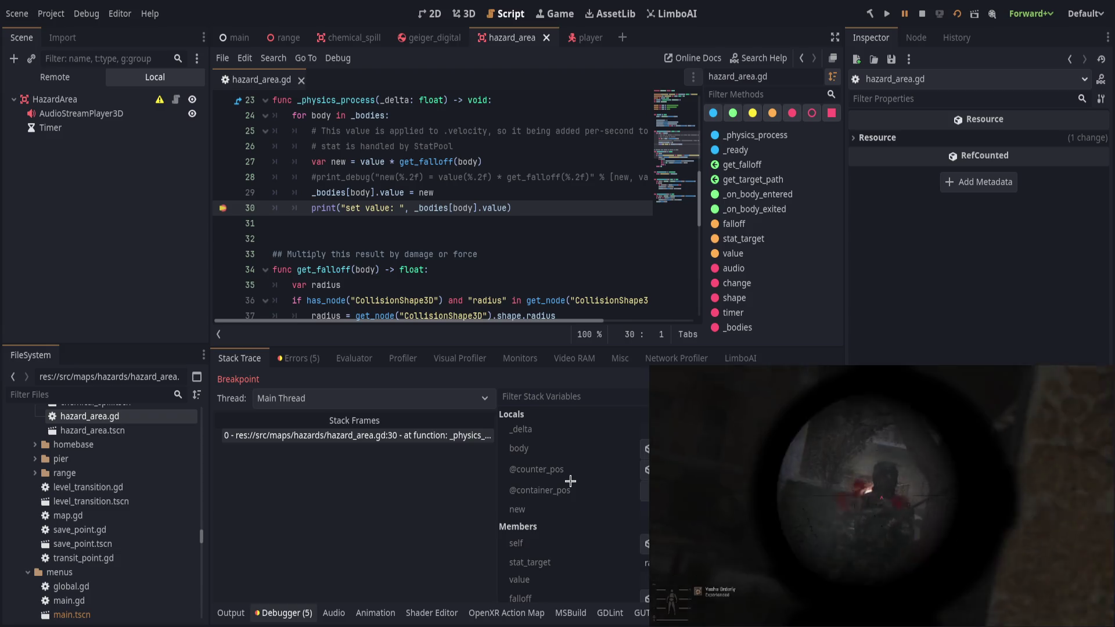
scroll(571, 481, "down", 5)
left_click(576, 474)
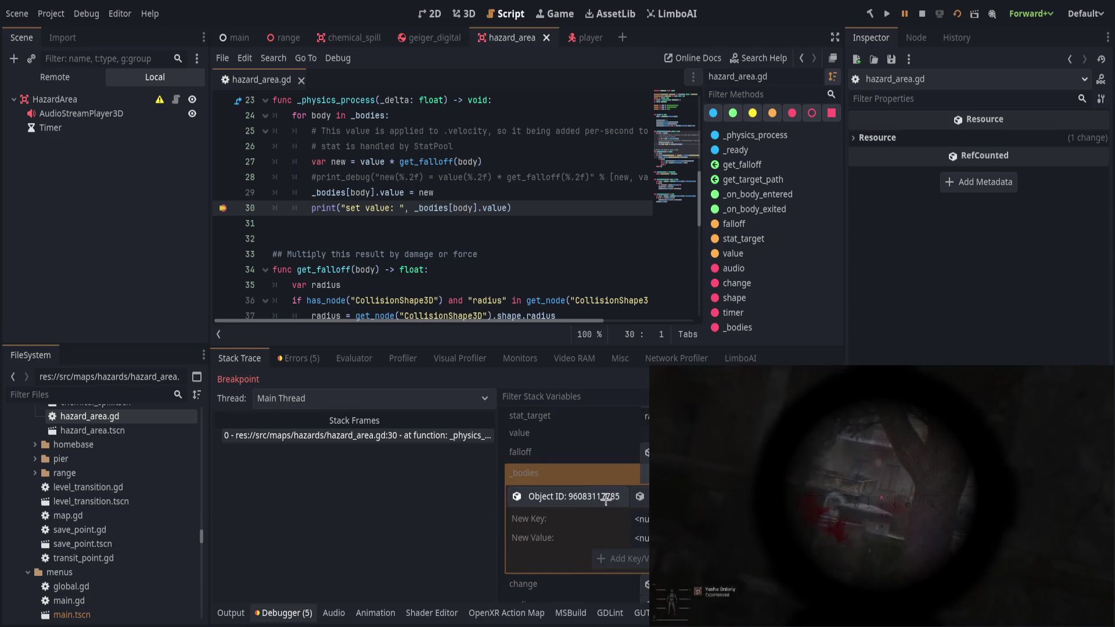
left_click(640, 496)
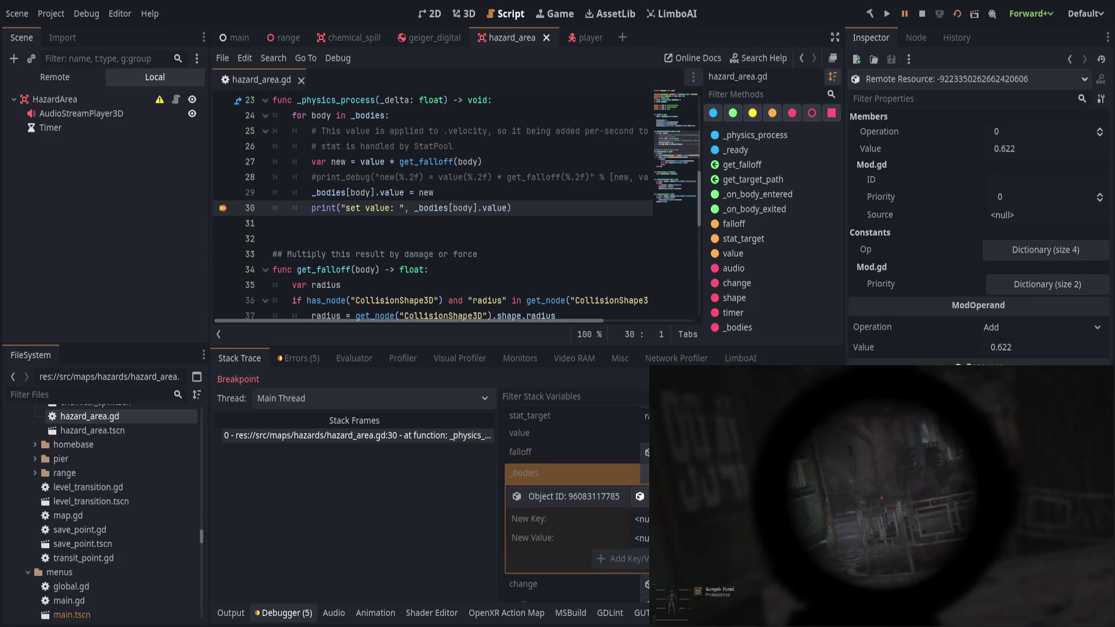
left_click(990, 251)
left_click(991, 251)
left_click(1022, 286)
left_click(1022, 286)
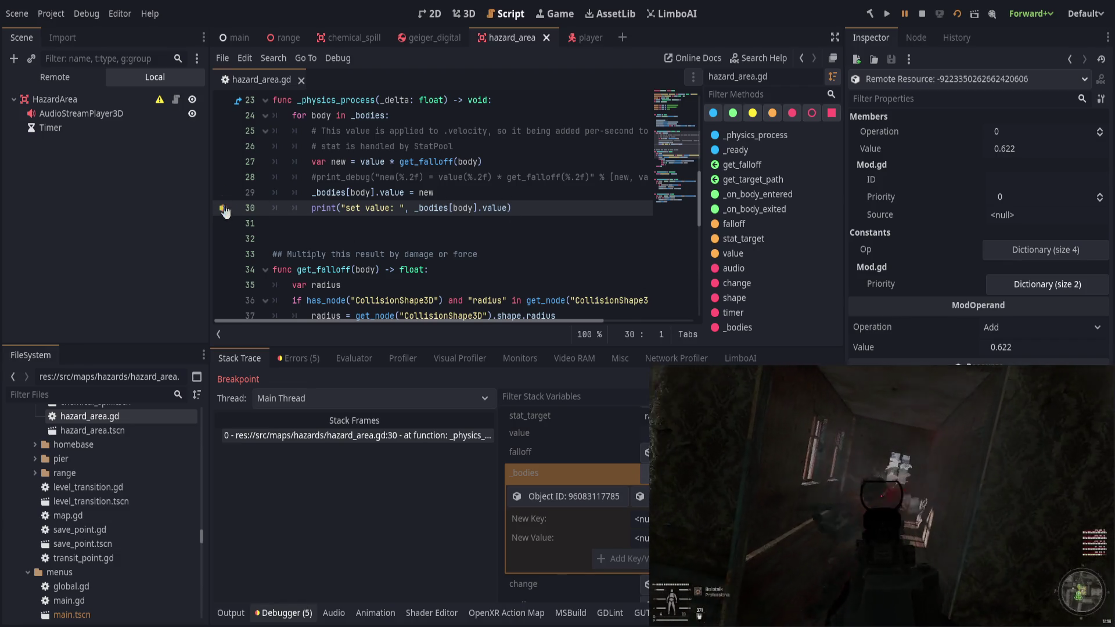
Select line 30, then switch to the player scene.
left_click_drag(226, 209, 511, 208)
left_click(511, 208)
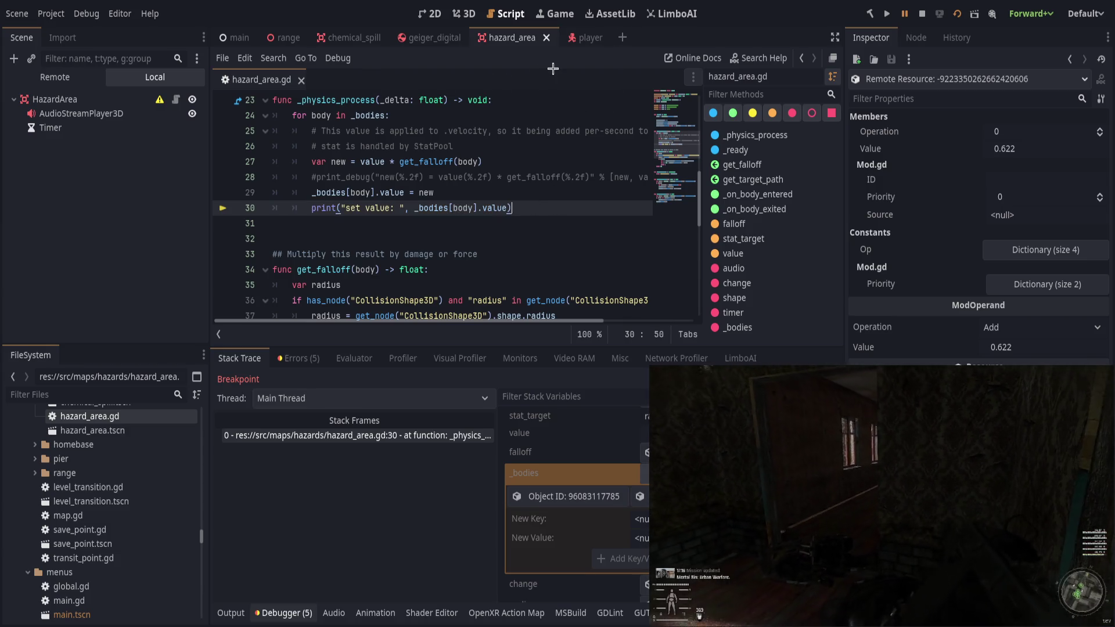
left_click(576, 39)
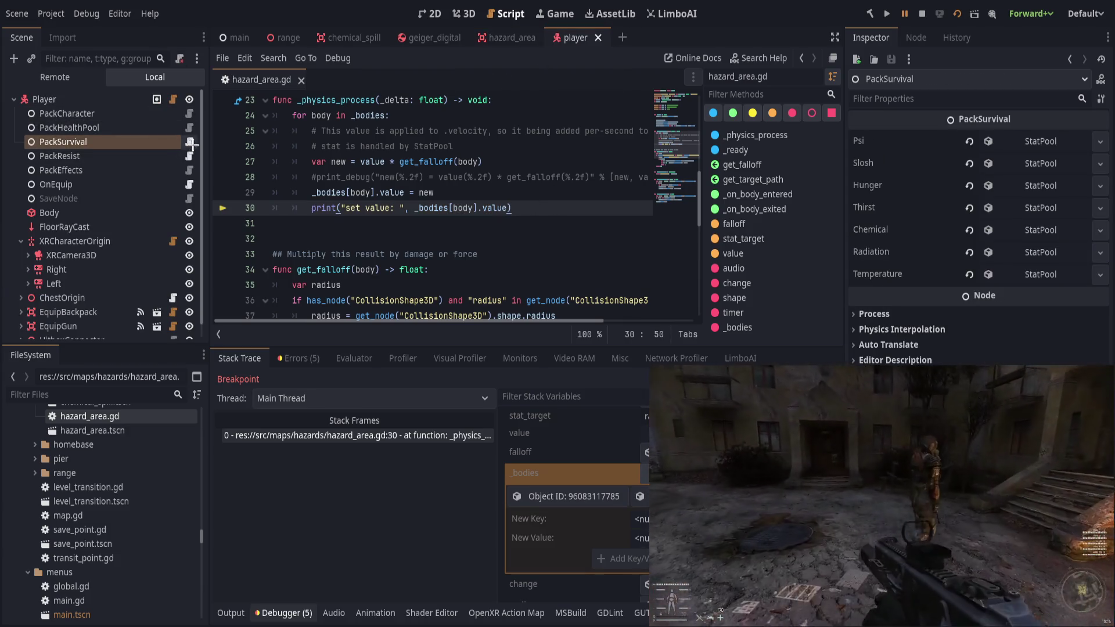
Open pack_survival.gd and start a fresh line after p.tick(delta).
left_click(191, 145)
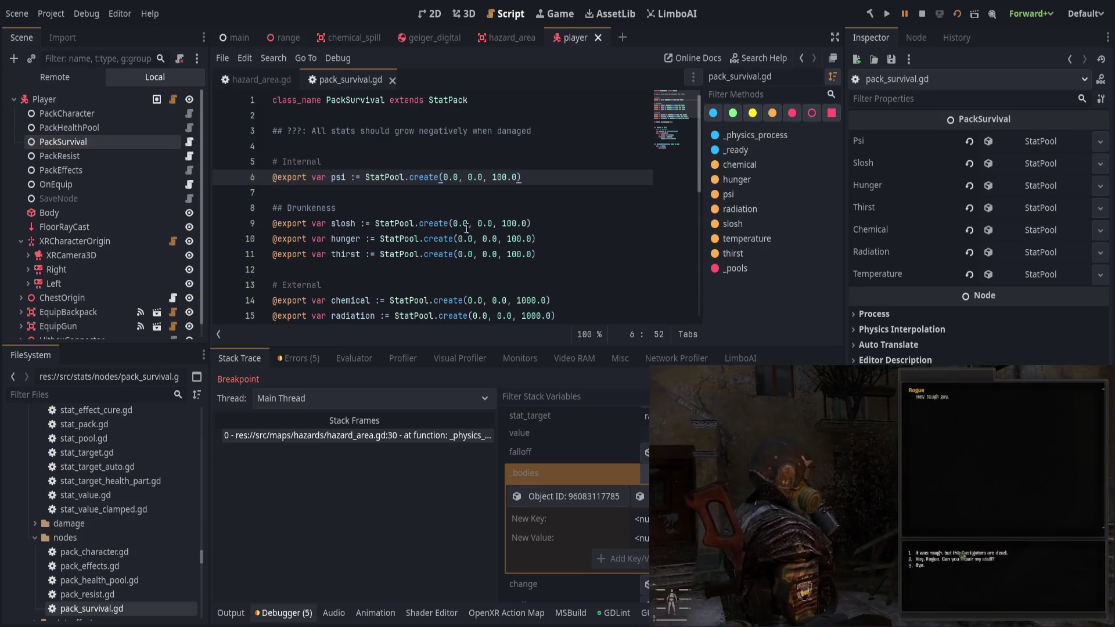
scroll(468, 229, "down", 6)
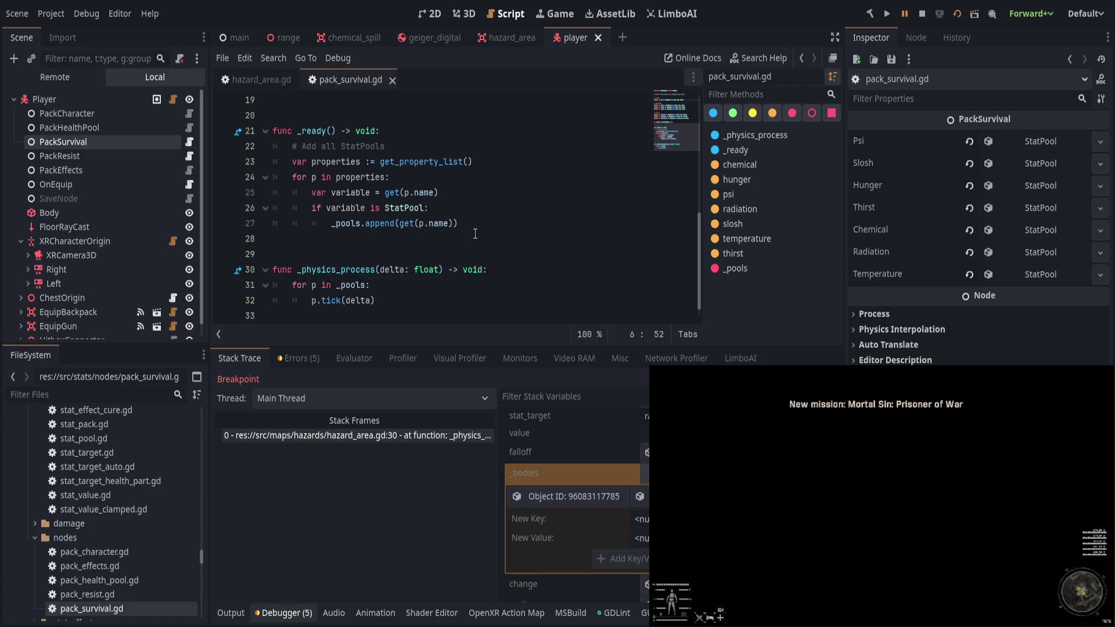
scroll(489, 294, "down", 1)
left_click(505, 285)
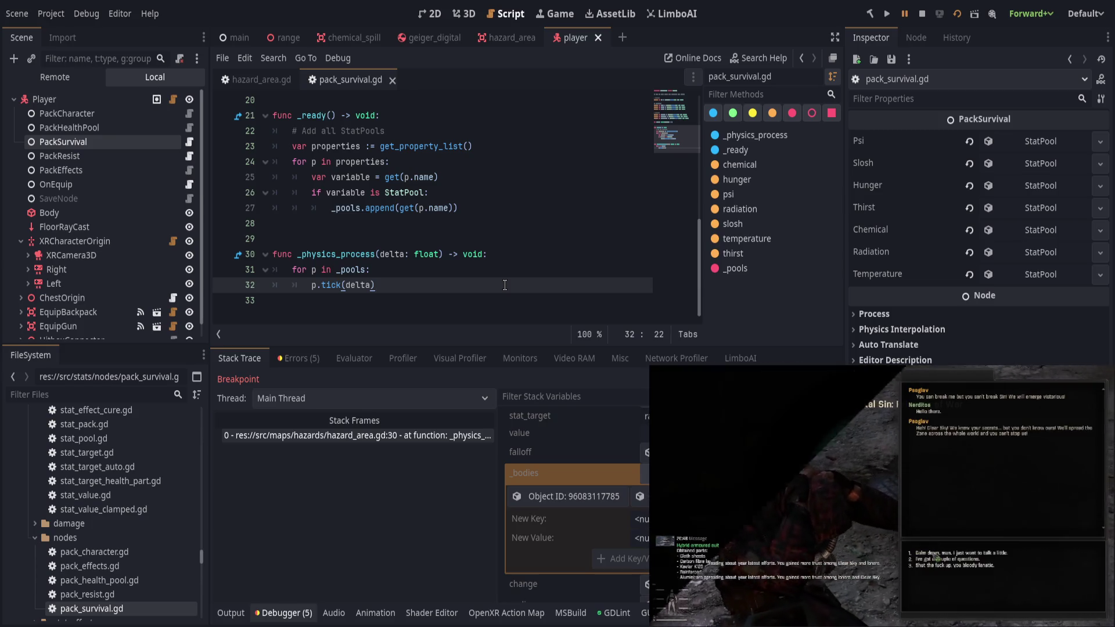
key("Return")
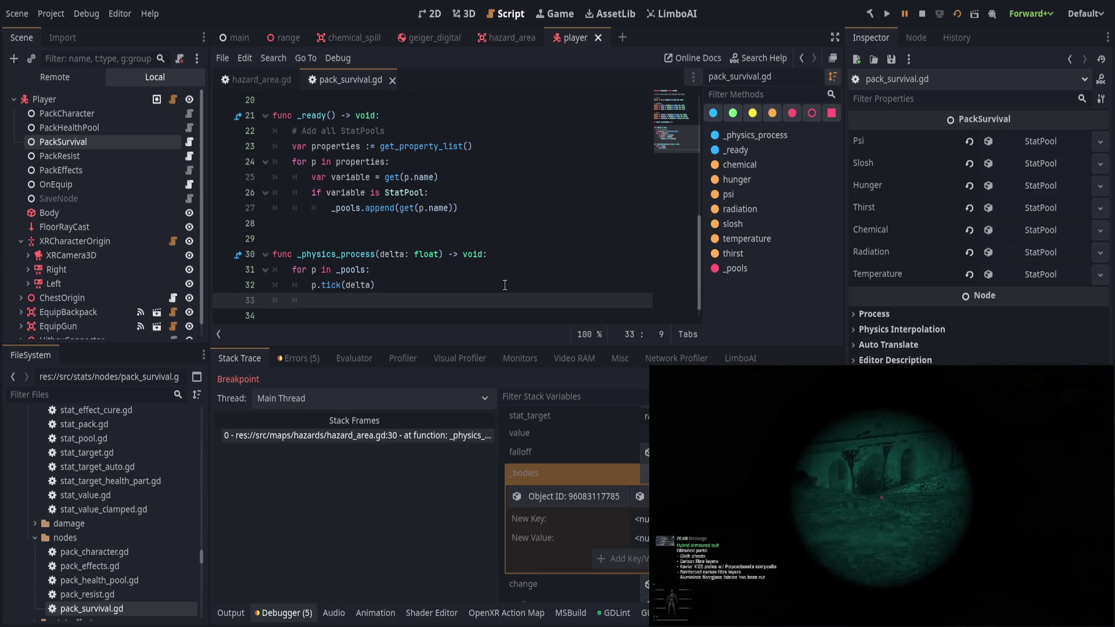
type("print_debug(\"")
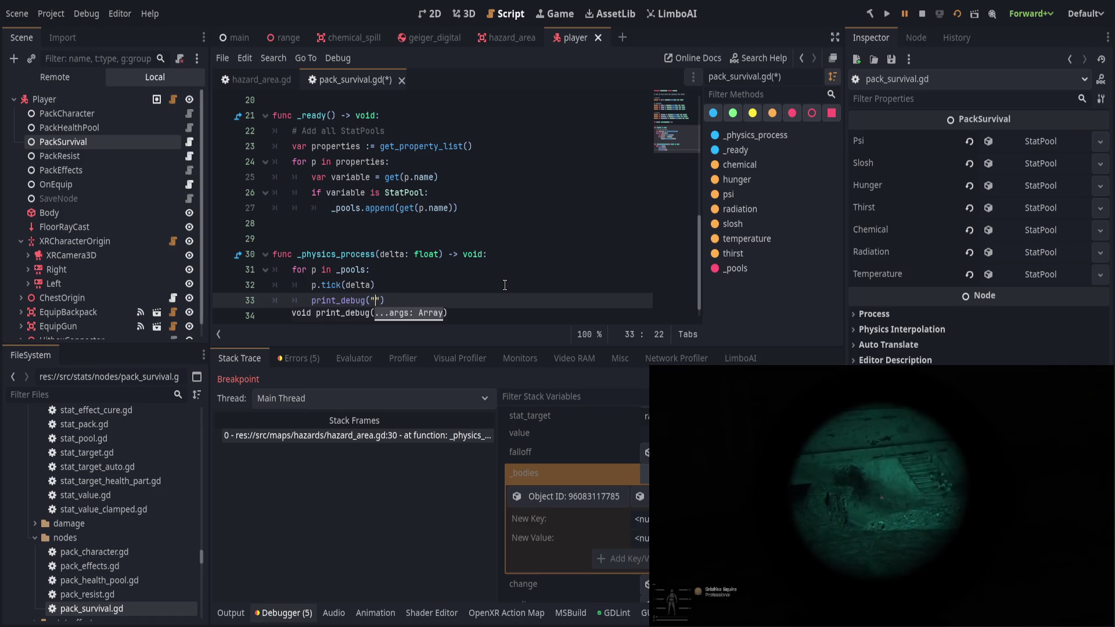
key("BackSpace")
key("shift+Home")
key("BackSpace")
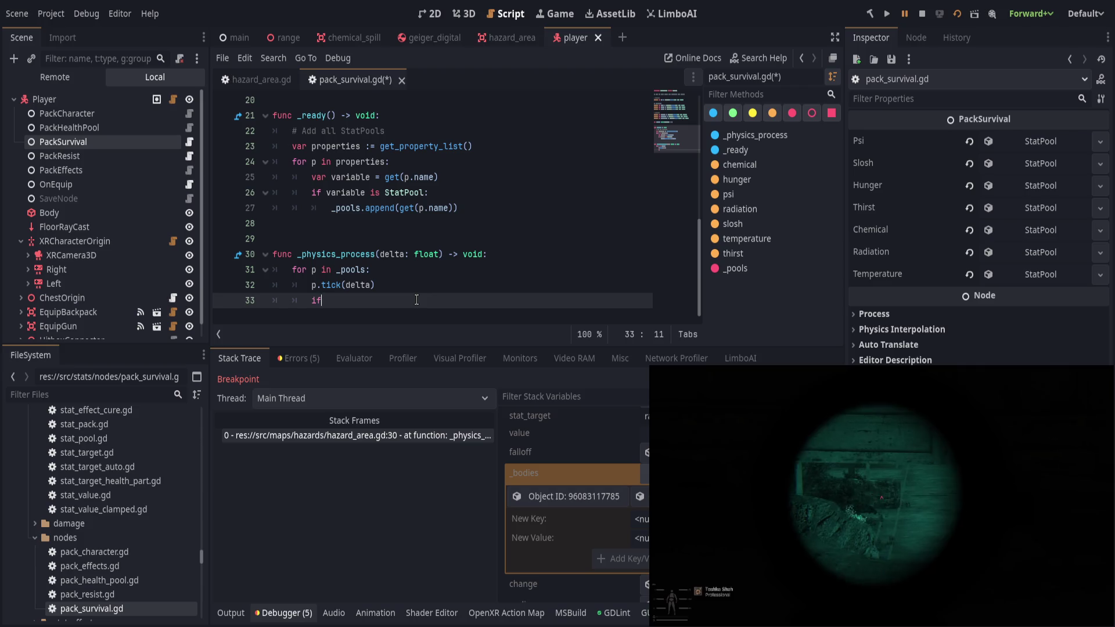
Add the condition if !is_zero_approx(p.harms.get_value()): below the tick call.
type("is_")
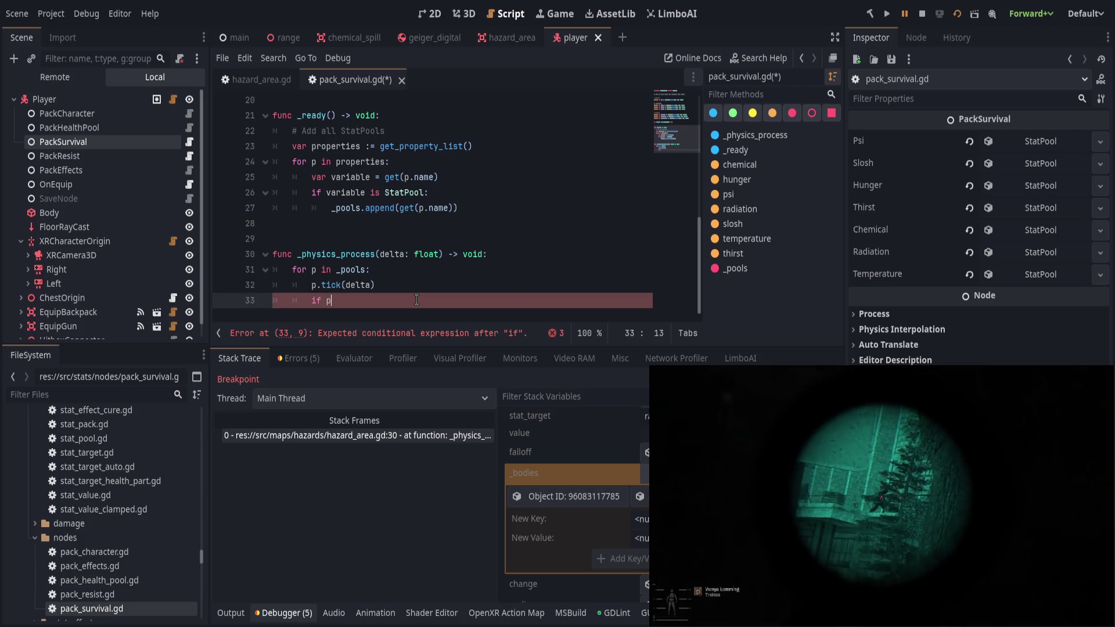
type("ze")
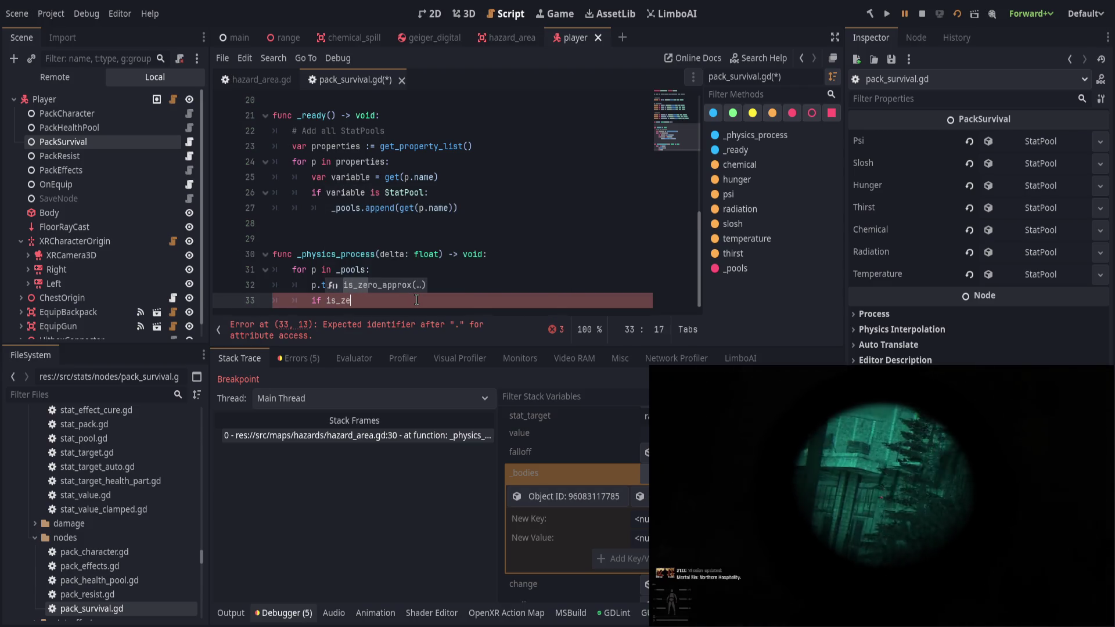
key("Return")
type("!")
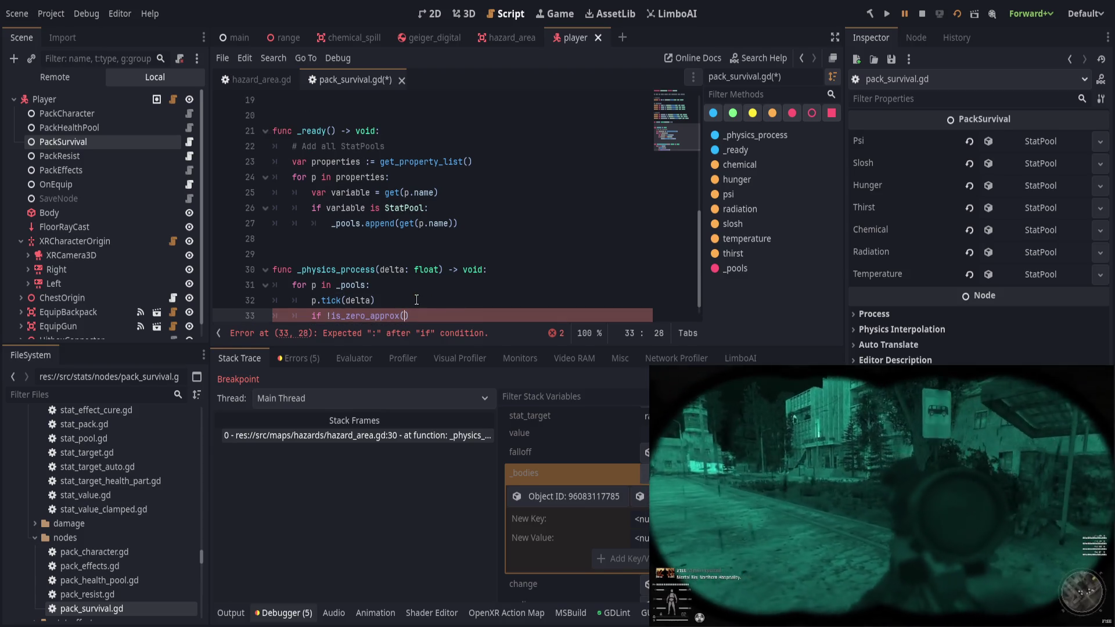
key("End")
key("Left")
type("p.harms.")
type("get_v")
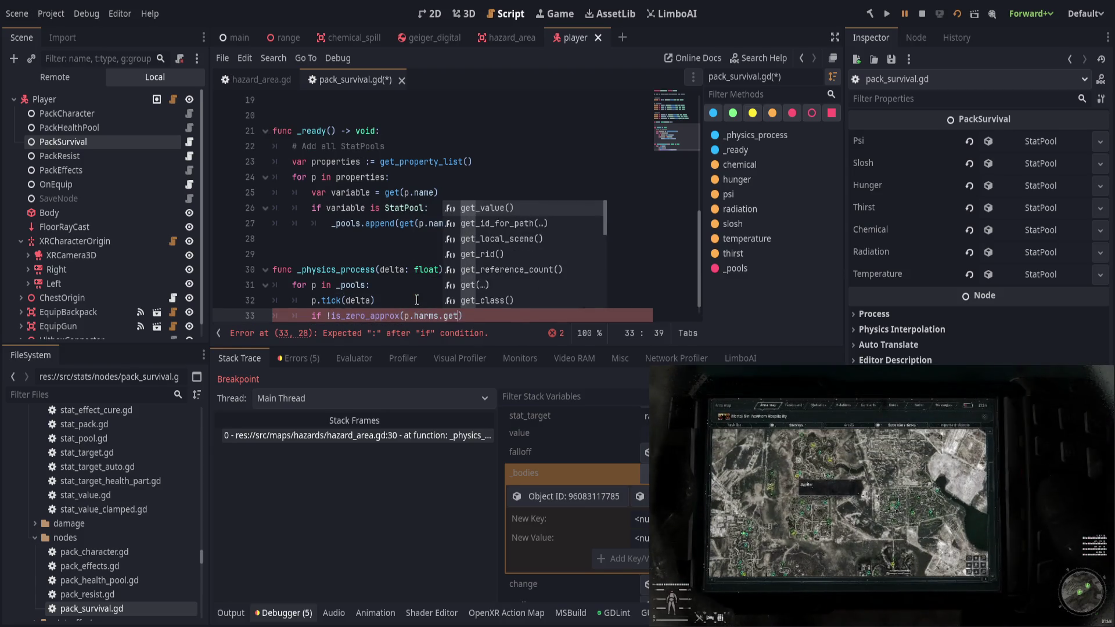
key("Return")
key("End")
type(":")
key("Return")
Print_debug each pool's resource_name and harms value, save, and read the harms 0.1 and 50.0 logs.
type("print")
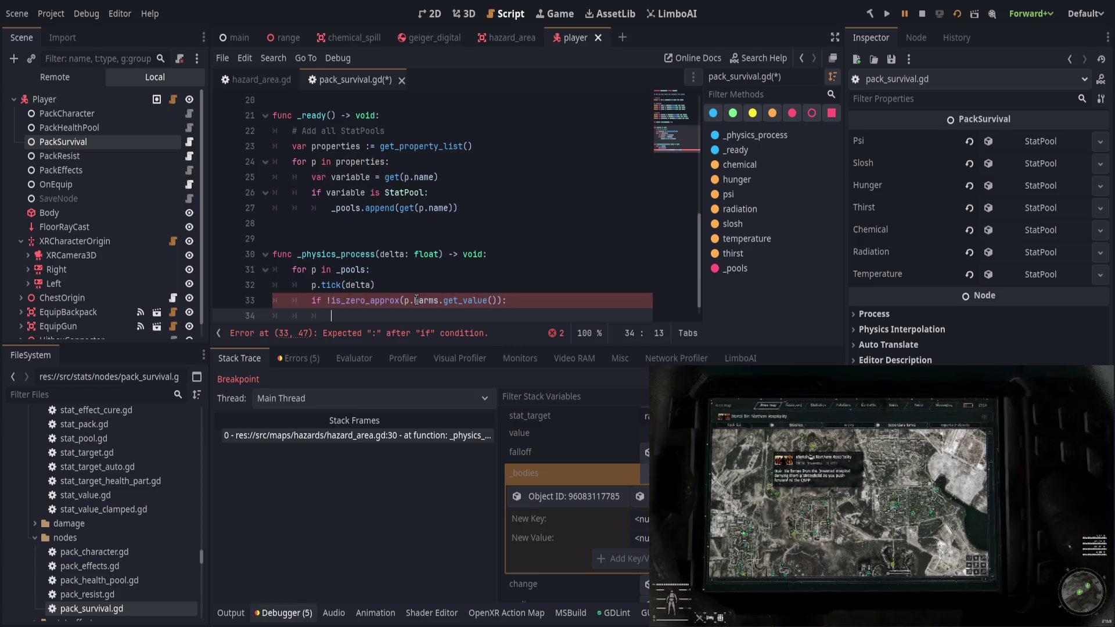
type("_d")
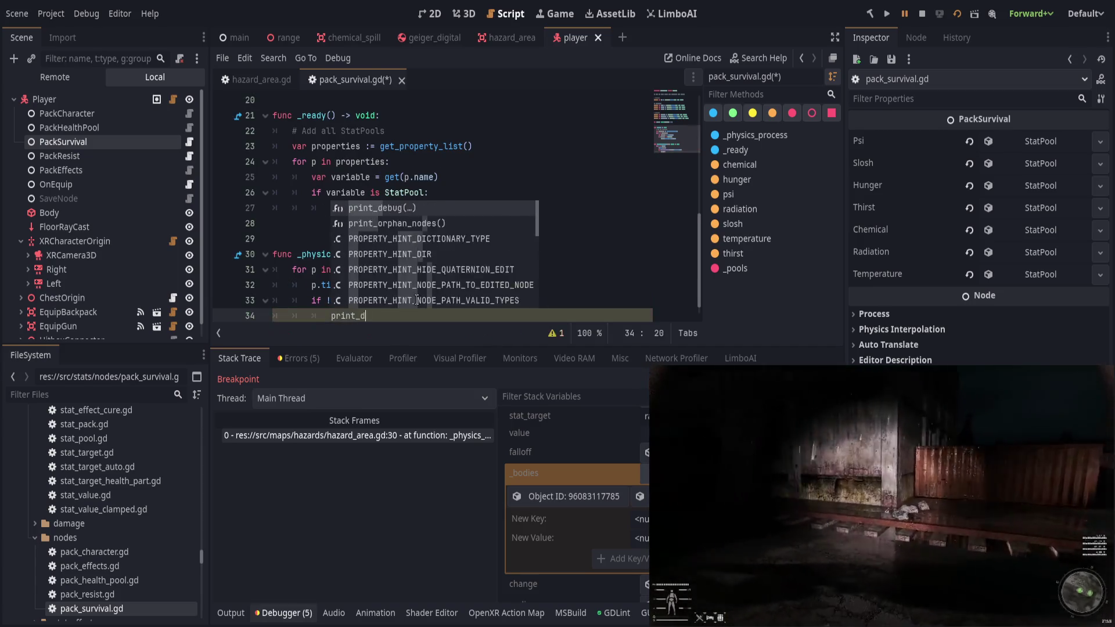
key("Return")
type("\"%s")
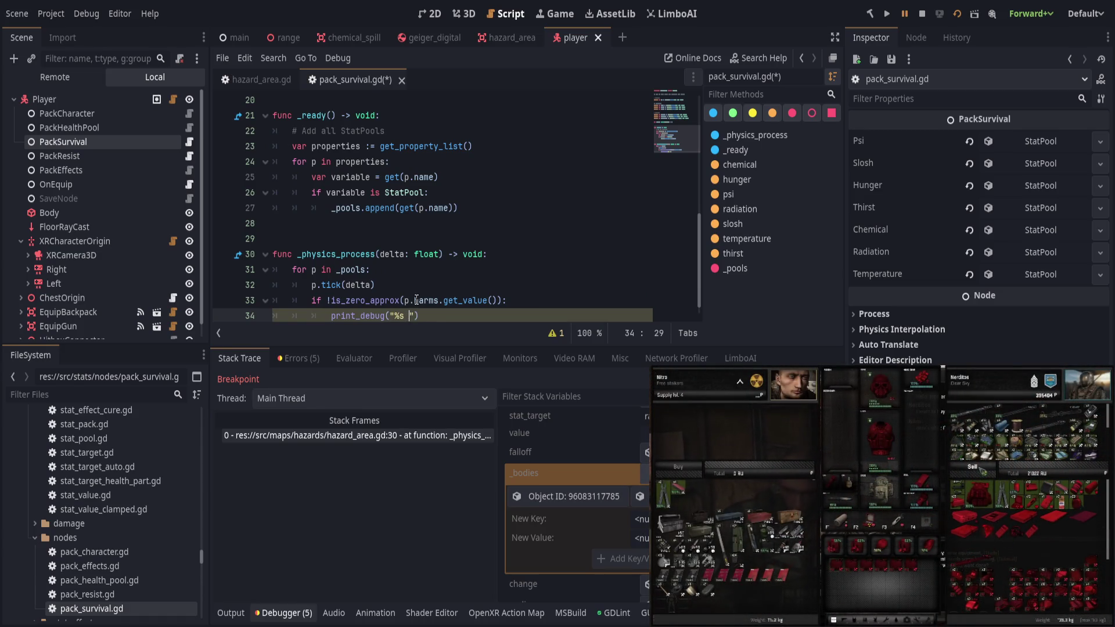
type(": \"")
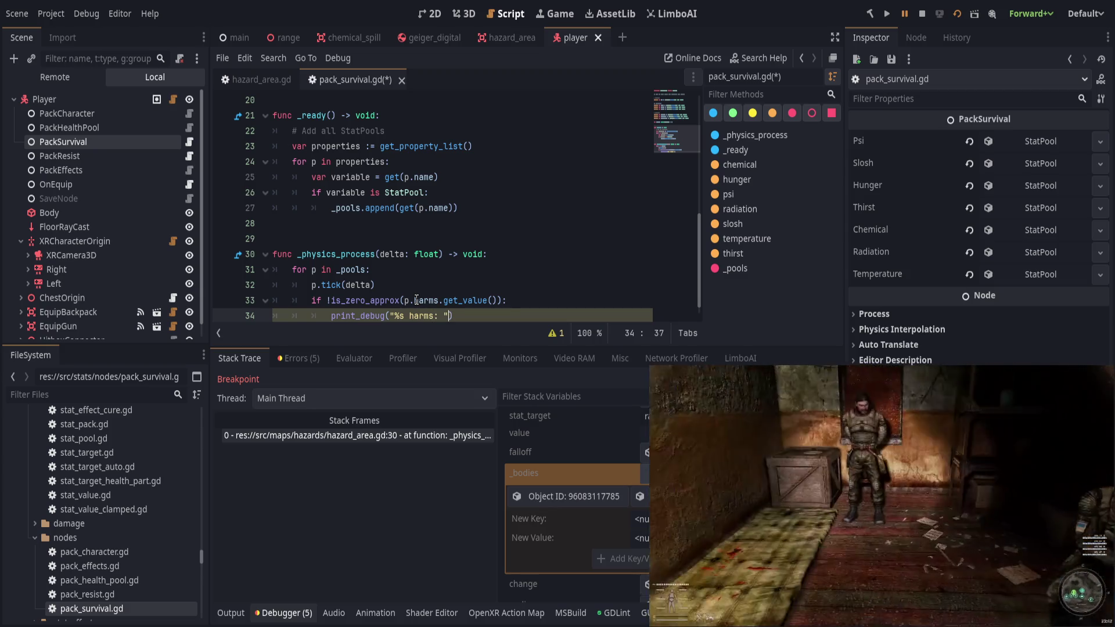
key("BackSpace")
type("%s")
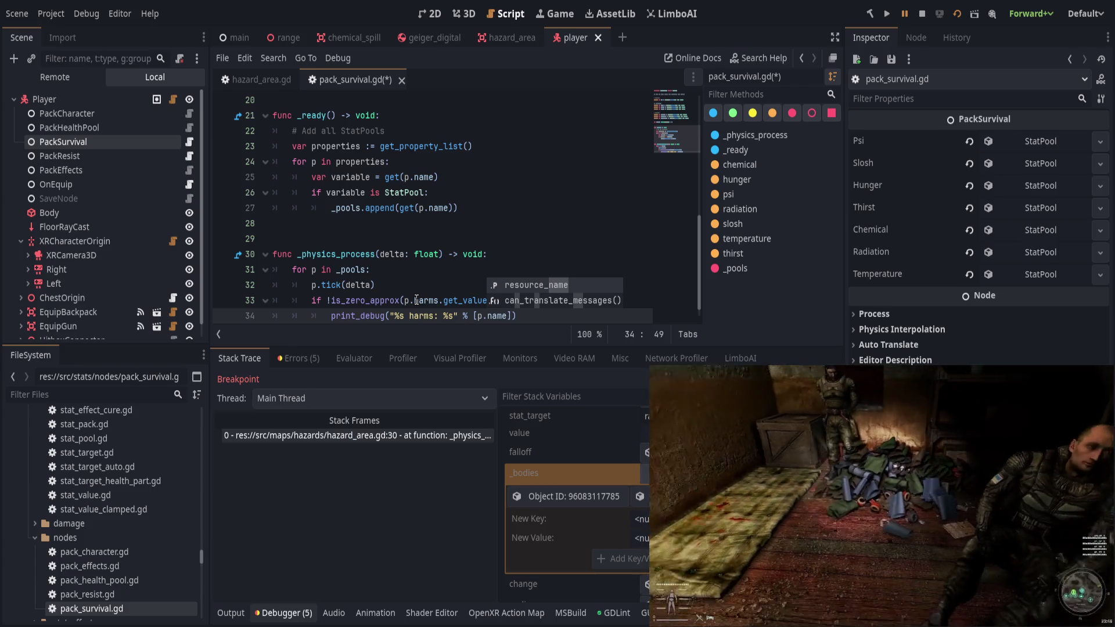
key("Return")
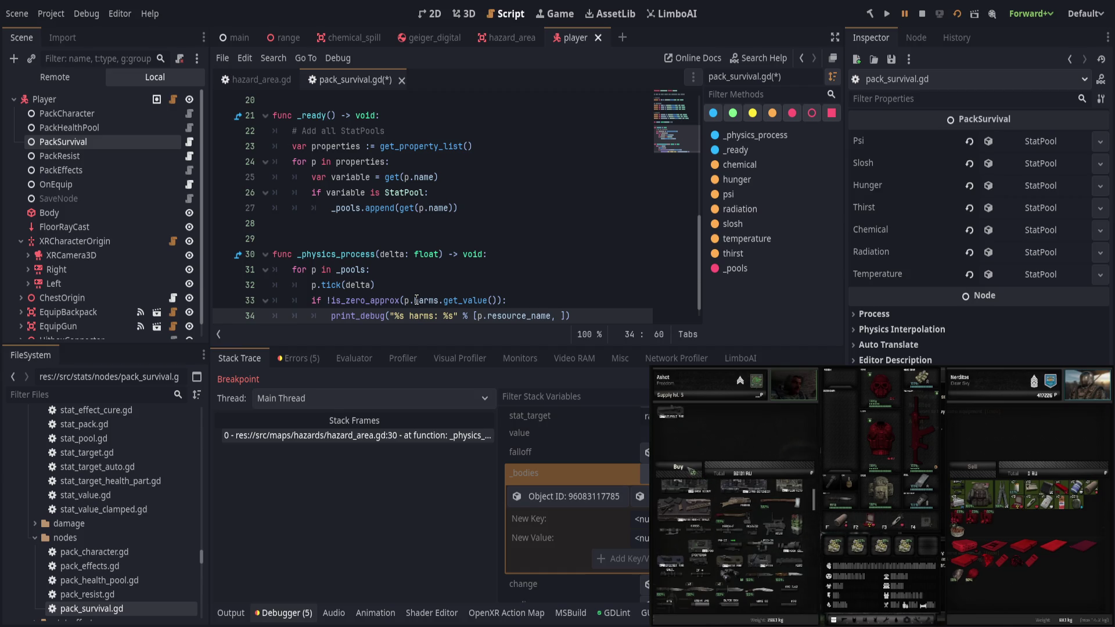
type("p.harms")
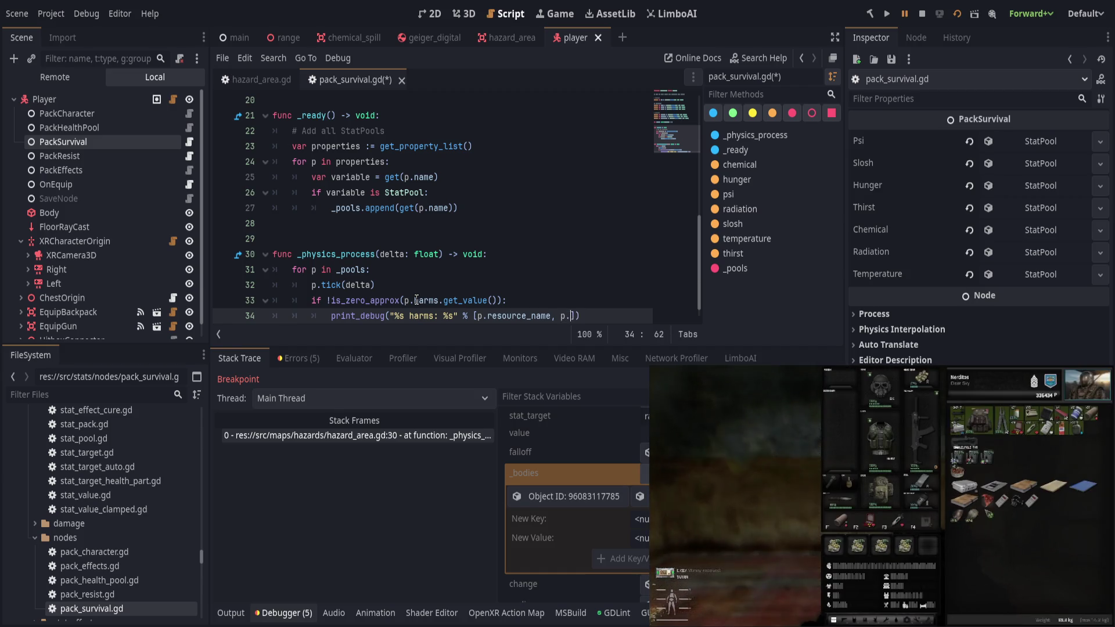
type(".get_value()")
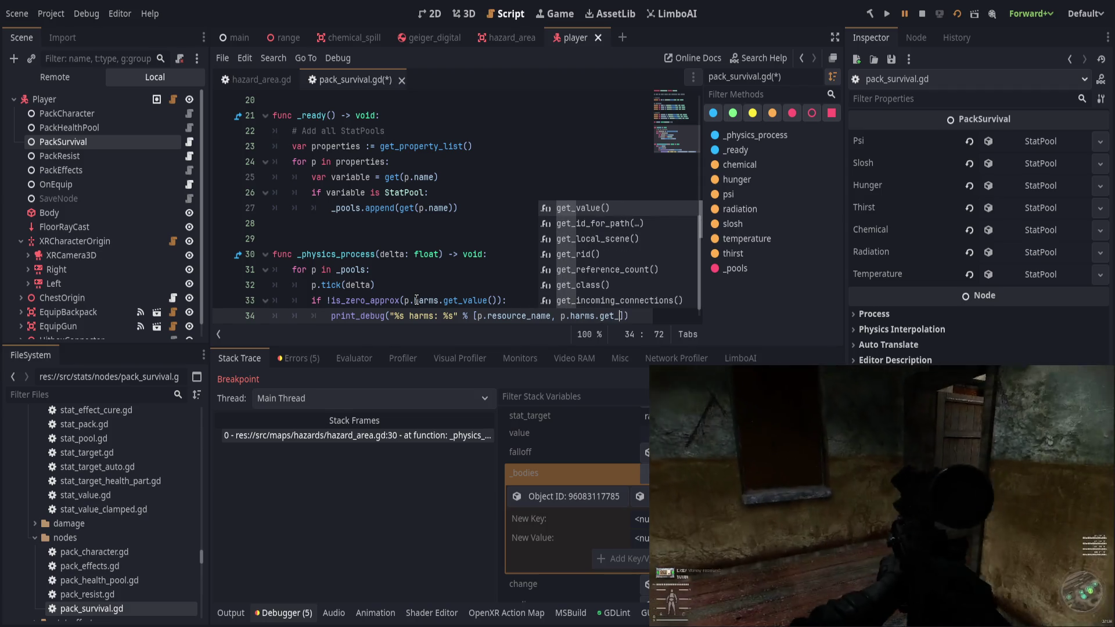
type("])")
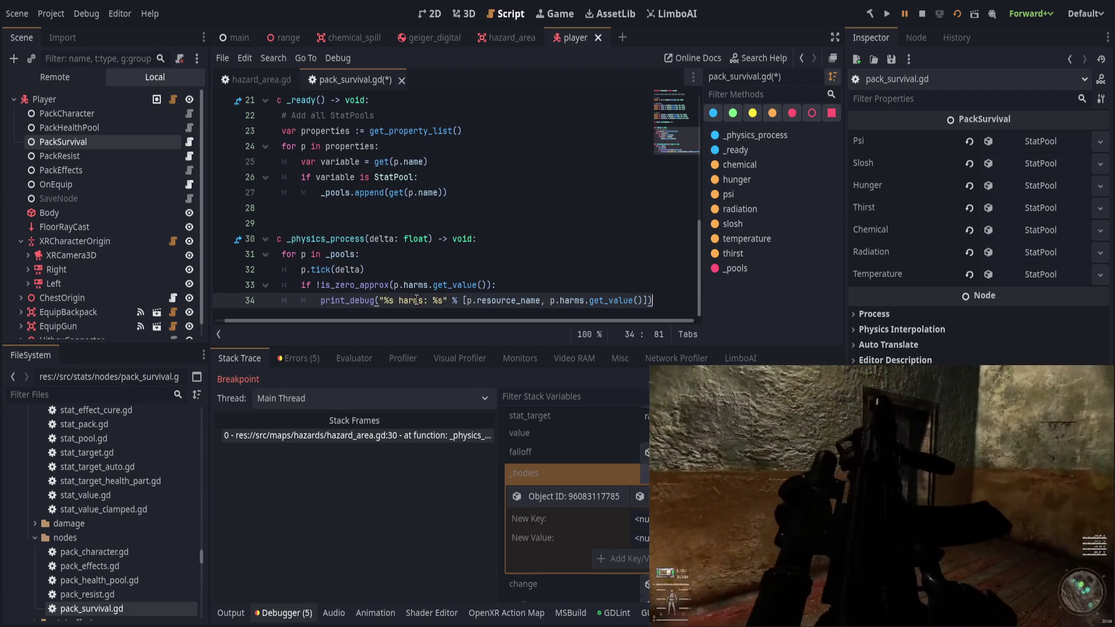
key("Up")
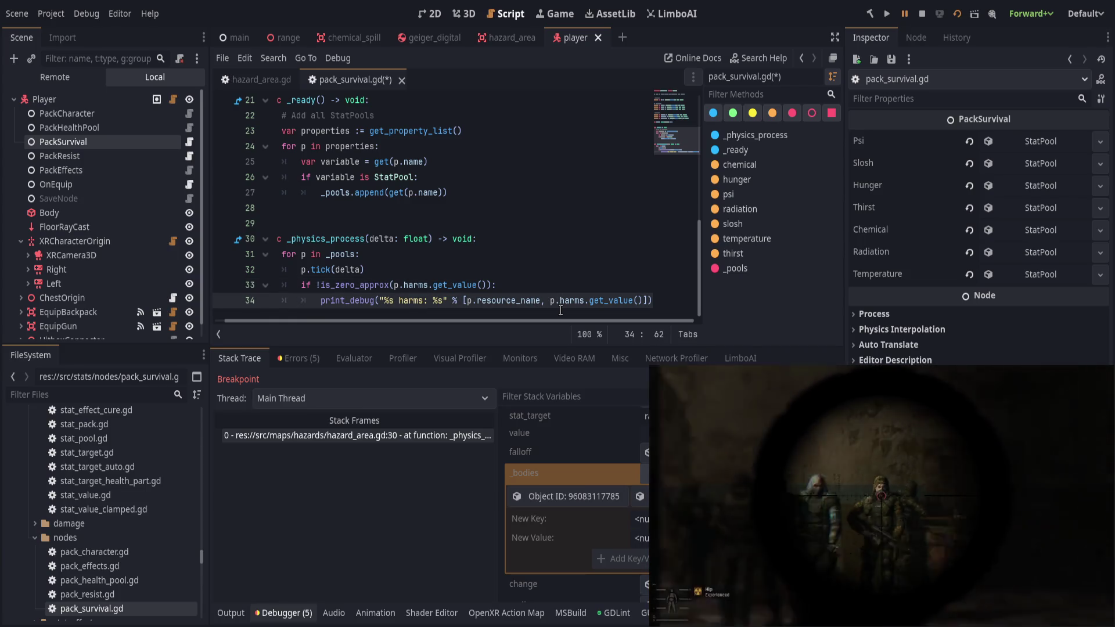
key("ctrl+s")
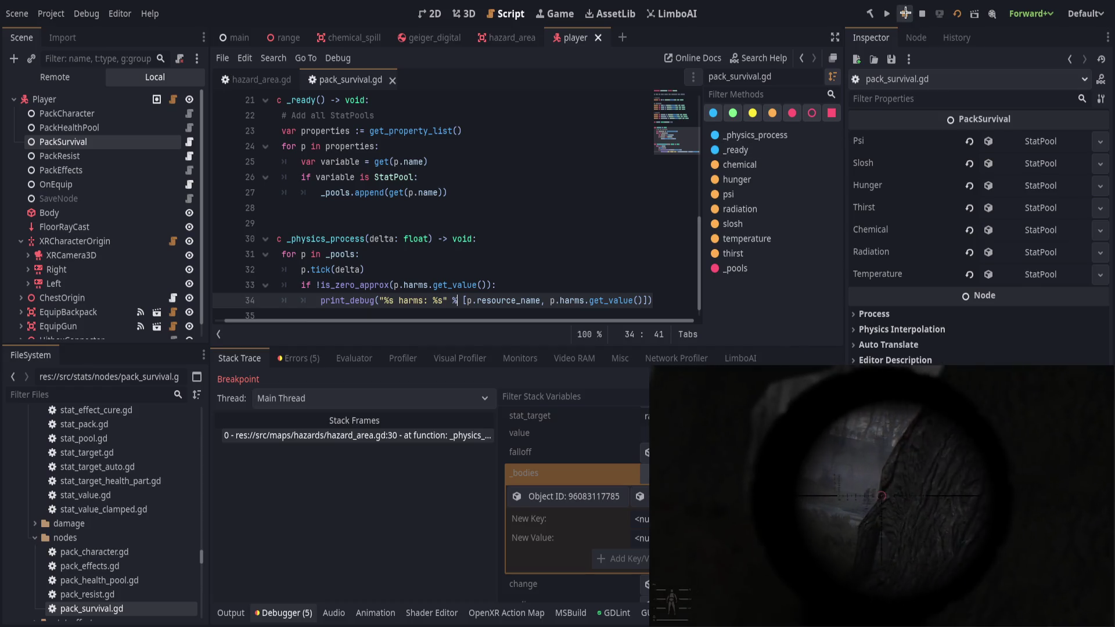
key("alt+Tab")
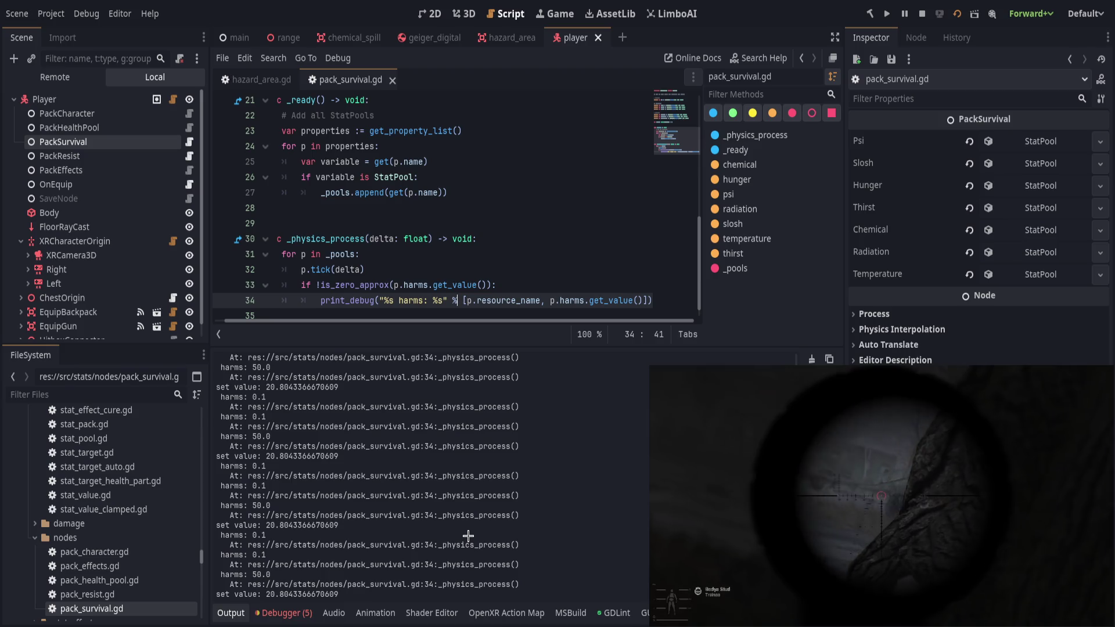
Switch between the VR game and editor, then set a breakpoint on line 34's harms print.
key("alt+Tab")
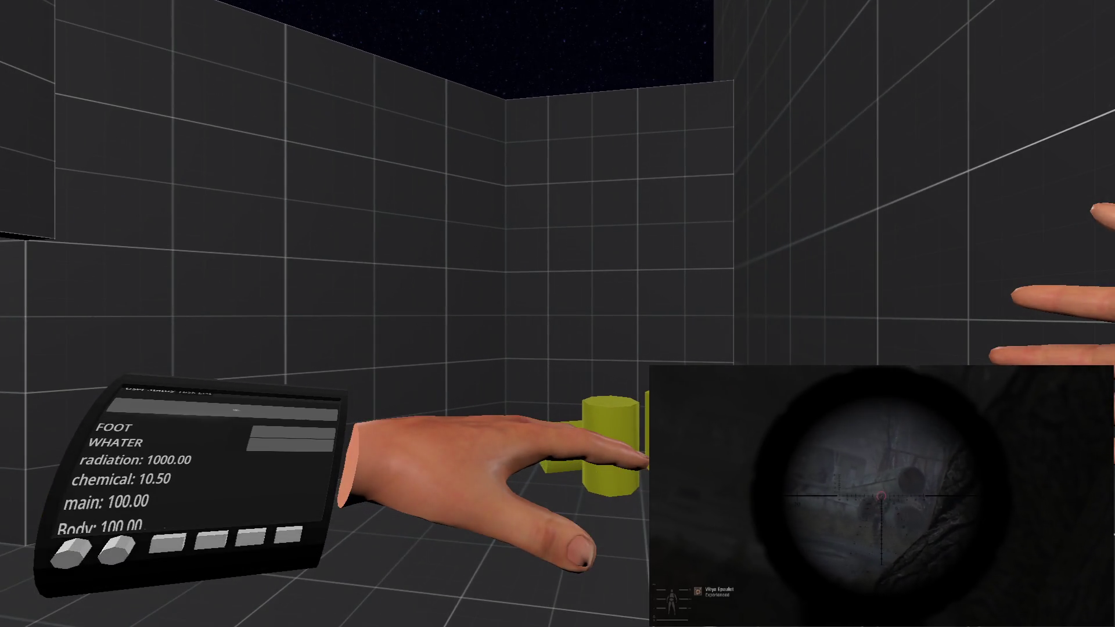
key("alt+Tab")
key("alt+Tab")
key("alt+Tab")
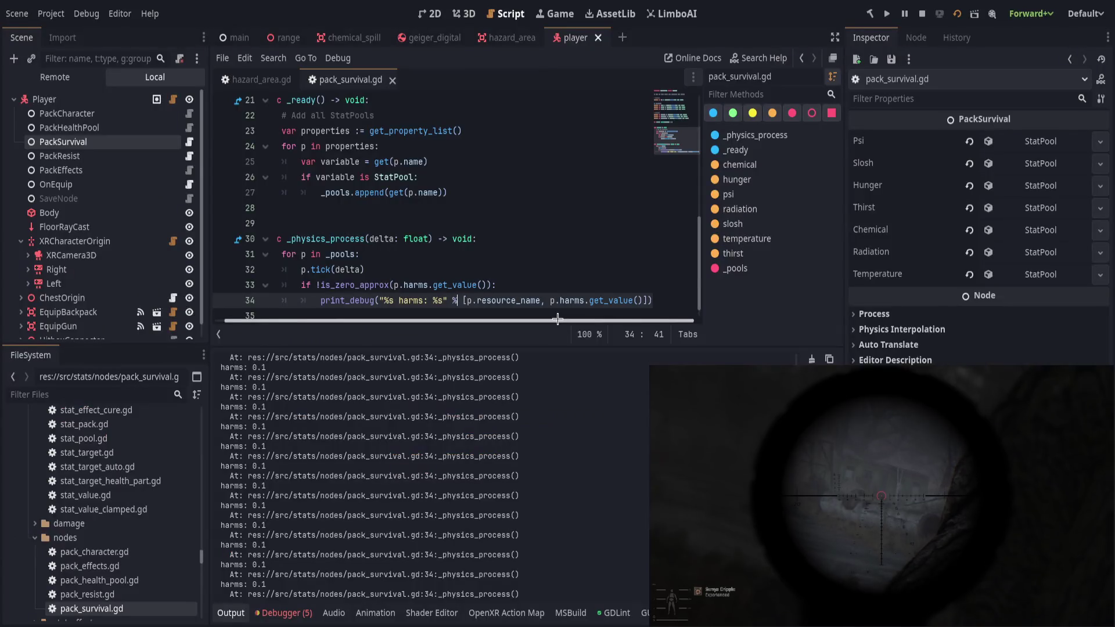
key("alt+Tab")
key("alt+Tab")
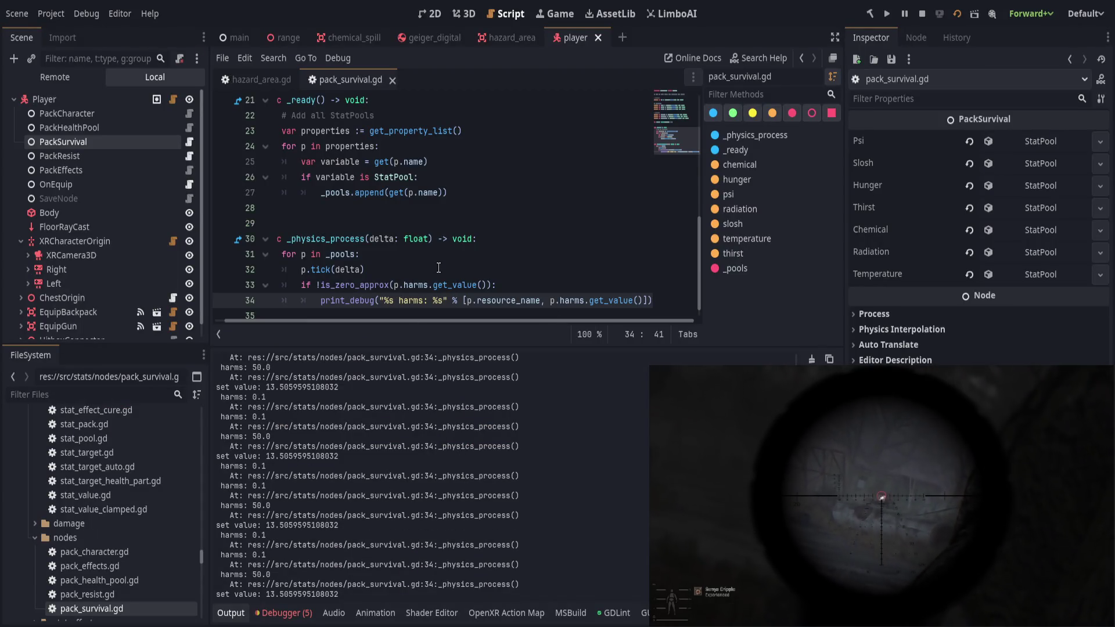
key("F9")
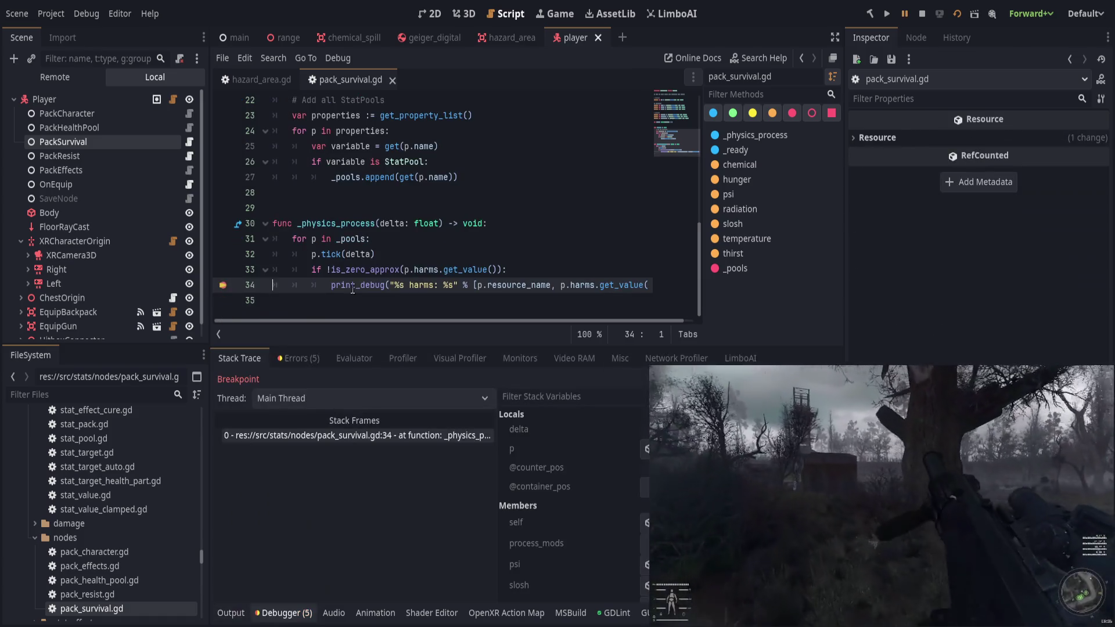
Inspect the paused pool's Heals and Harms (0.1), then continue to the next breakpoint hits.
left_click(646, 449)
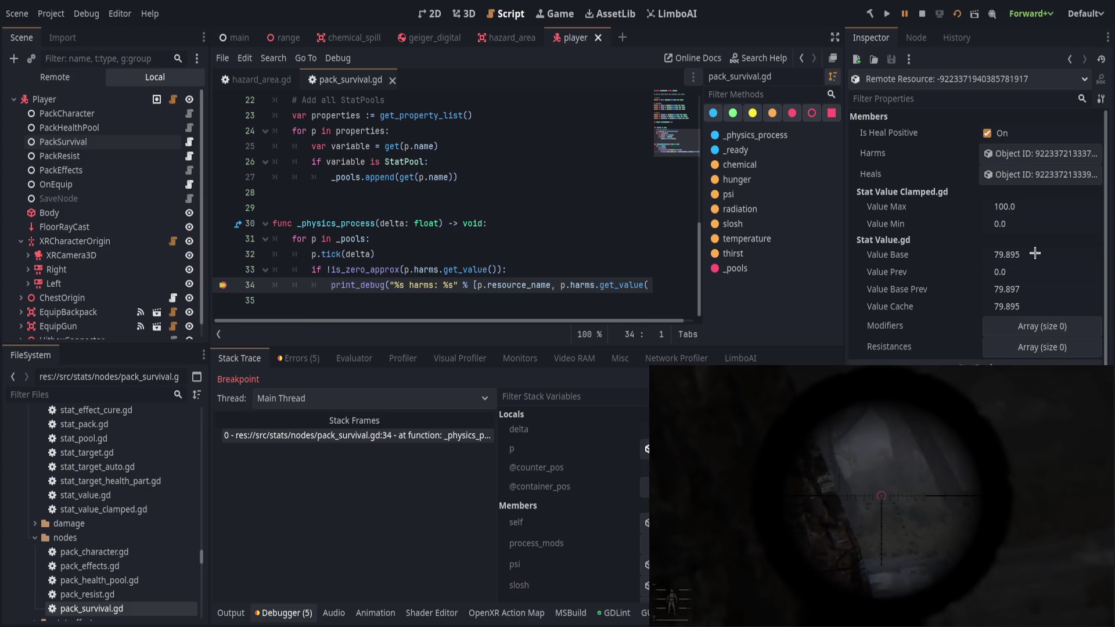
left_click(1012, 174)
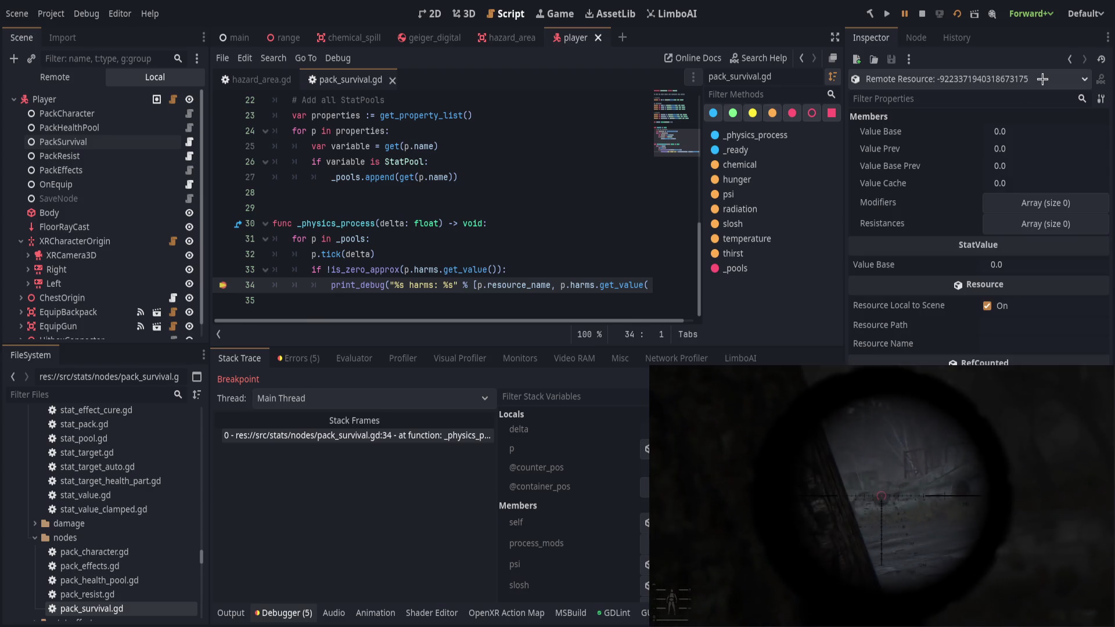
left_click(1067, 60)
left_click(1004, 169)
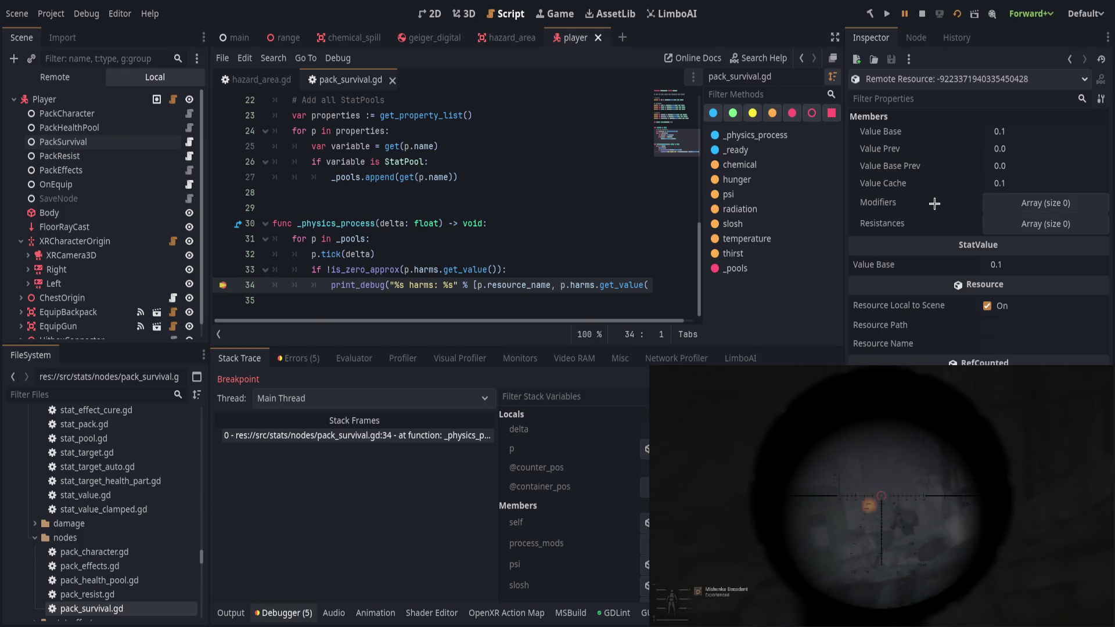
key("F12")
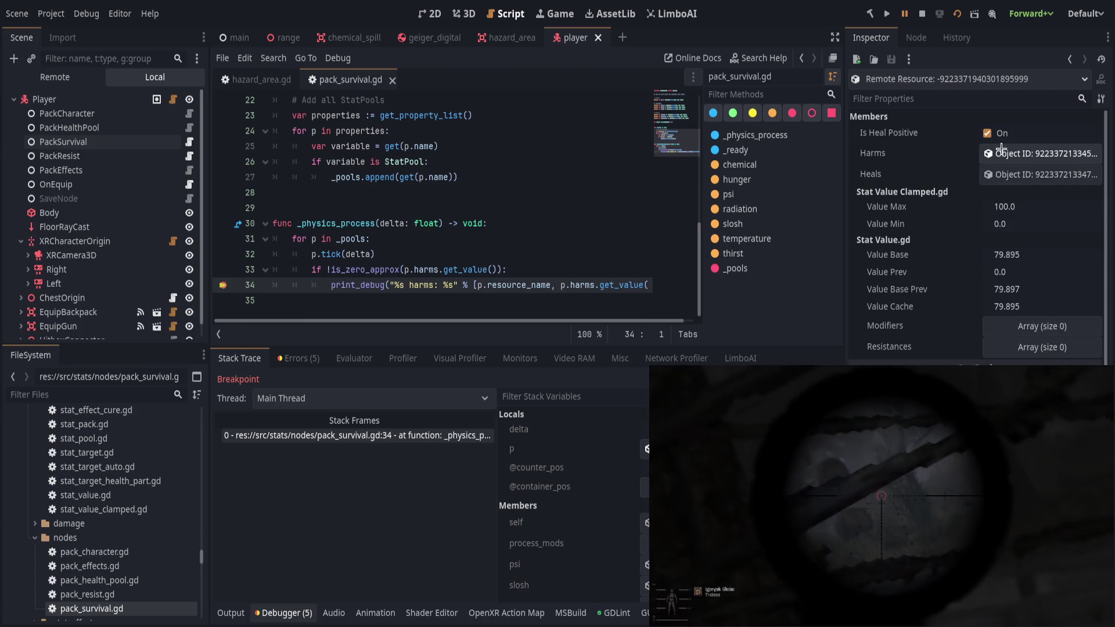
key("F12")
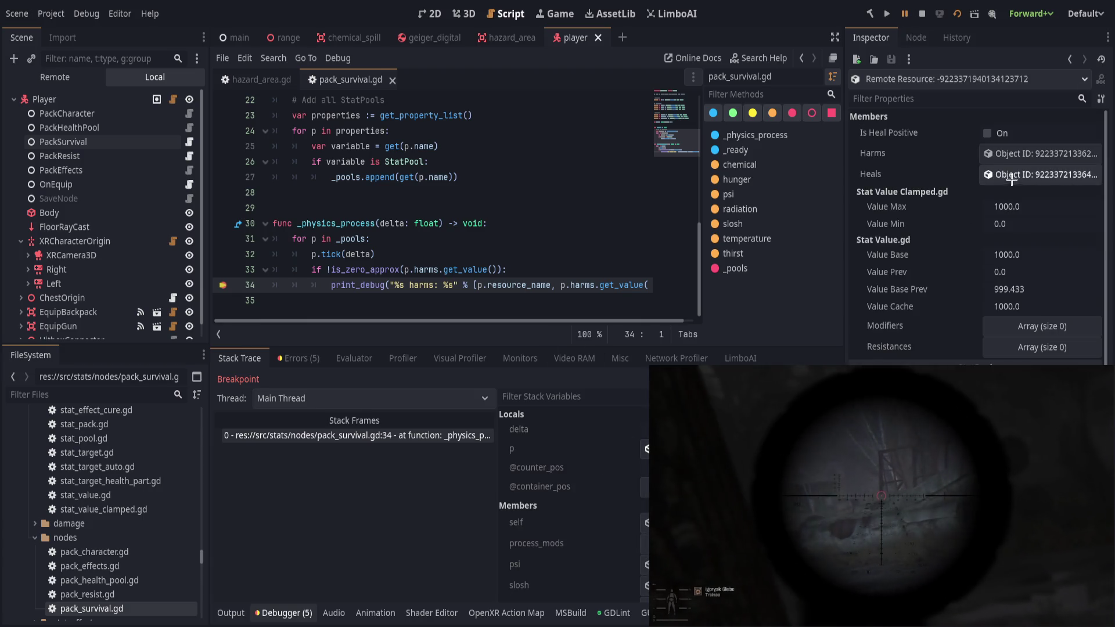
Open the 1000-max pool's single Harms modifier (Add, 13.506), then jump to stat_pool.gd's tick function.
left_click(1022, 153)
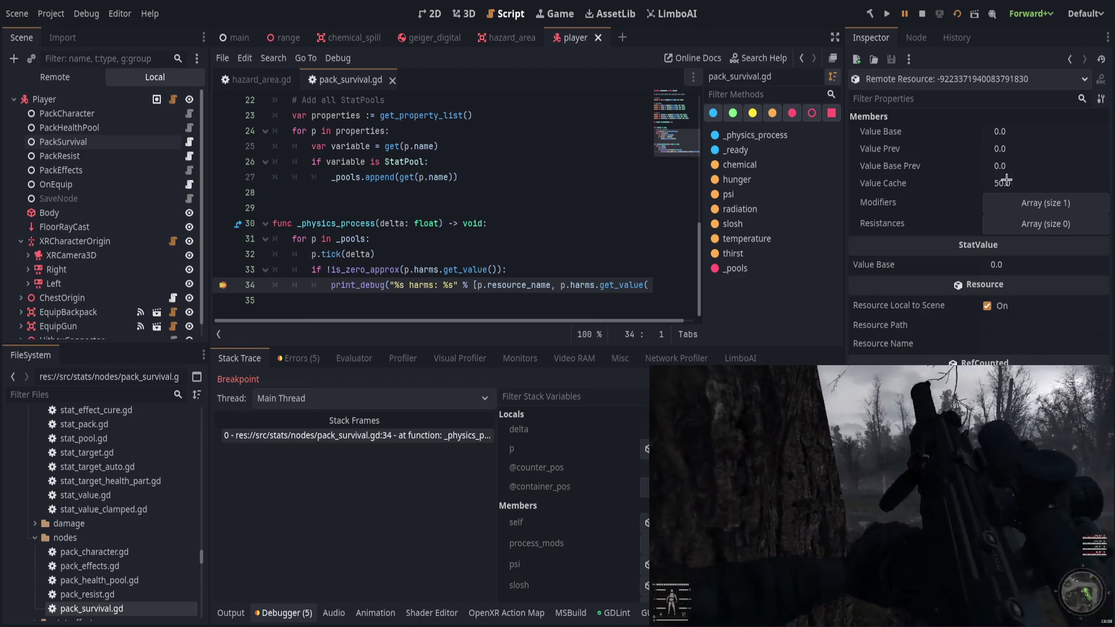
left_click(1056, 203)
left_click(1033, 244)
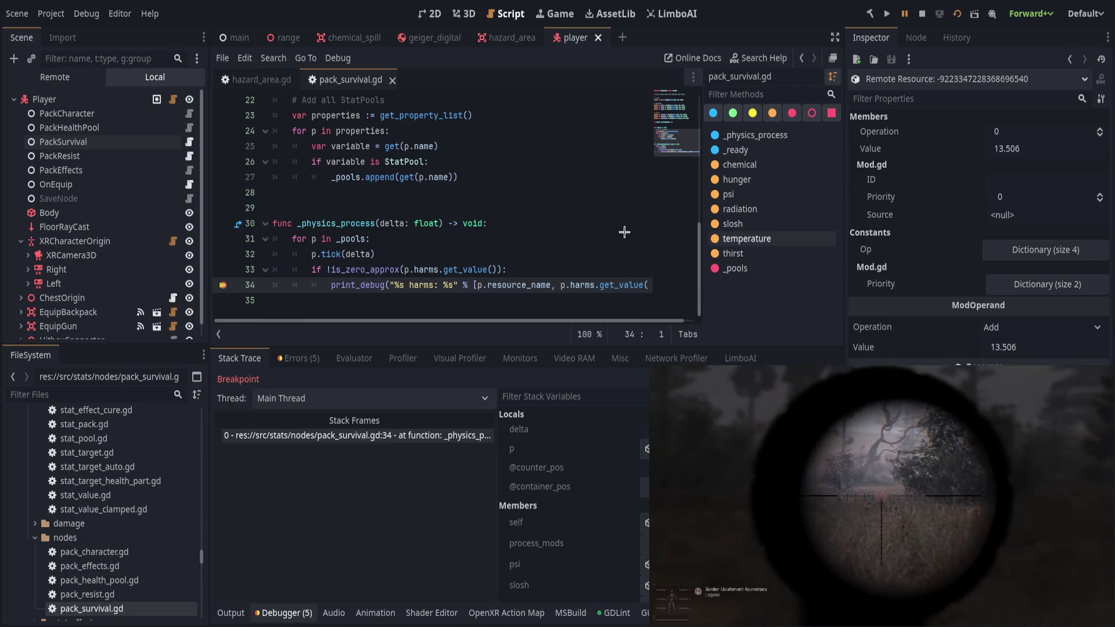
left_click(524, 270)
left_click(424, 260)
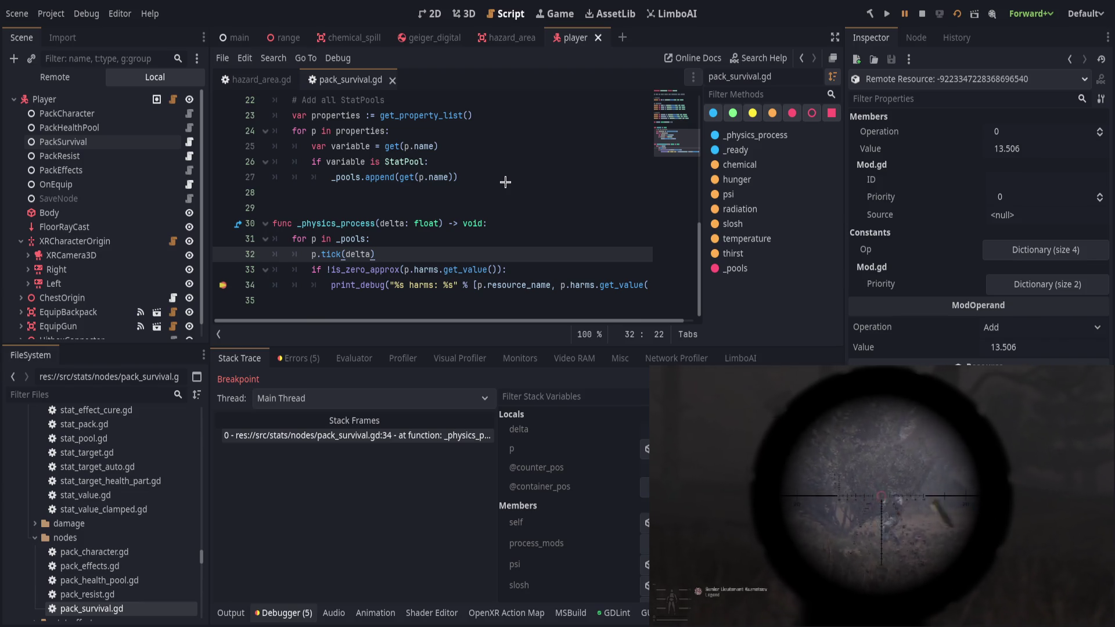
key("alt+Right")
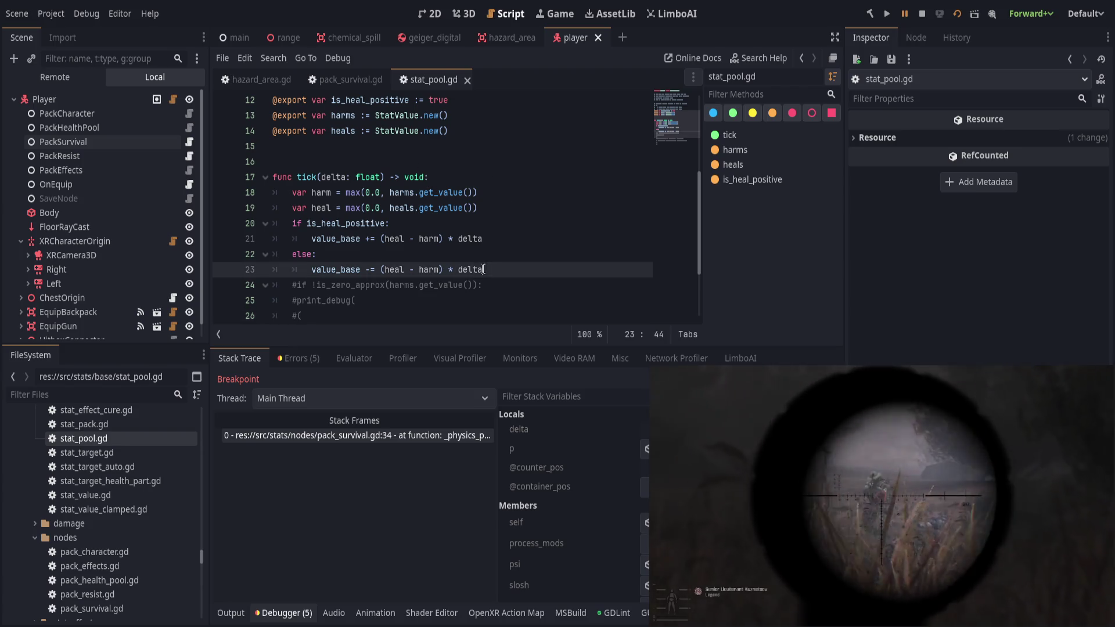
Delete the harms if/print_debug lines from pack_survival.gd and save.
key("alt+Left")
key("alt+Left")
key("alt+Left")
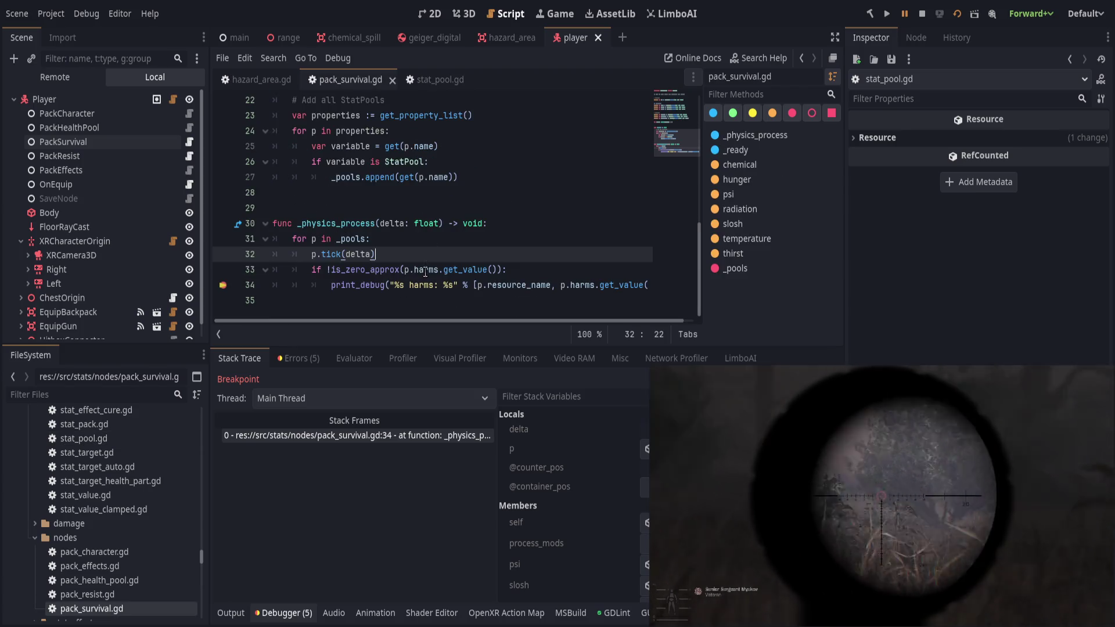
left_click(427, 269)
key("ctrl+shift+k")
key("ctrl+shift+k")
key("ctrl+s")
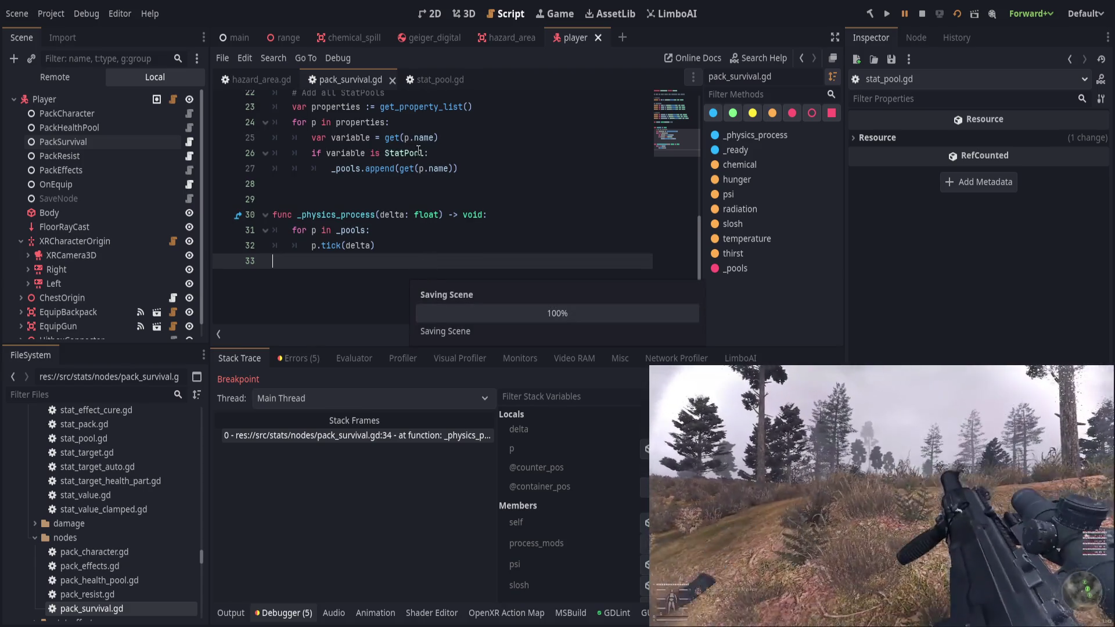
Uncomment stat_pool.gd's debug print lines 24–29, indent them under the if, and save.
key("alt+Right")
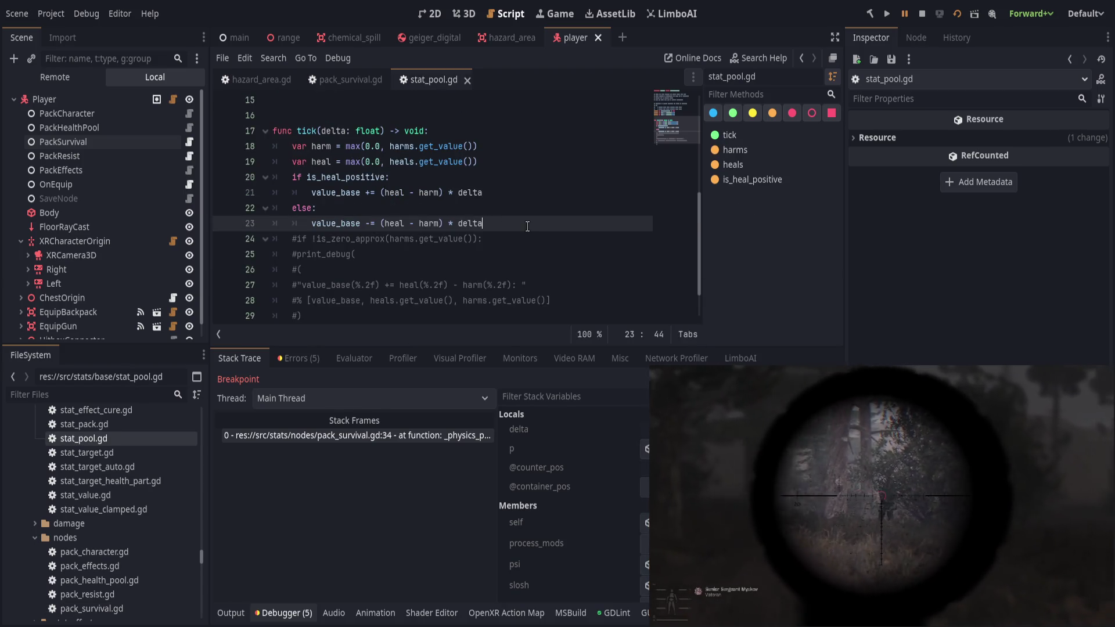
scroll(523, 221, "down", 1)
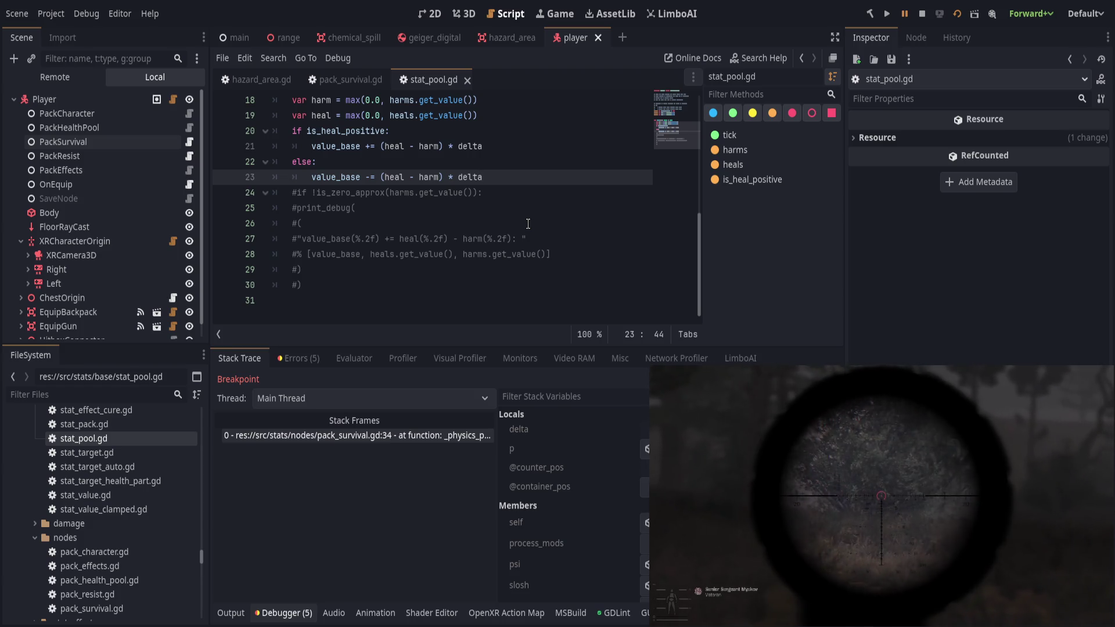
scroll(528, 224, "up", 1)
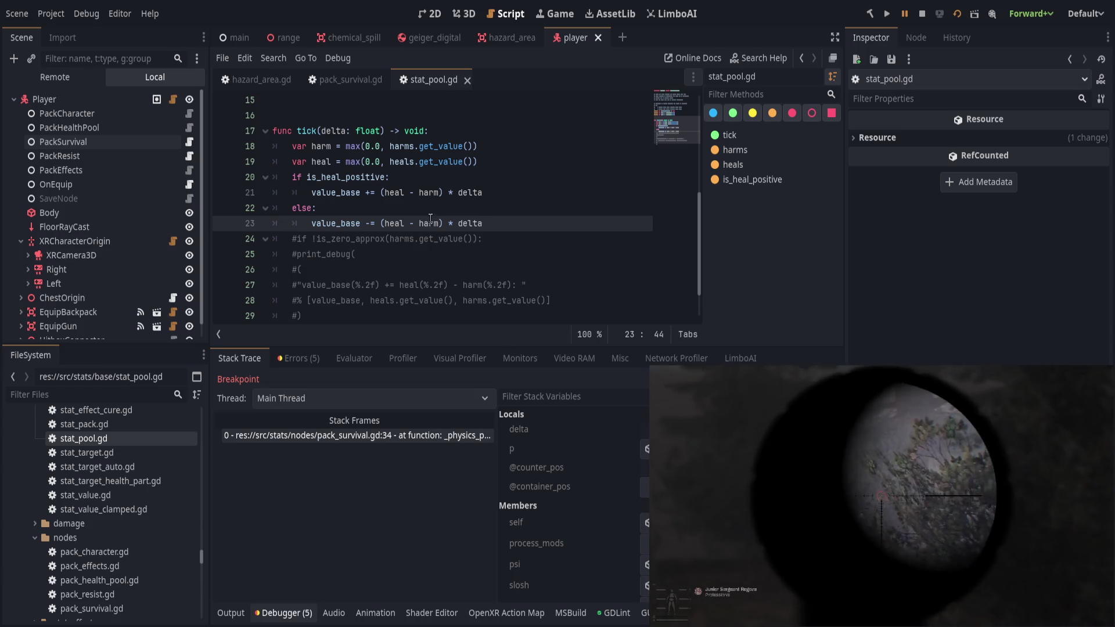
left_click(505, 197)
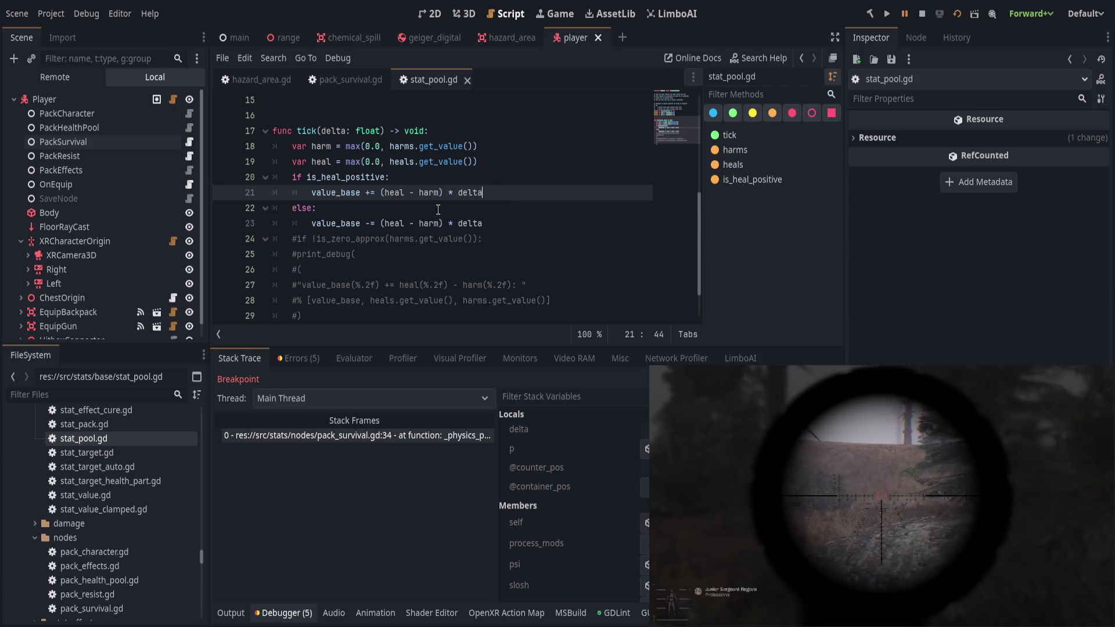
left_click_drag(328, 312, 326, 243)
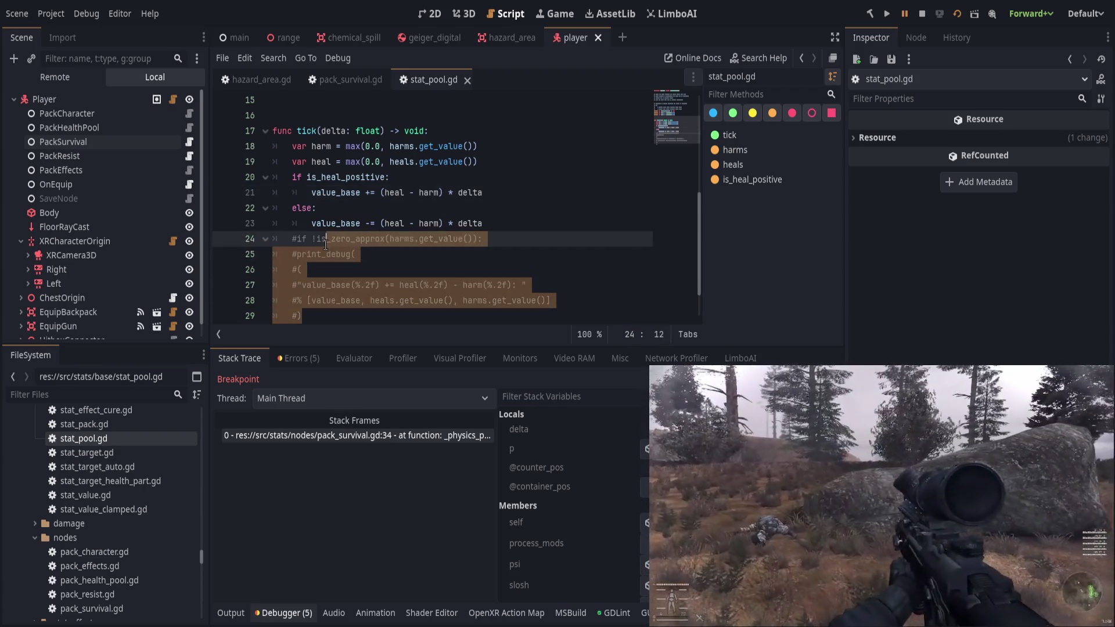
key("ctrl+k")
key("ctrl+s")
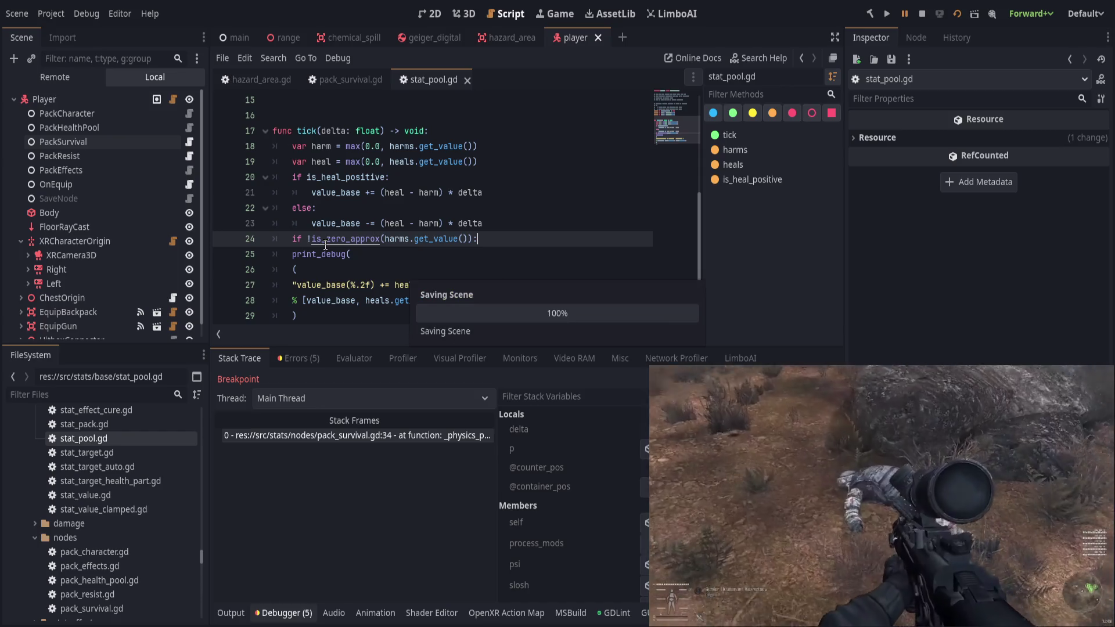
left_click_drag(293, 254, 317, 315)
key("Tab")
left_click(514, 264)
key("ctrl+s")
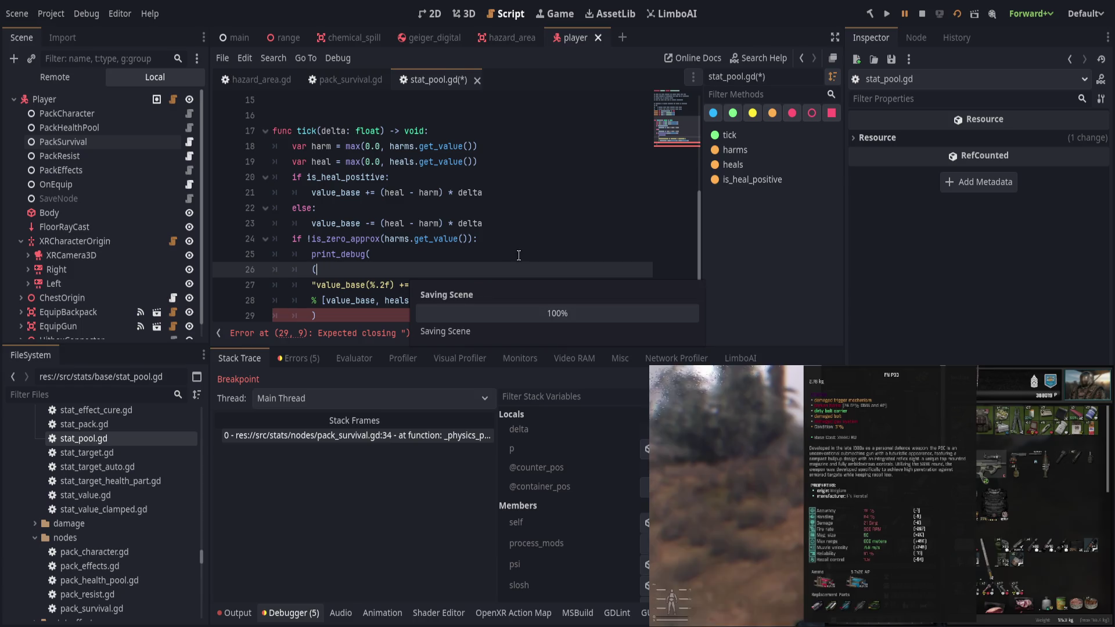
Fix the leftover #) line error in stat_pool.gd, then save hazard_area.gd.
scroll(519, 255, "down", 1)
left_click(556, 289)
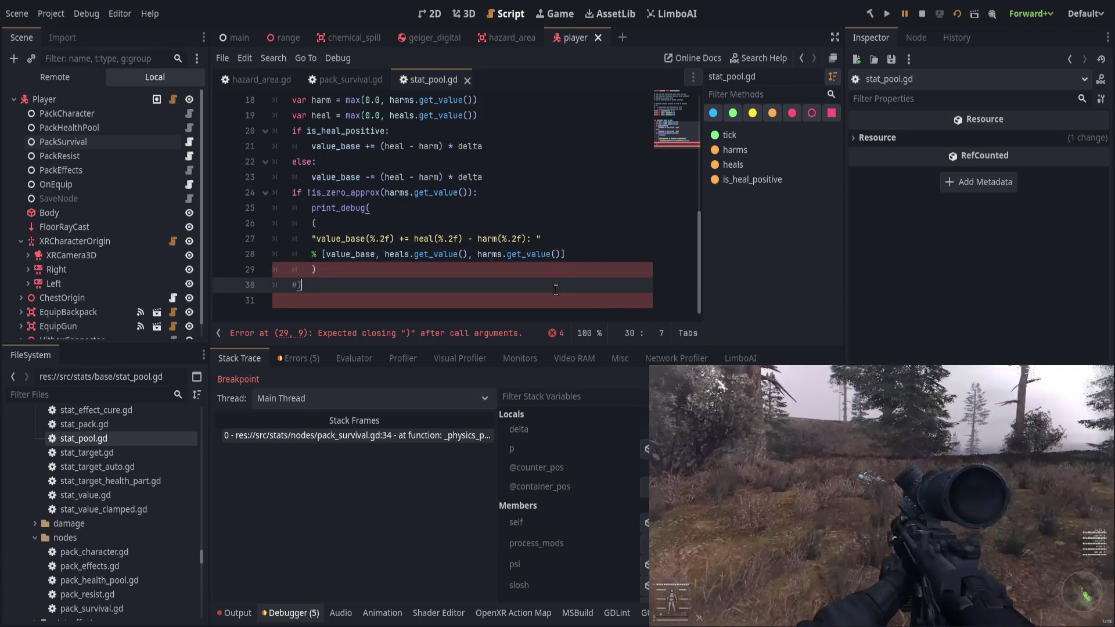
key("ctrl+s")
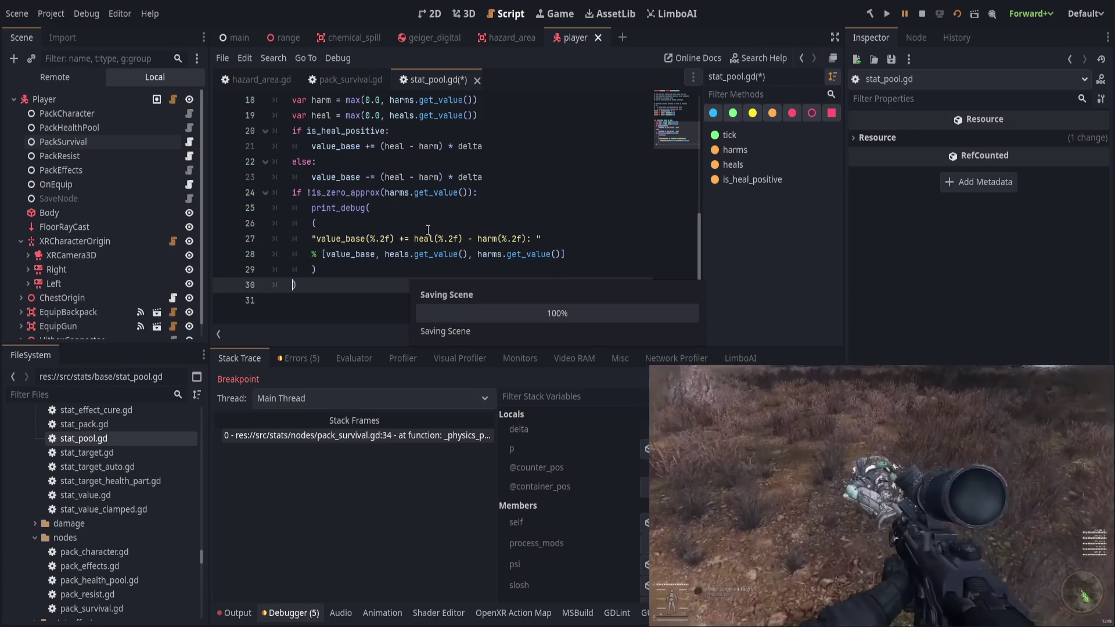
scroll(439, 229, "up", 2)
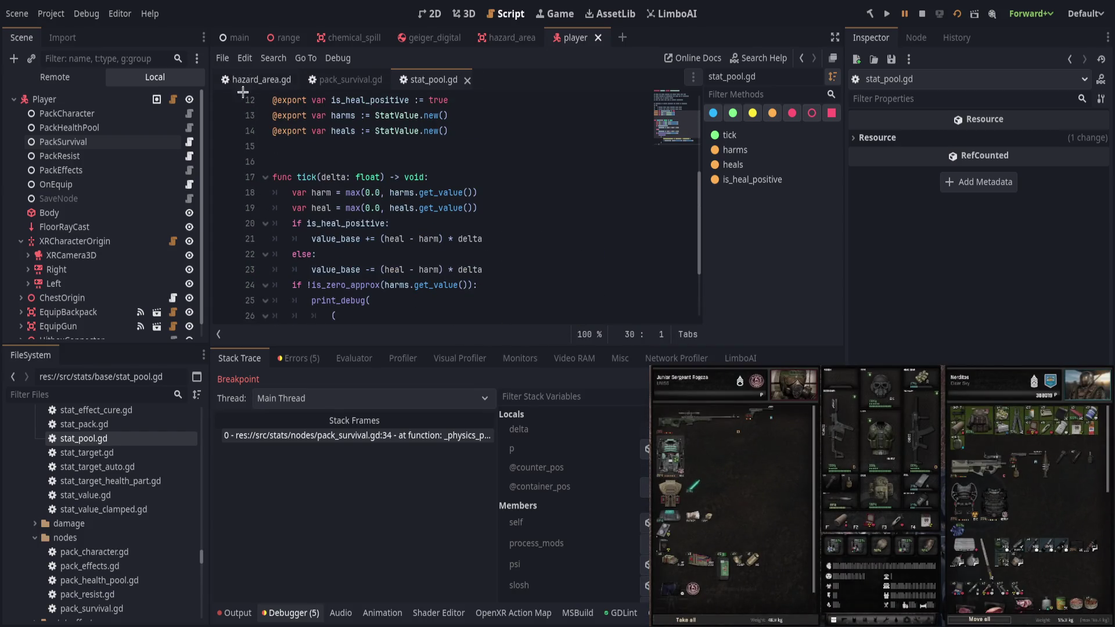
left_click(242, 86)
scroll(310, 212, "up", 1)
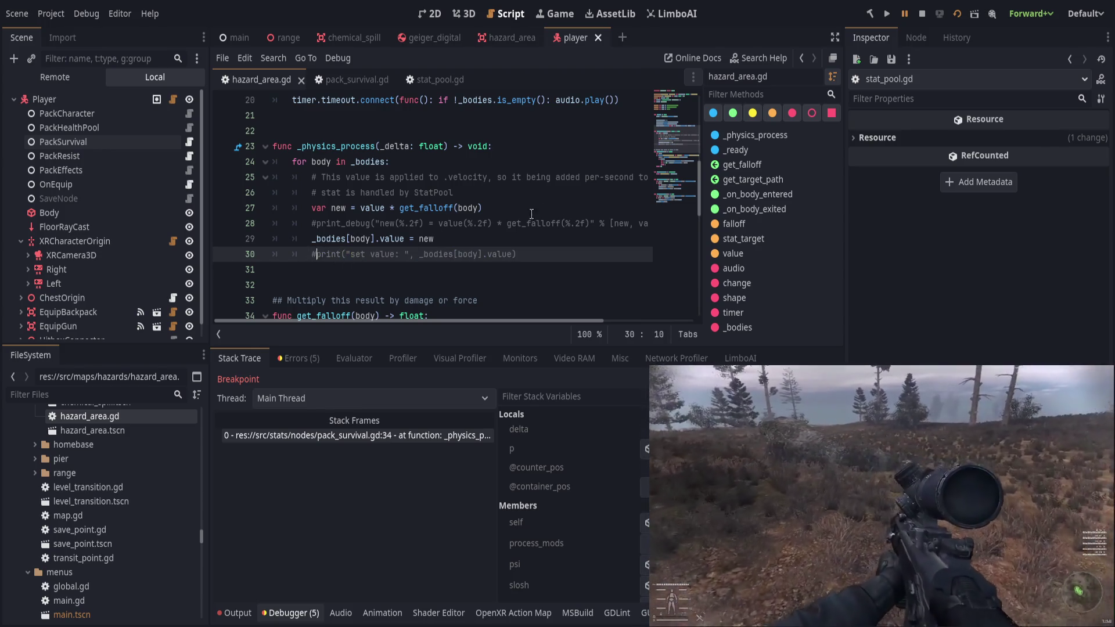
key("ctrl+s")
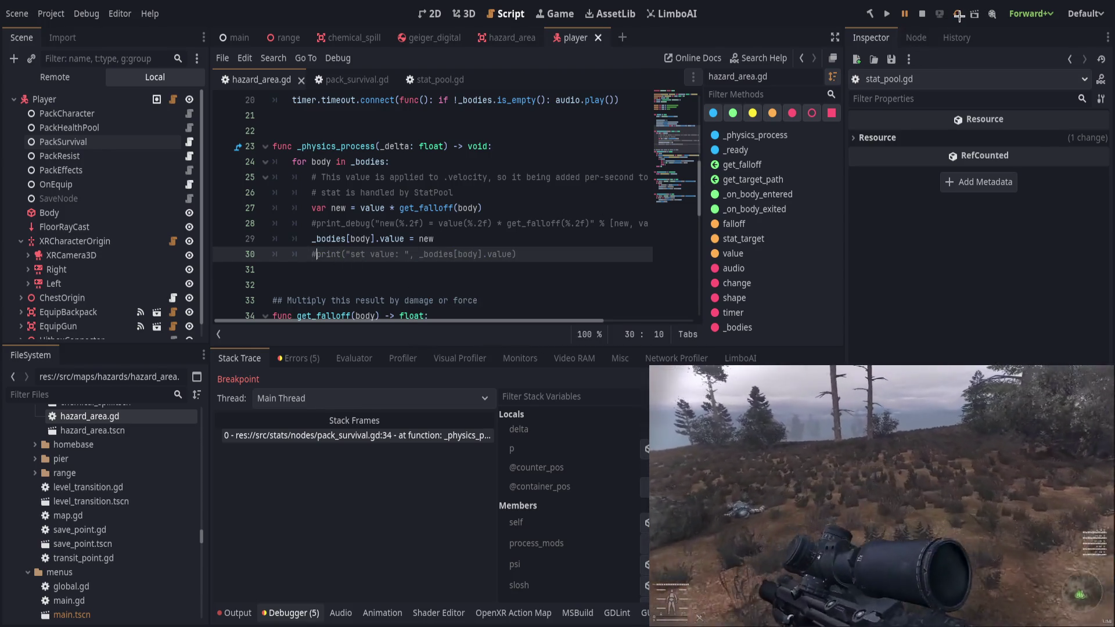
Rerun the scene and watch tick logs like value_base(98.95) += heal(0.00) - harm(0.10).
left_click(958, 14)
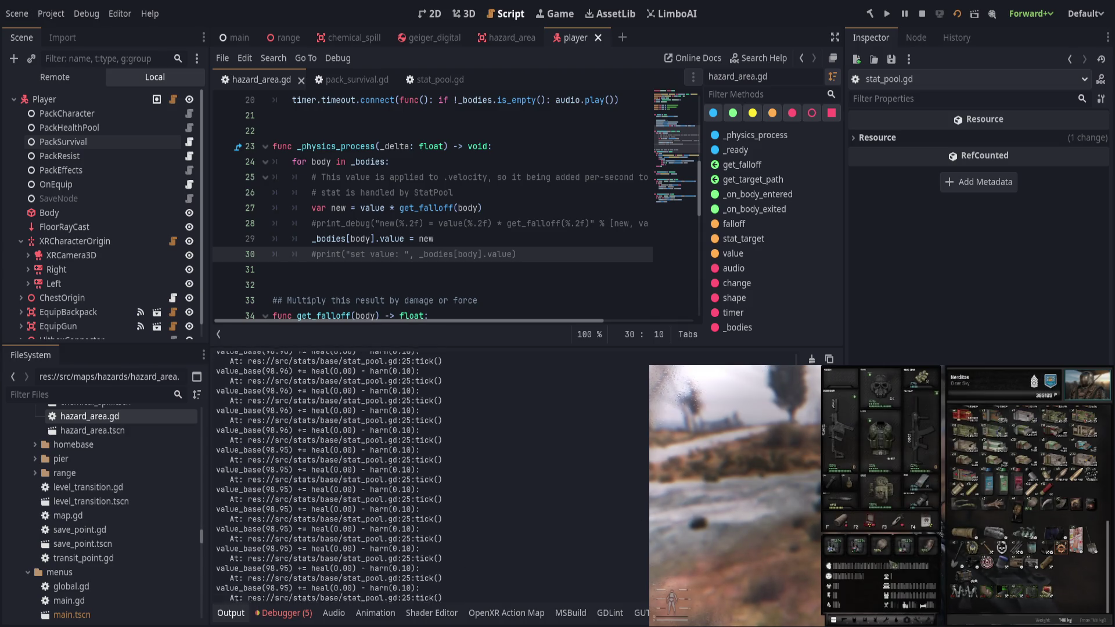
left_click(222, 617)
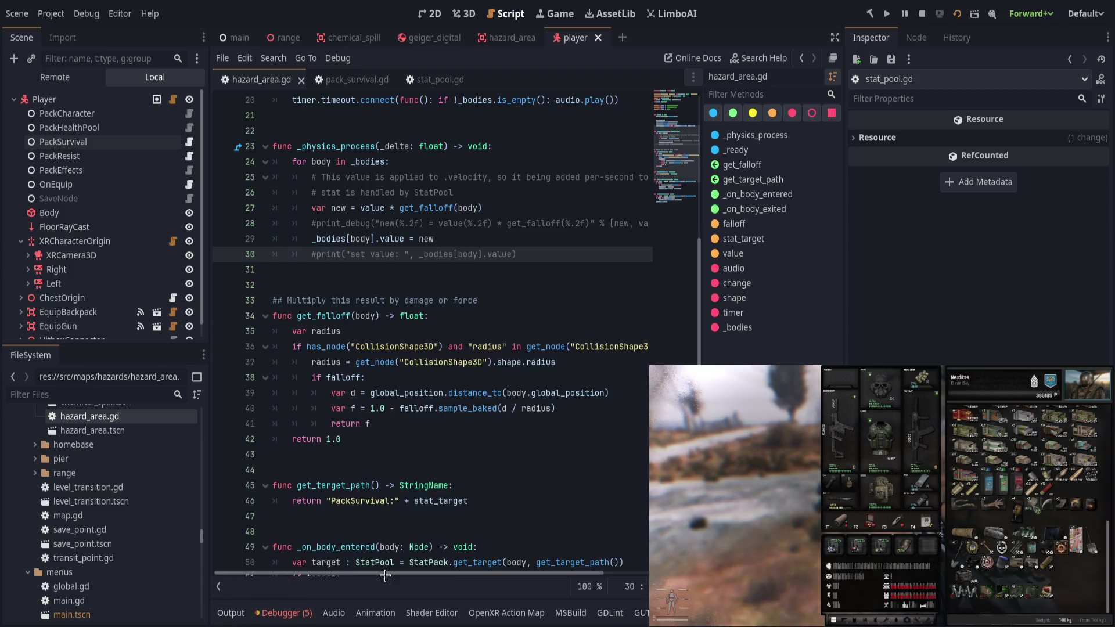
On PackSurvival, revert the Hunger StatPool's Harms to empty and save the player scene.
left_click(226, 614)
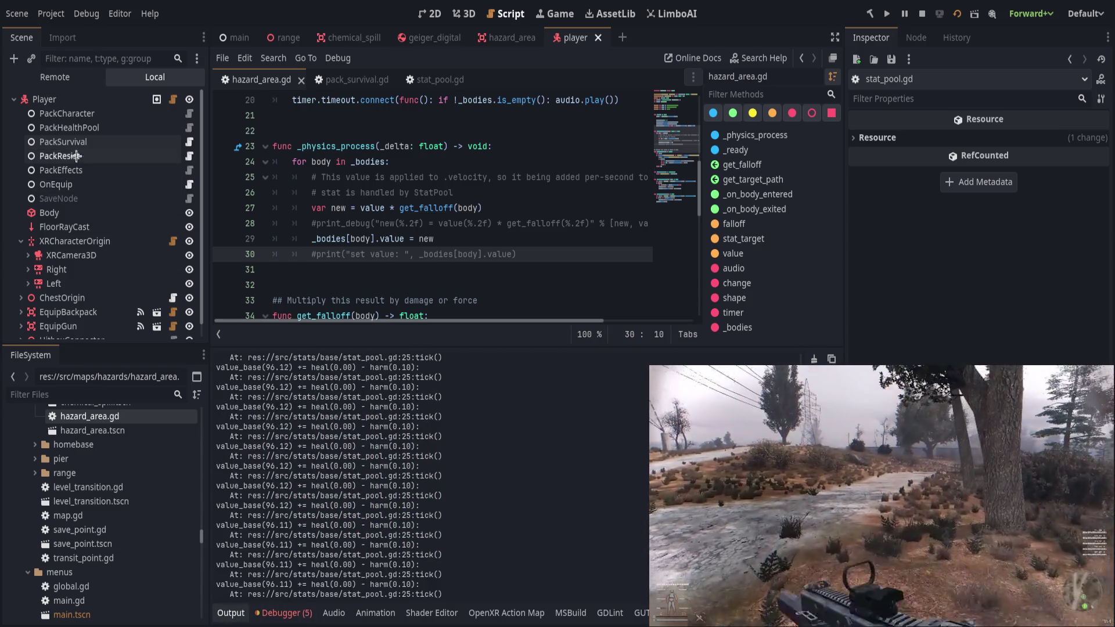
left_click(67, 127)
left_click(63, 141)
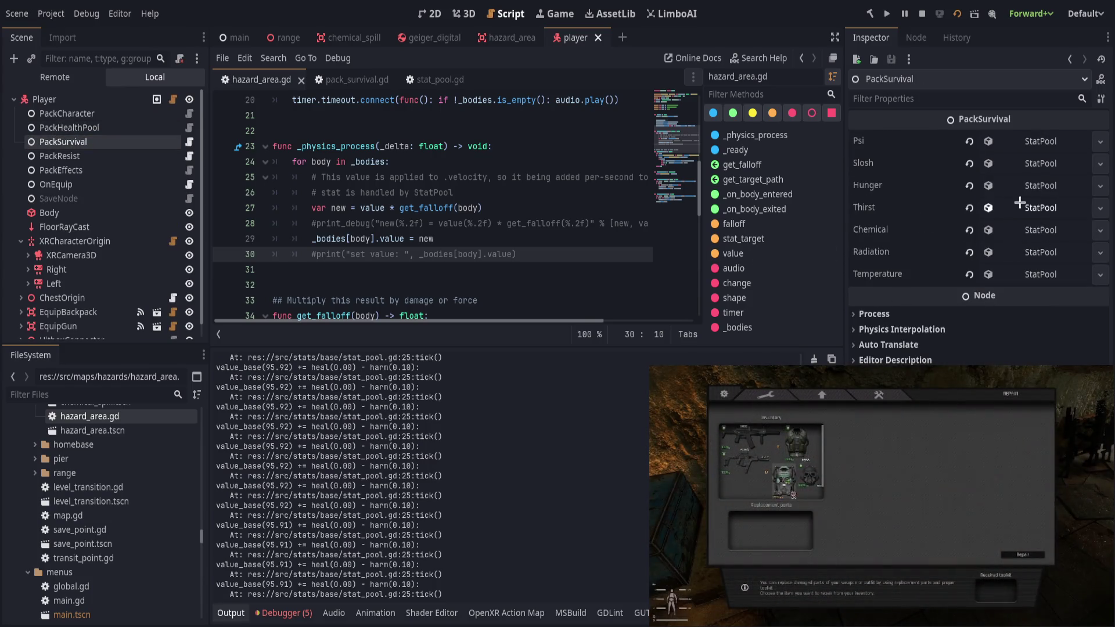
left_click(1040, 208)
left_click(1040, 186)
left_click(965, 232)
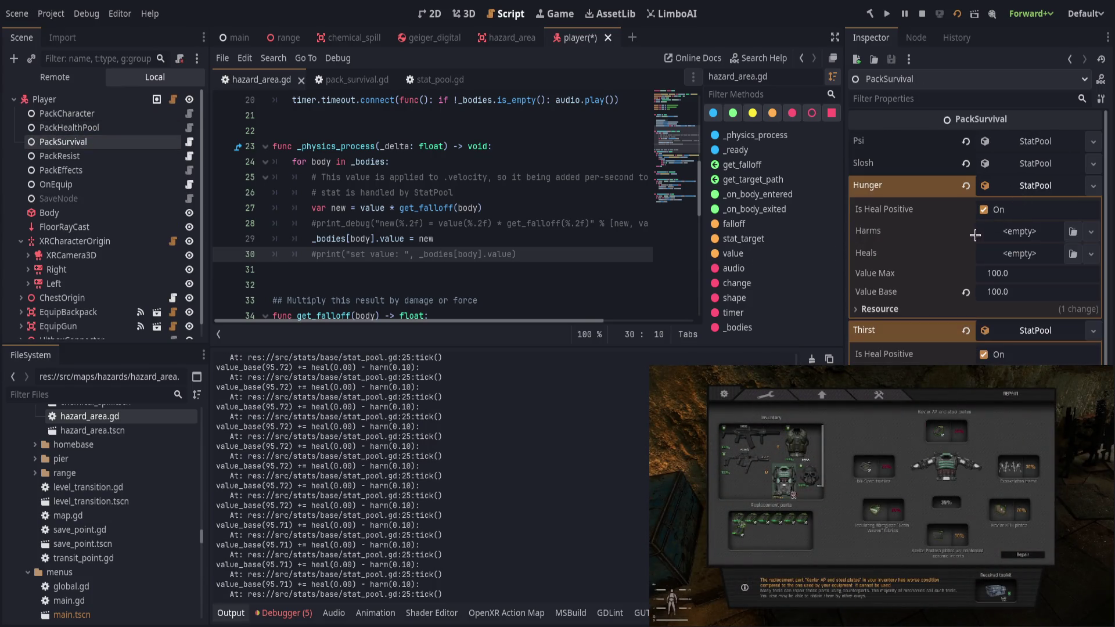
left_click(995, 330)
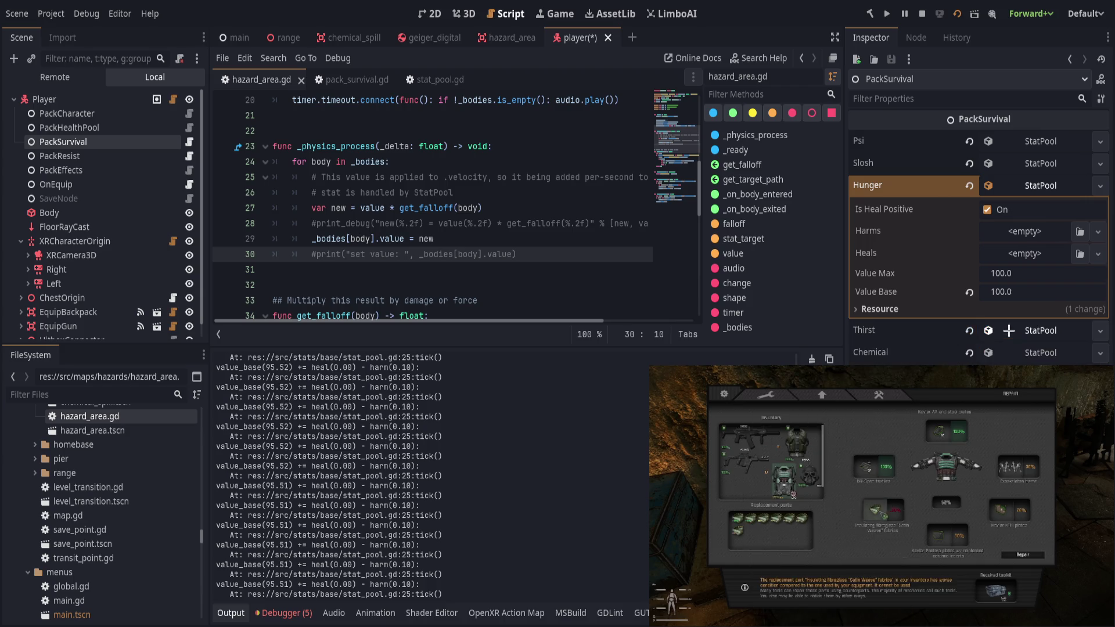
key("ctrl+s")
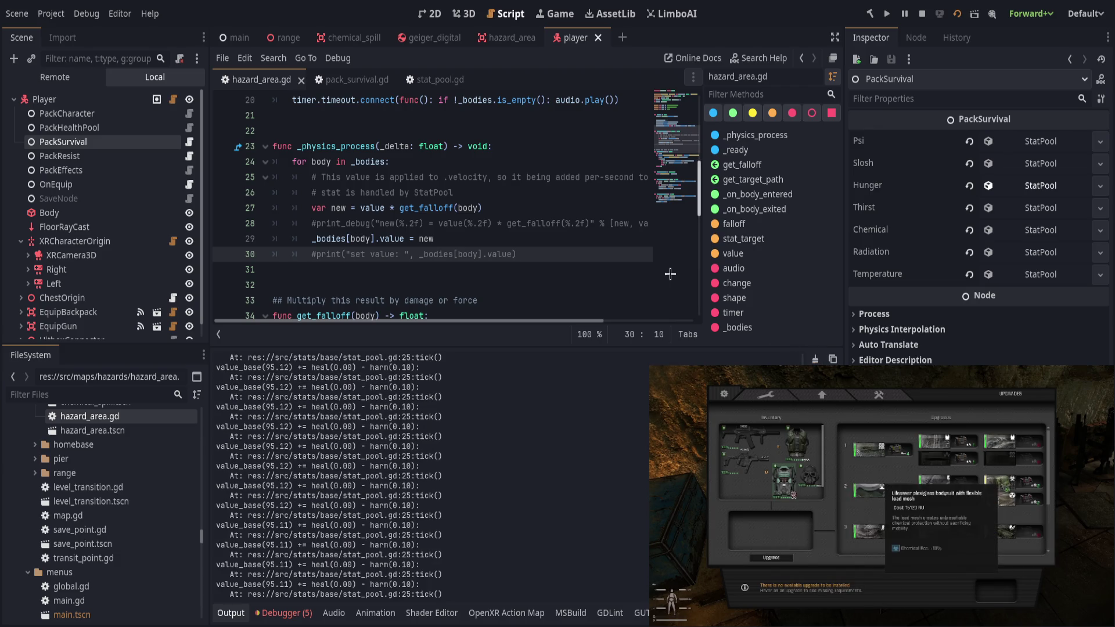
Relaunch the game with F5, radiation climbing to 53.33 and chemical to 8.83.
left_click(584, 223)
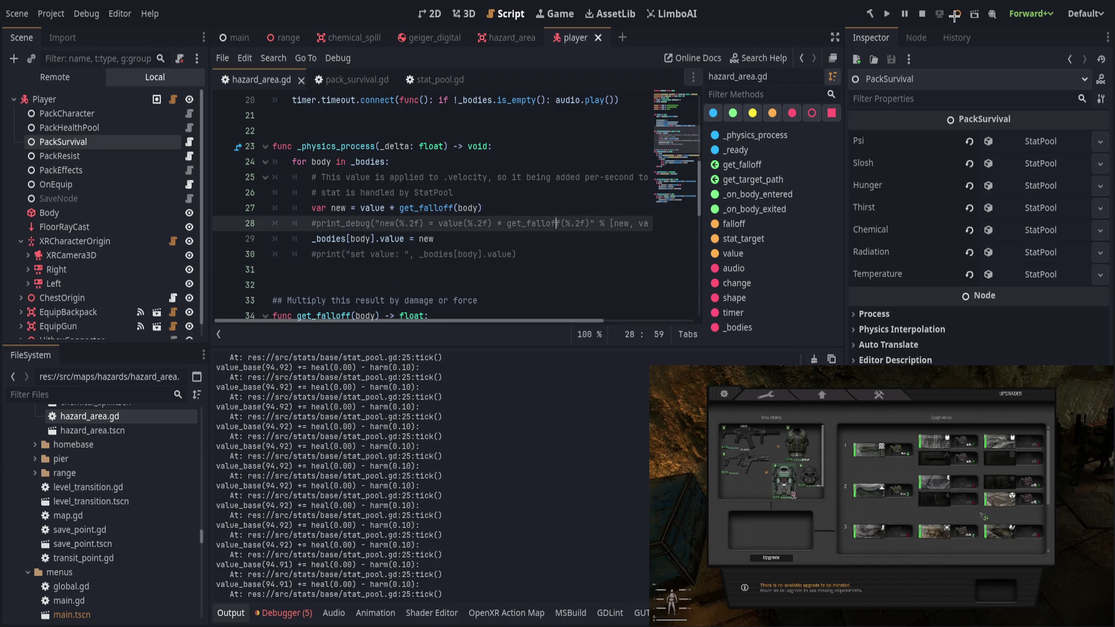
scroll(984, 517, "down", 3)
key("F5")
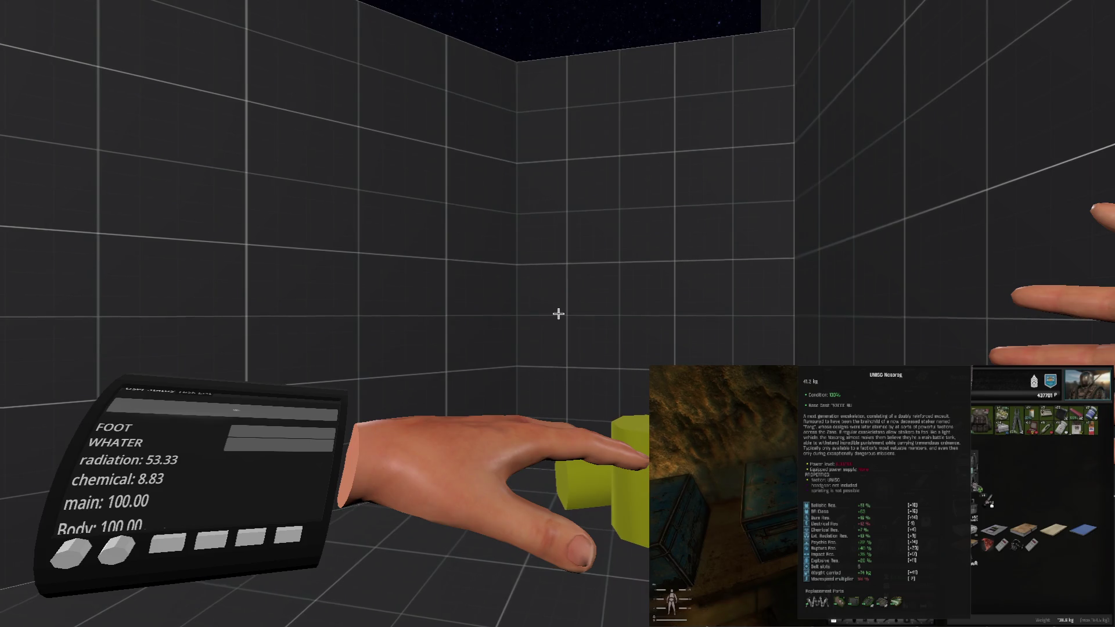
Return from the running game to the editor, hide the Output log, and put the caret on line 37.
key("alt+Tab")
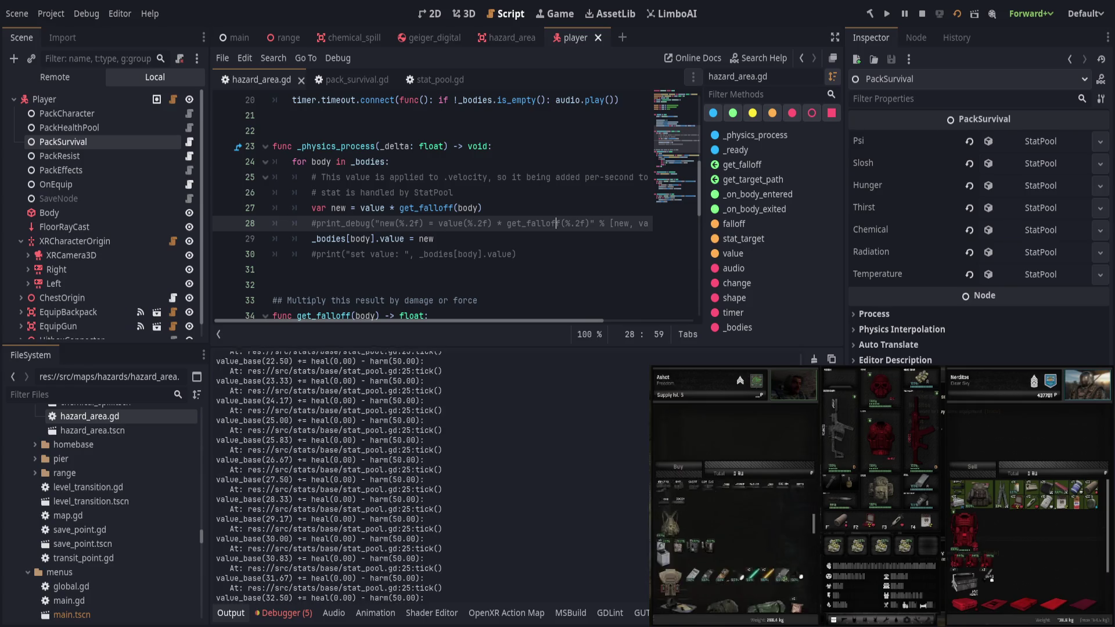
key("ctrl+j")
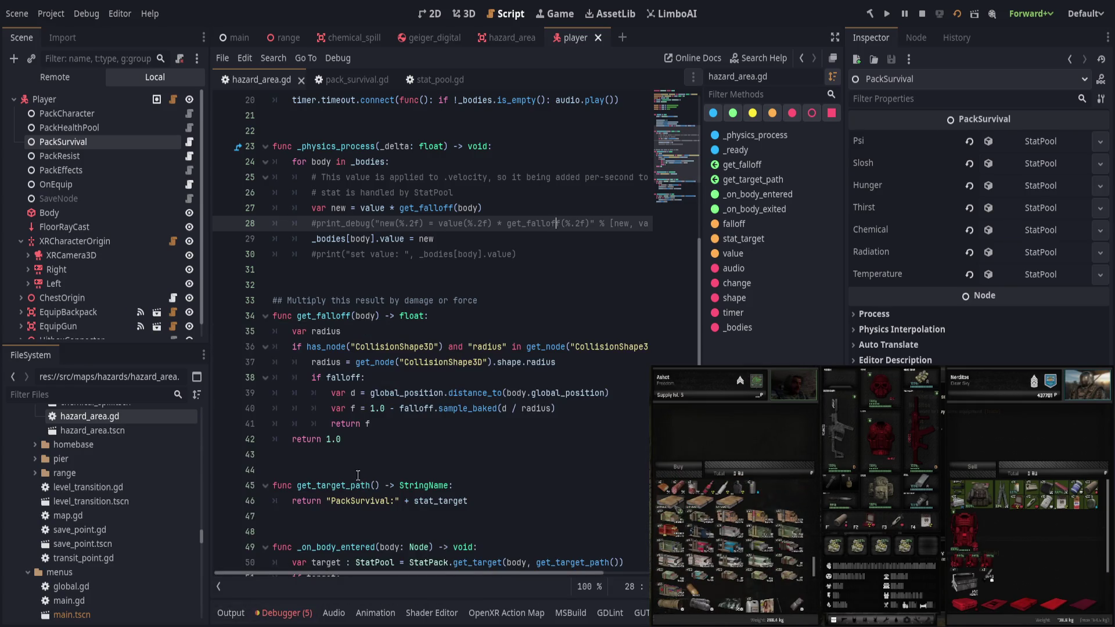
left_click(462, 362)
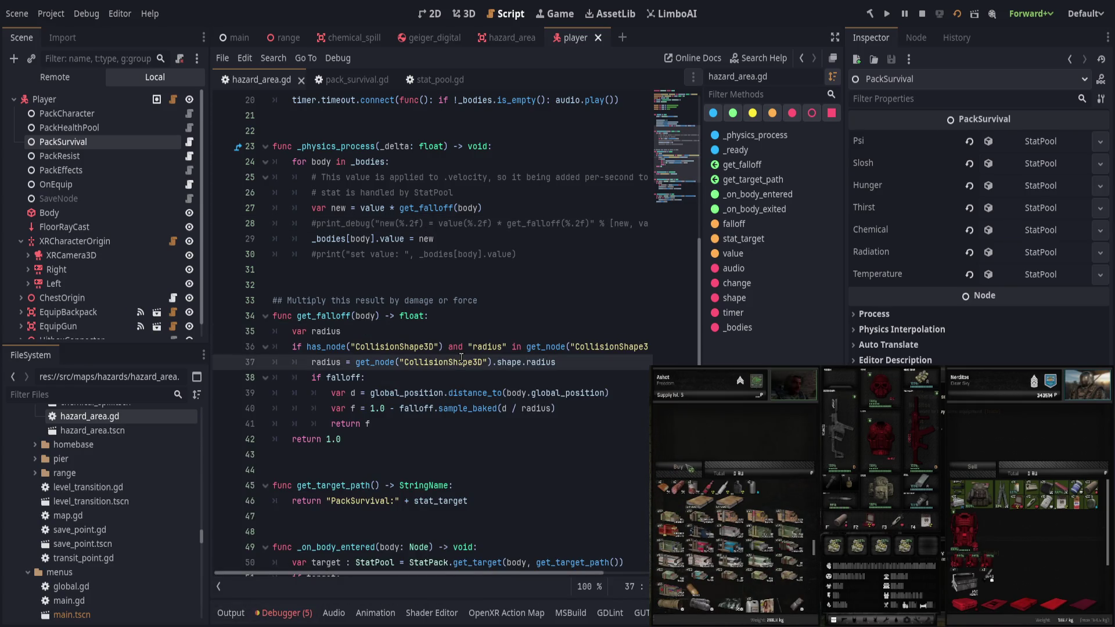
Widen the code editor by resizing the docks and hiding the method outline.
left_click_drag(847, 315, 915, 314)
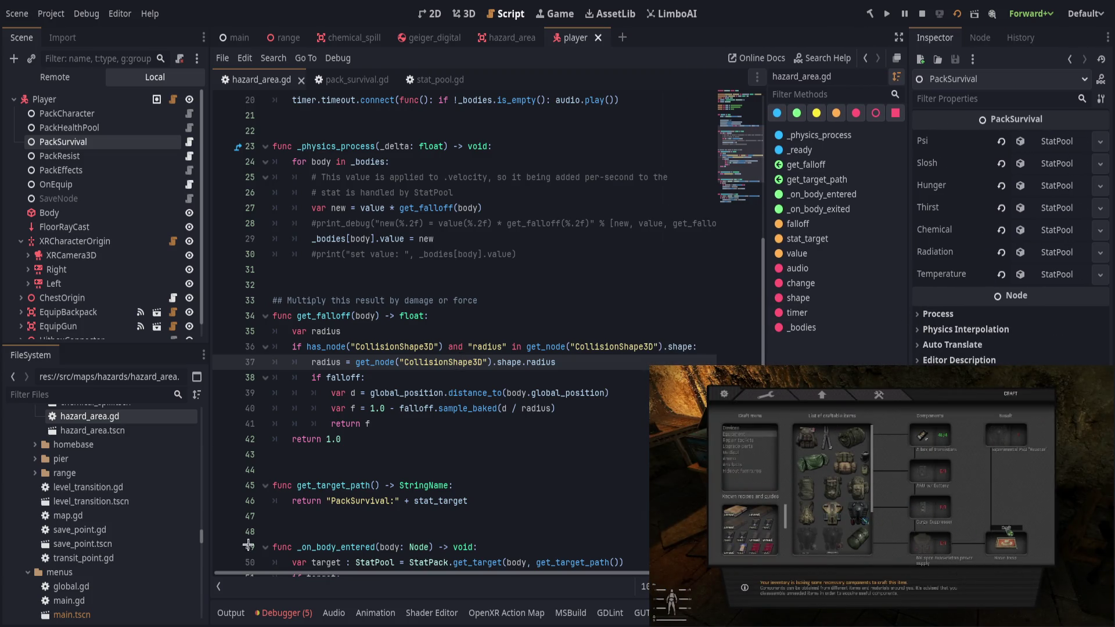
left_click_drag(215, 588, 219, 588)
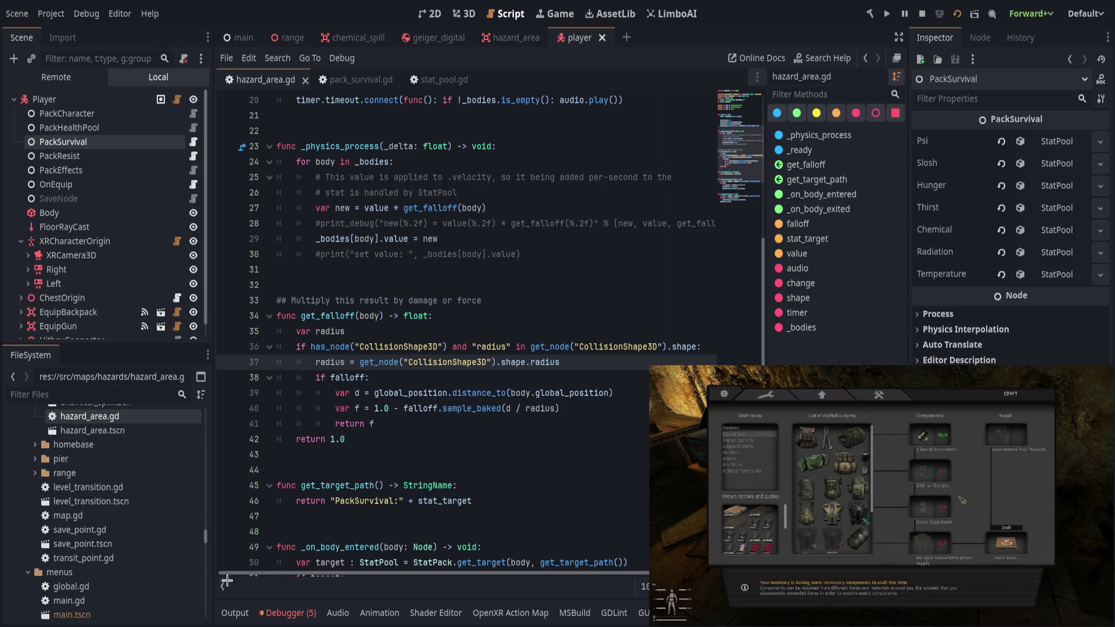
left_click(221, 587)
Scroll to _on_body_entered and place the caret at the end of line 52.
left_click(568, 301)
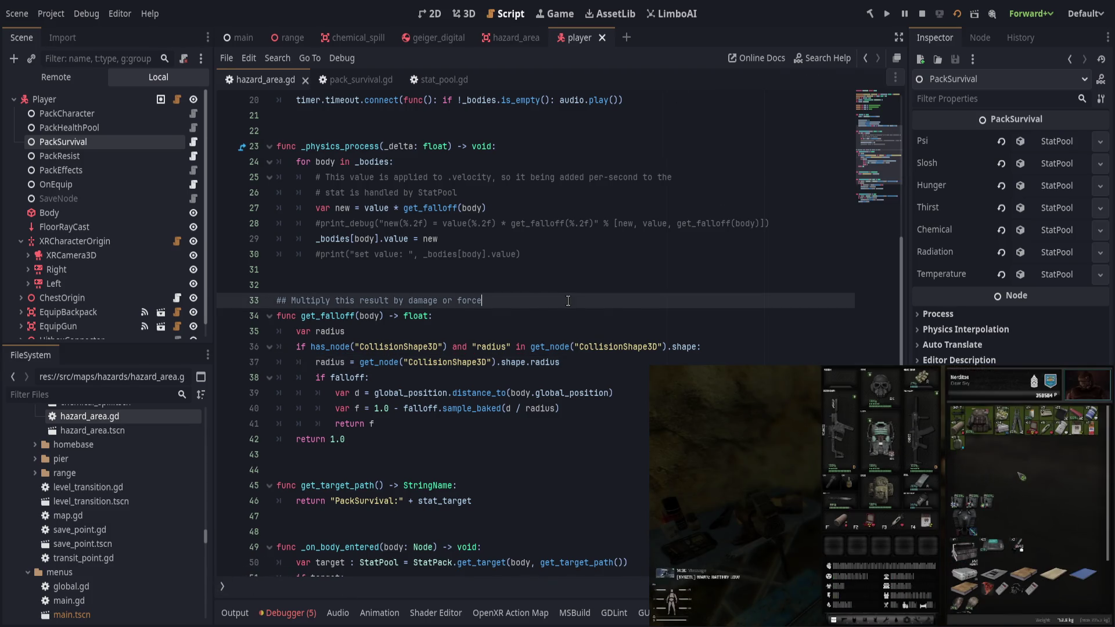
scroll(568, 325, "up", 4)
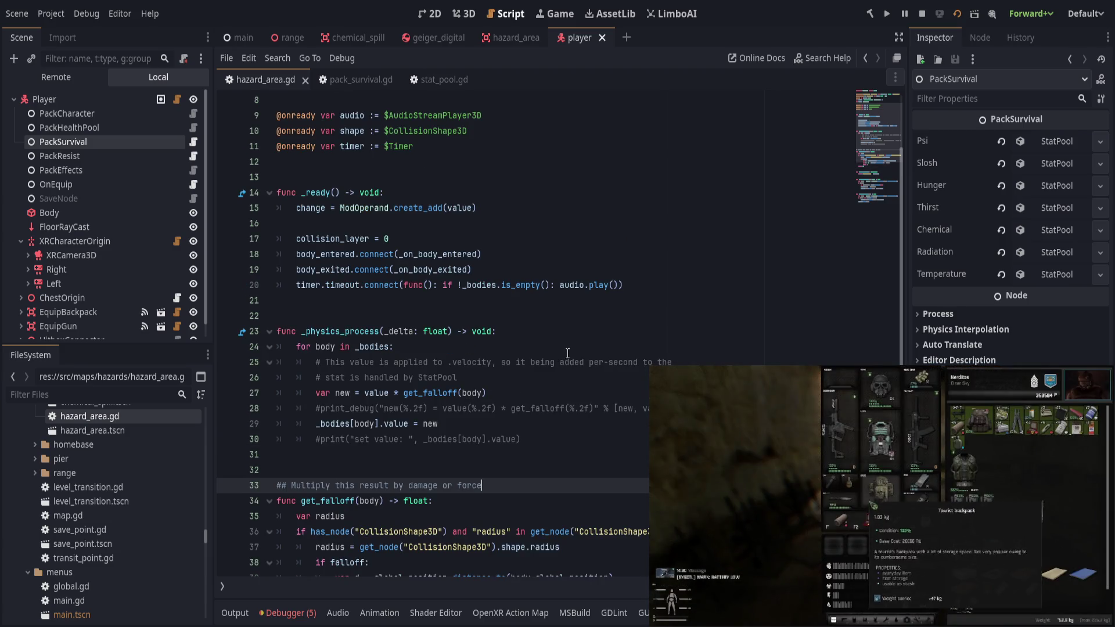
scroll(568, 353, "up", 2)
scroll(569, 353, "down", 9)
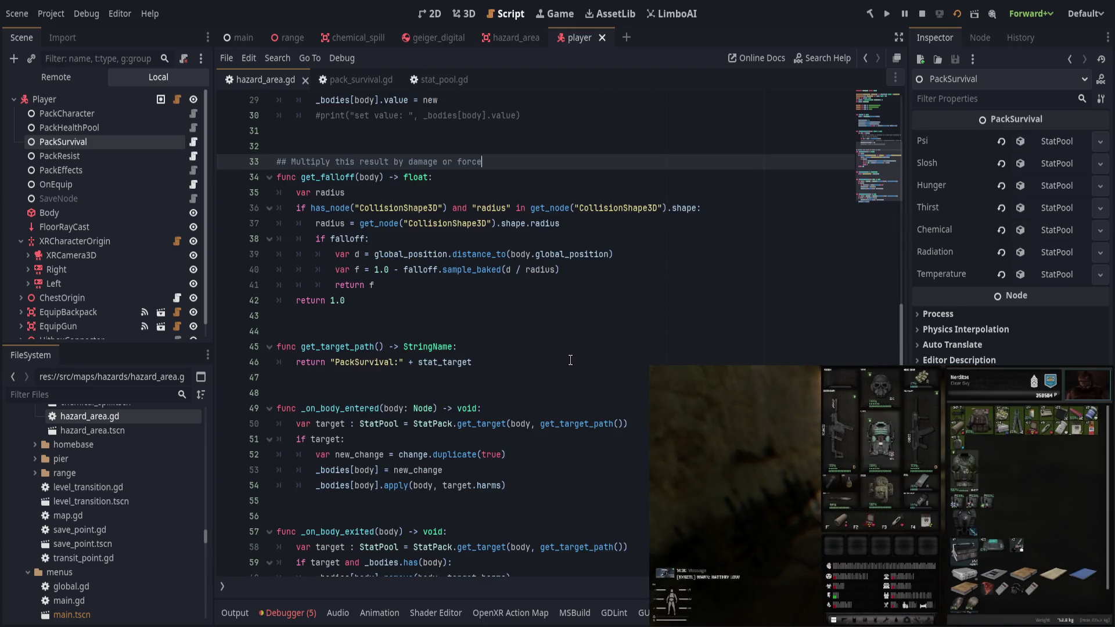
scroll(571, 356, "down", 1)
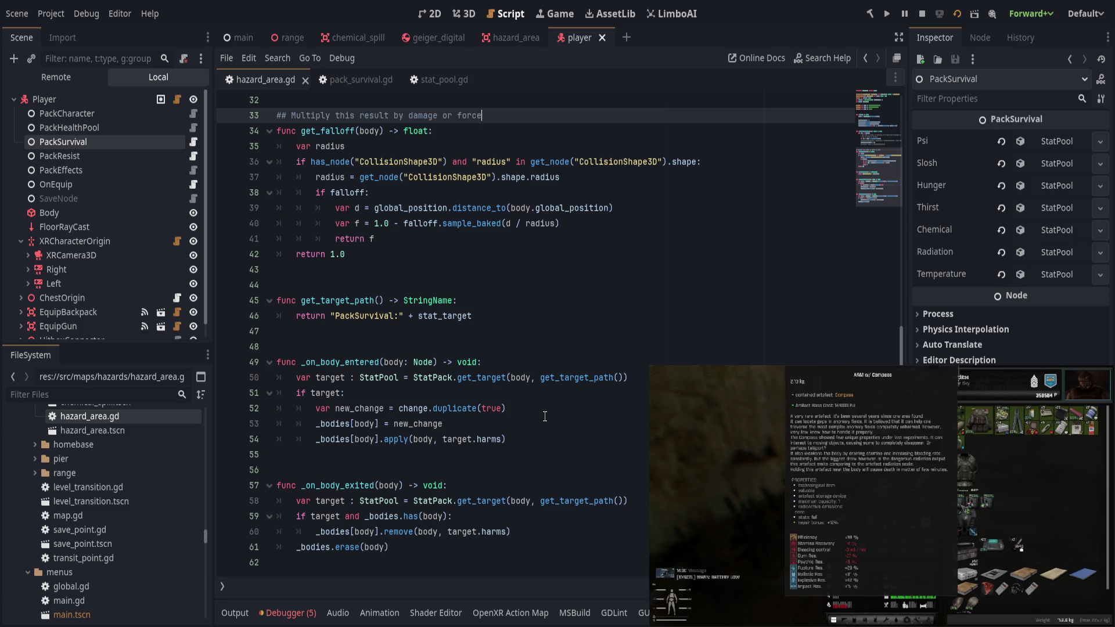
left_click(545, 414)
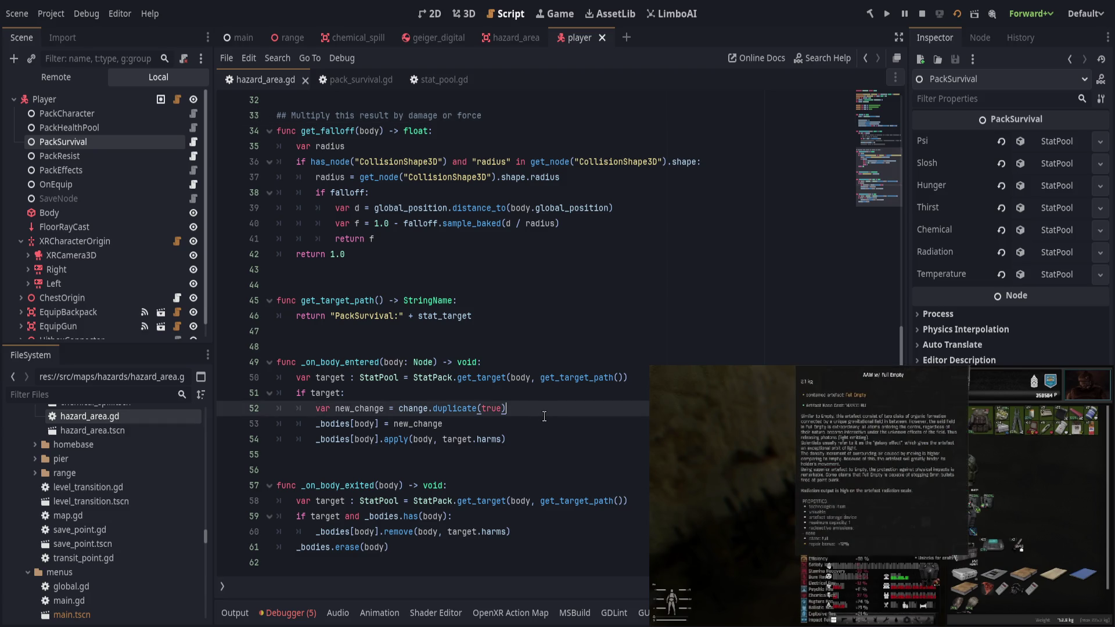
left_click(556, 422)
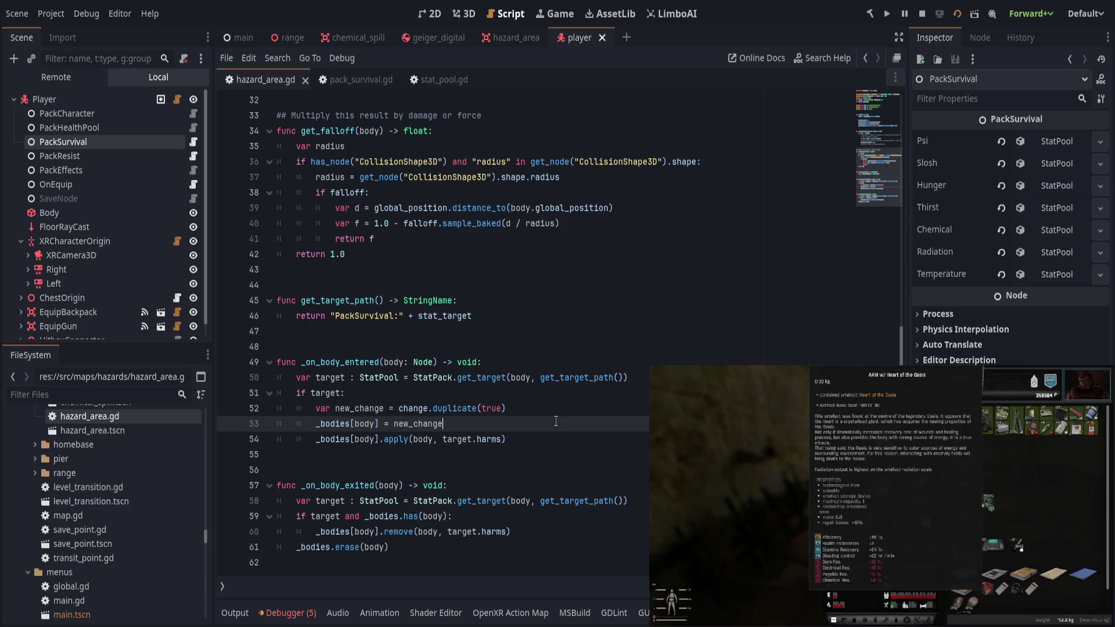
left_click(599, 410)
Try adding a new_change.resource line after line 52, then remove it.
key("Return")
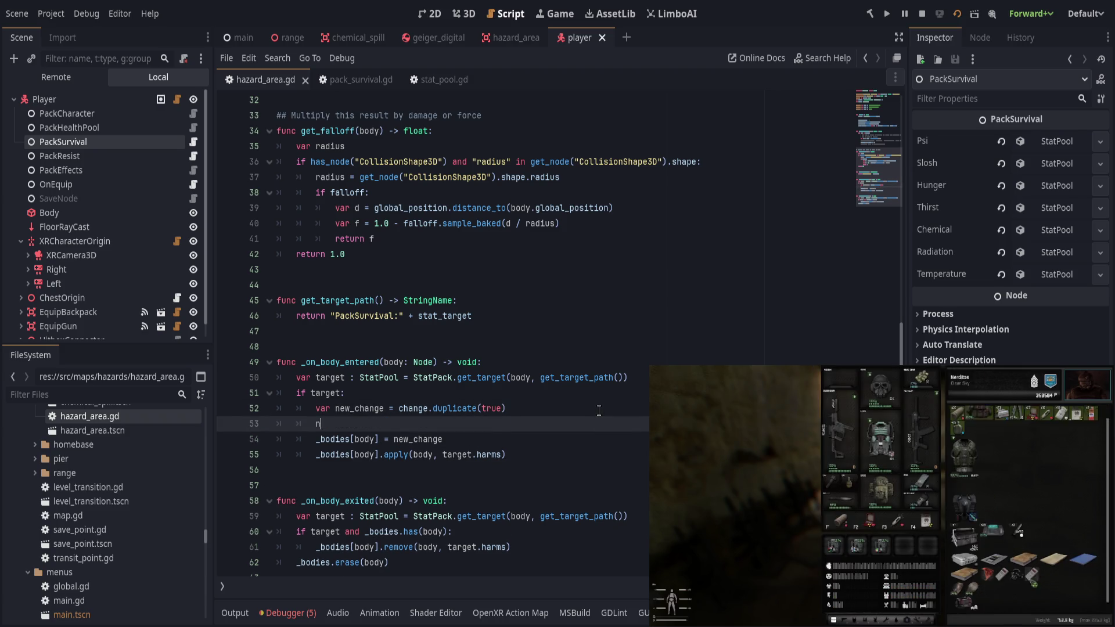
type("new_change.resource")
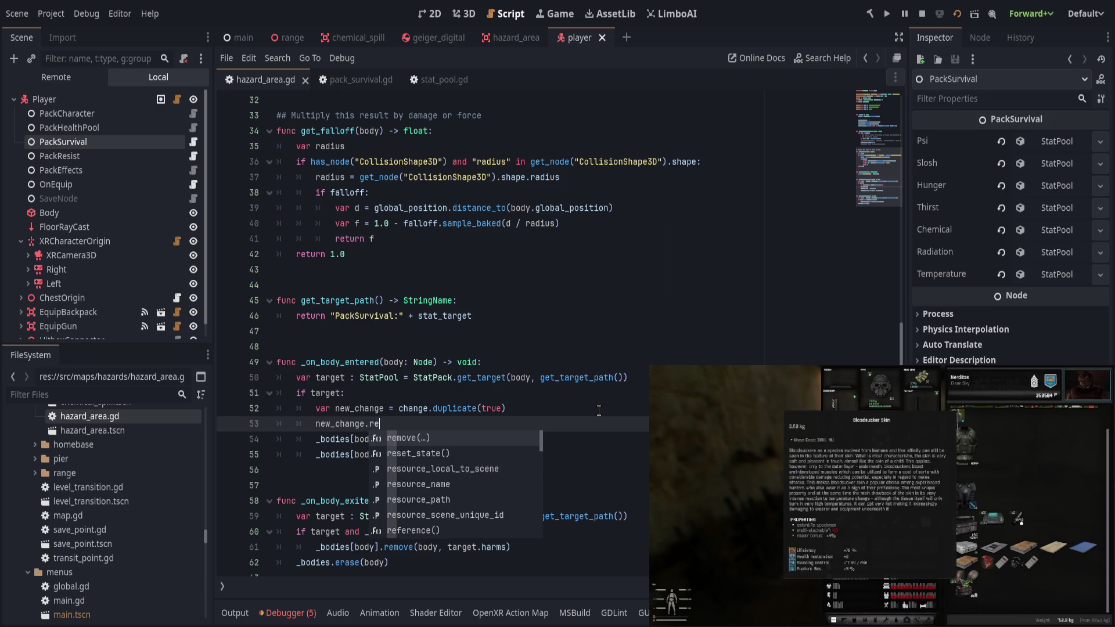
key("ctrl+shift+k")
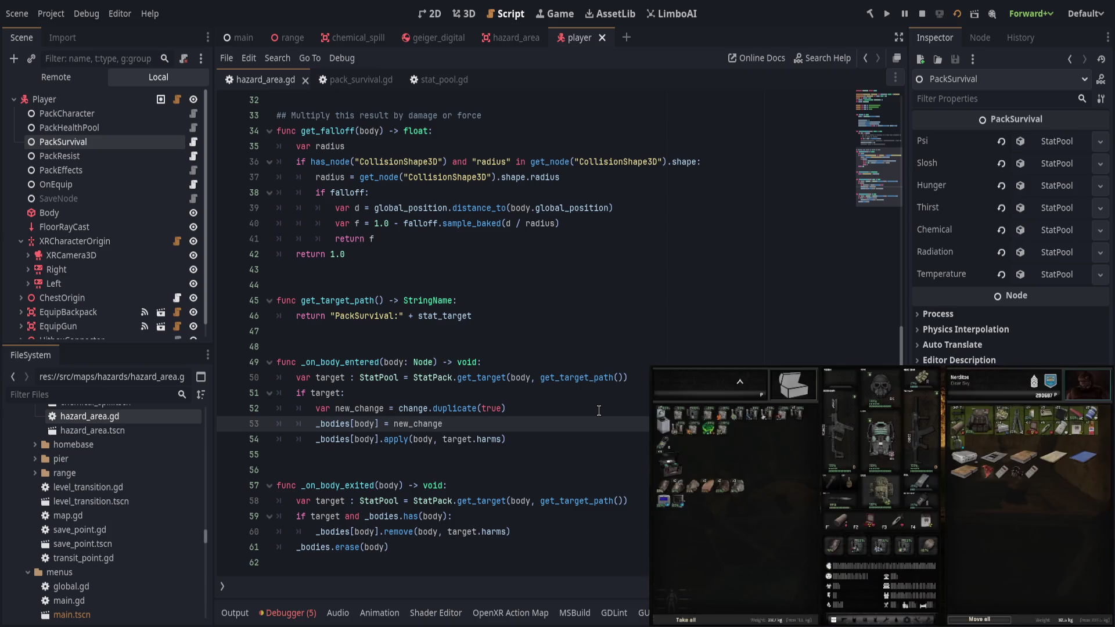
Move change.duplicate(true) in place of new_change, delete the var new_change line, save, and stop the game.
left_click(408, 407)
left_click_drag(399, 408, 507, 408)
key("ctrl+x")
double_click(418, 424)
key("ctrl+v")
left_click(544, 409)
key("ctrl+shift+k")
key("ctrl+s")
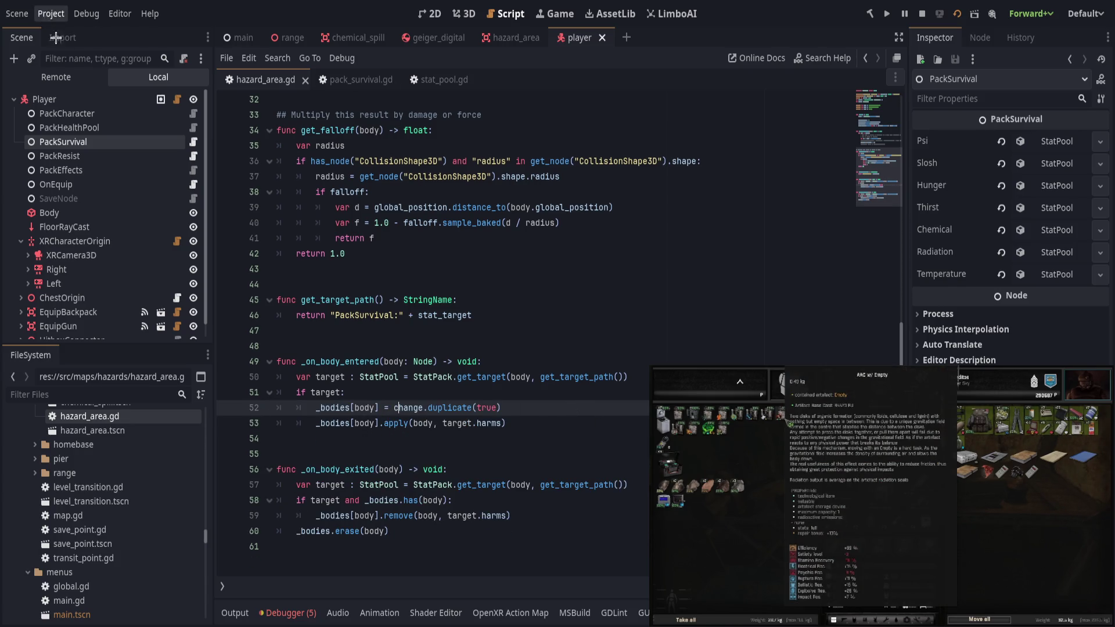
key("F8")
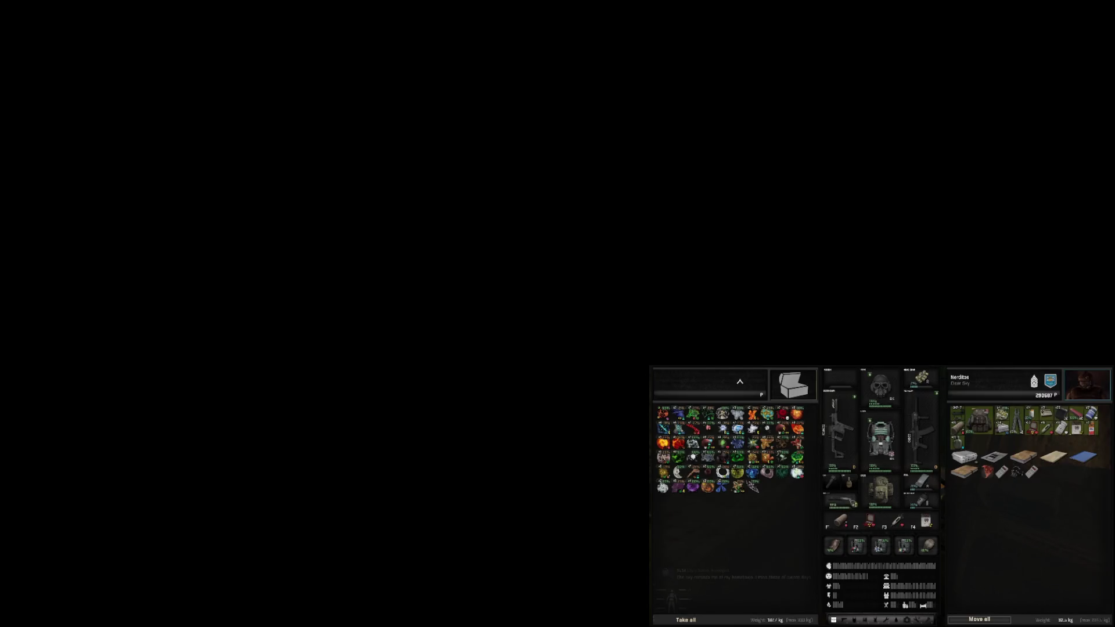
After the editor reloads, widen the left docks and put the caret on the empty line 55.
mouse_move(727, 418)
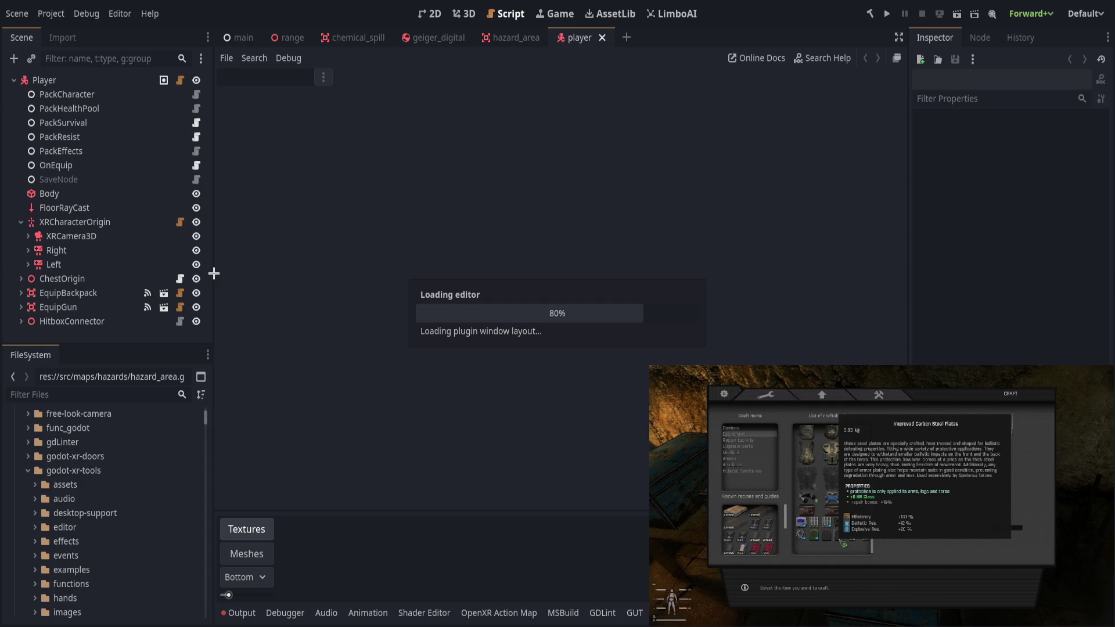
mouse_move(214, 274)
left_mouse_down()
mouse_move(254, 305)
mouse_move(183, 305)
left_mouse_up()
scroll(442, 291, "down", 3)
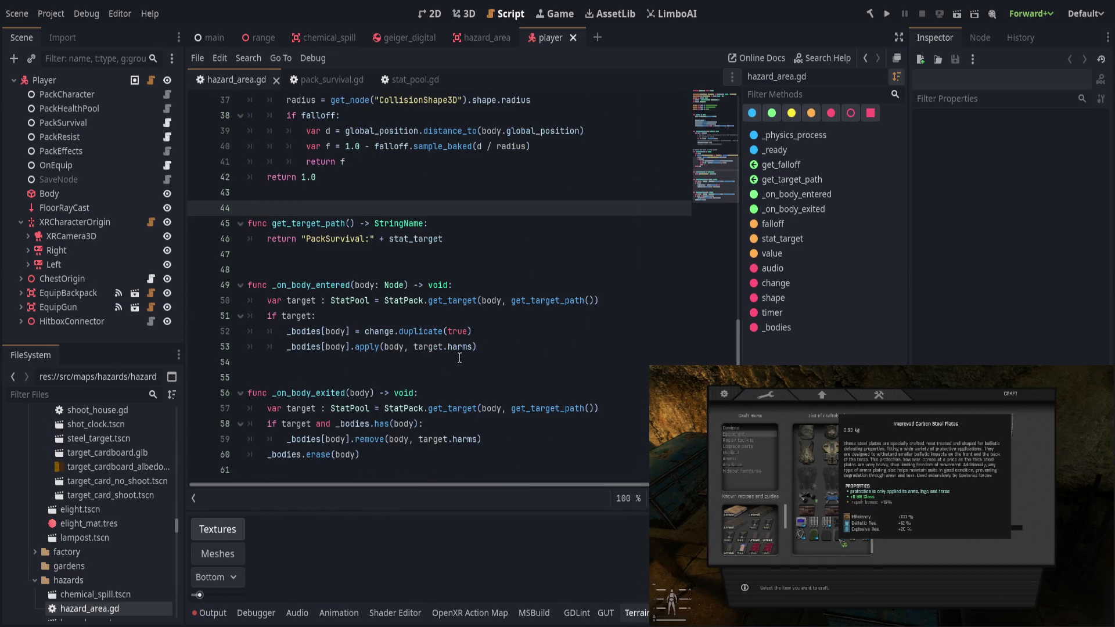
left_click(479, 369)
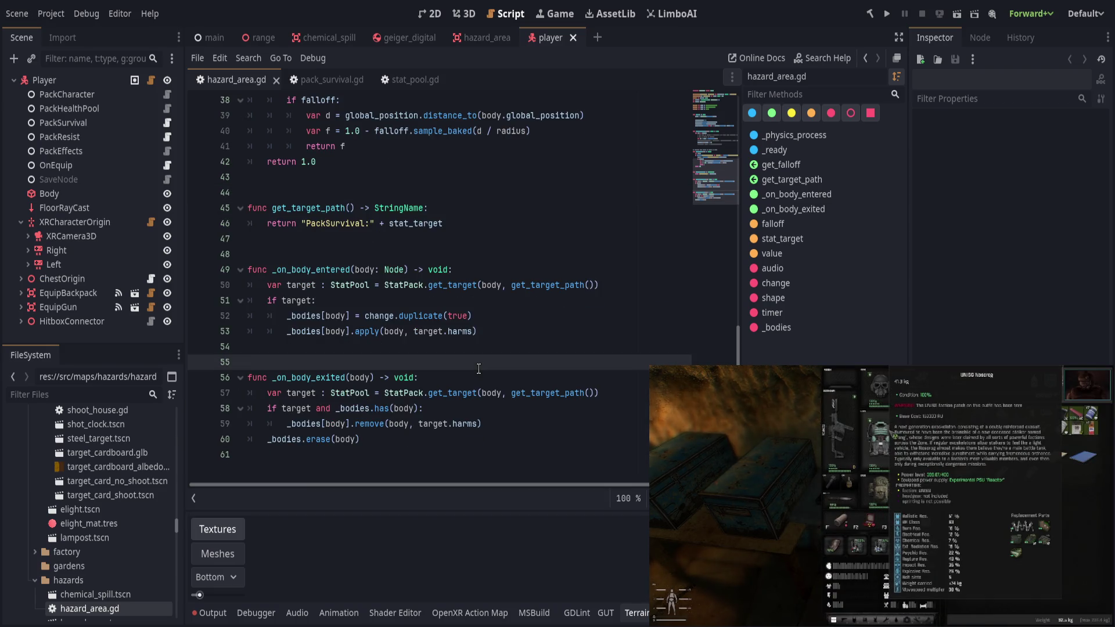
Review the engine startup log in the Output panel, then switch to the main scene.
left_click(211, 611)
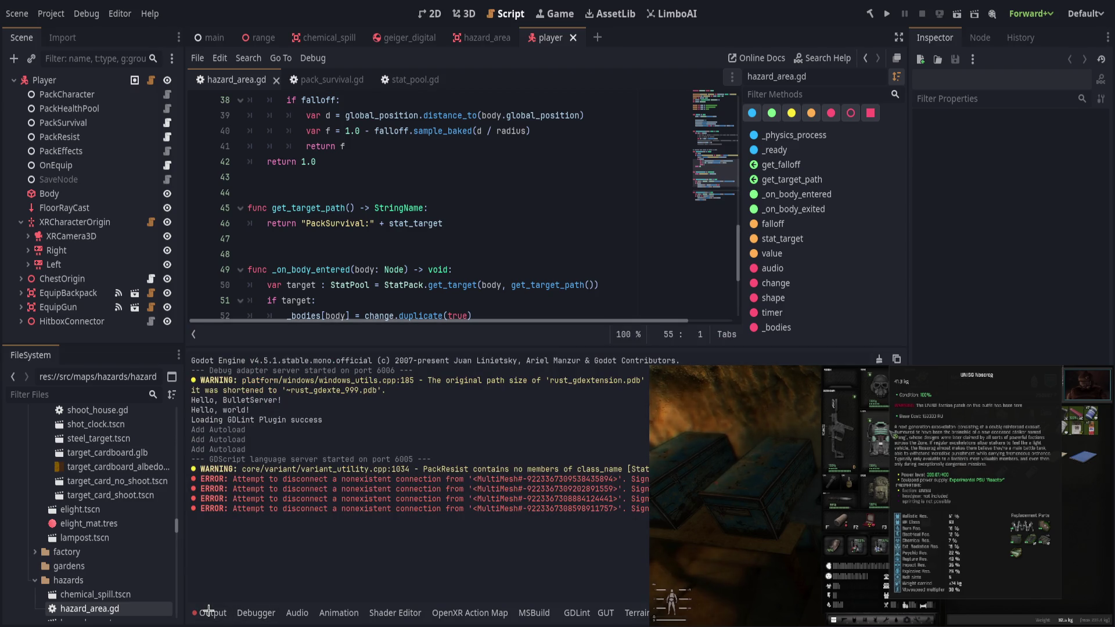
left_click(210, 611)
left_click(210, 613)
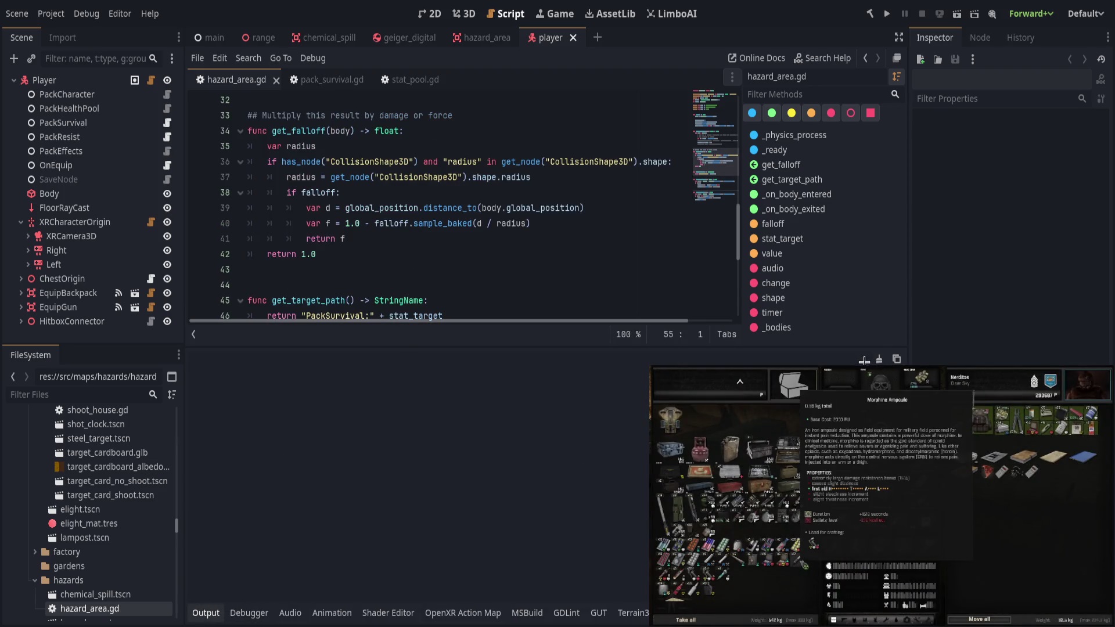
left_click(211, 613)
left_click(212, 37)
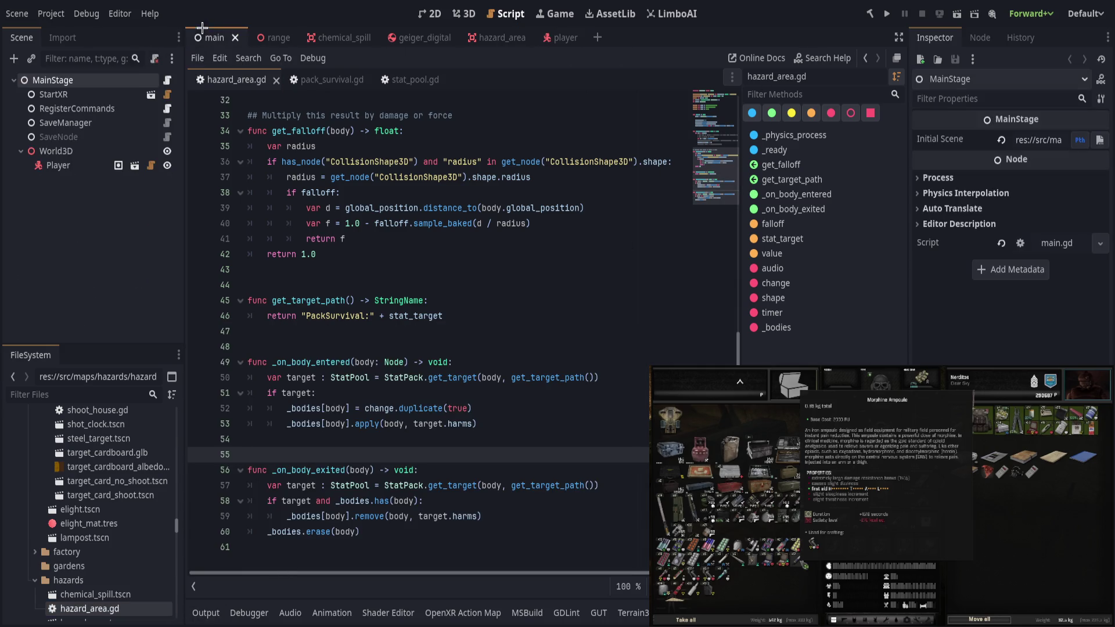
Launch the game and check a harm(50.00) tick entry in the Output log.
key("F6")
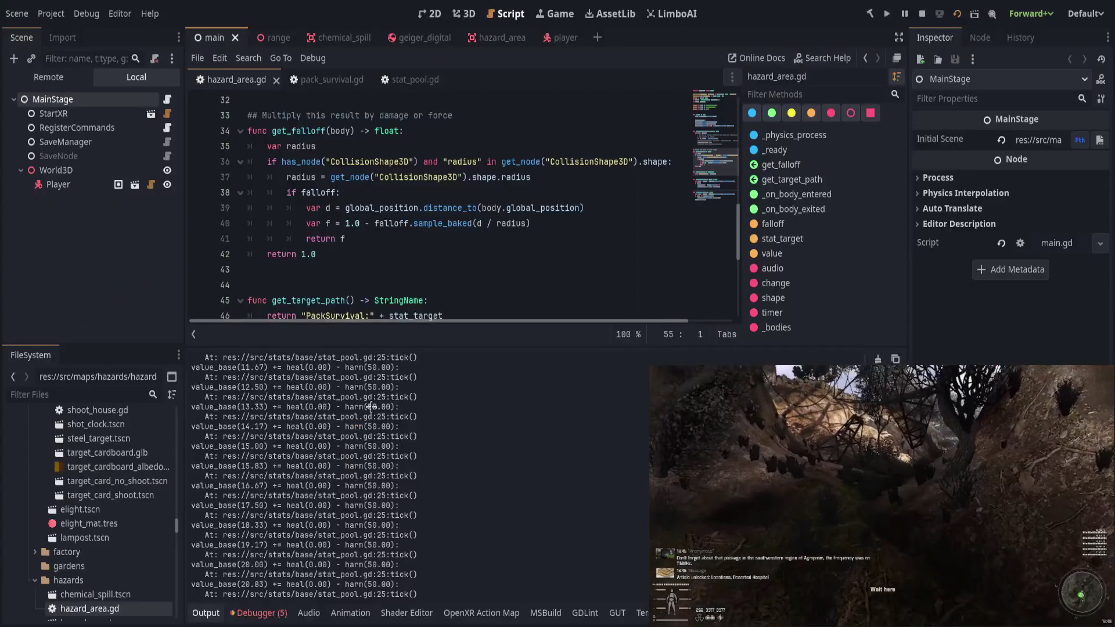
left_click_drag(366, 446, 578, 461)
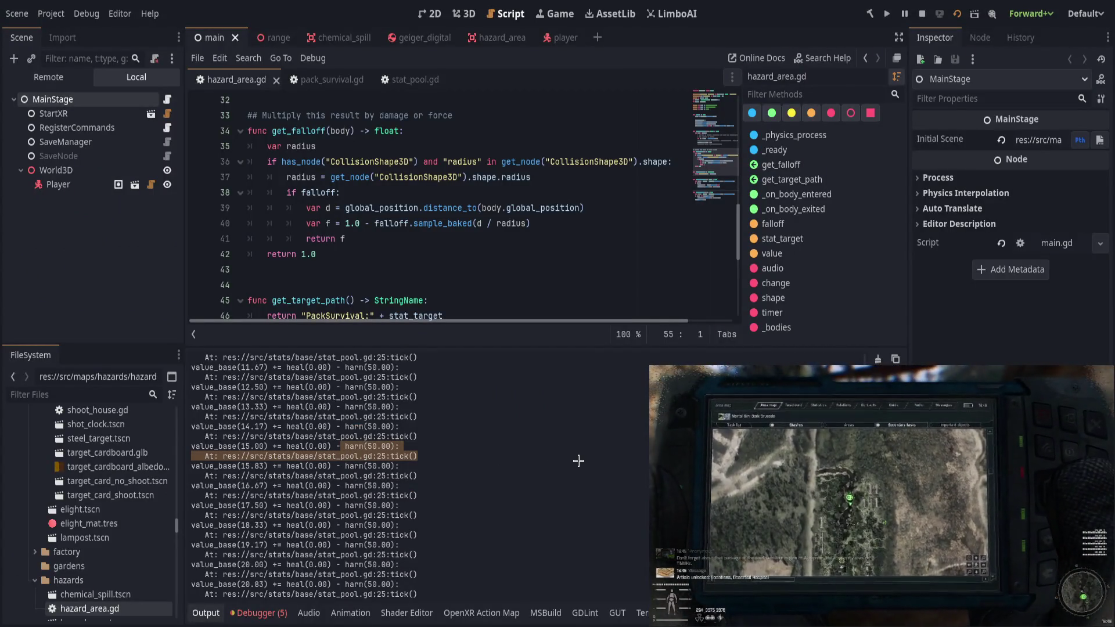
left_click(578, 461)
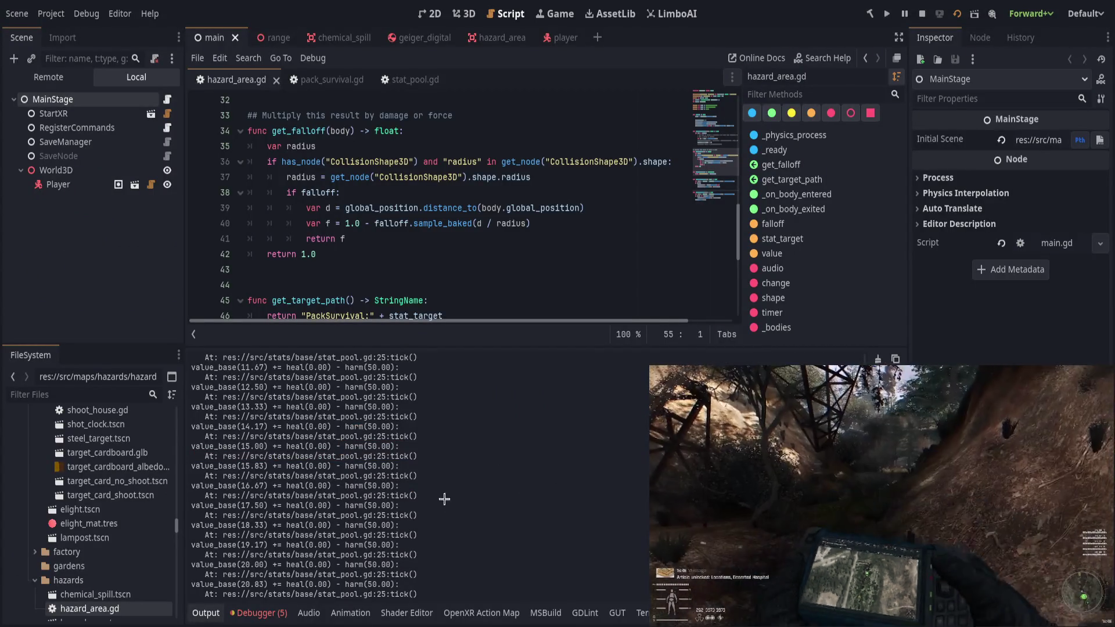
Collapse the Output log and move through the script to line 29.
left_click(216, 615)
left_click(488, 424)
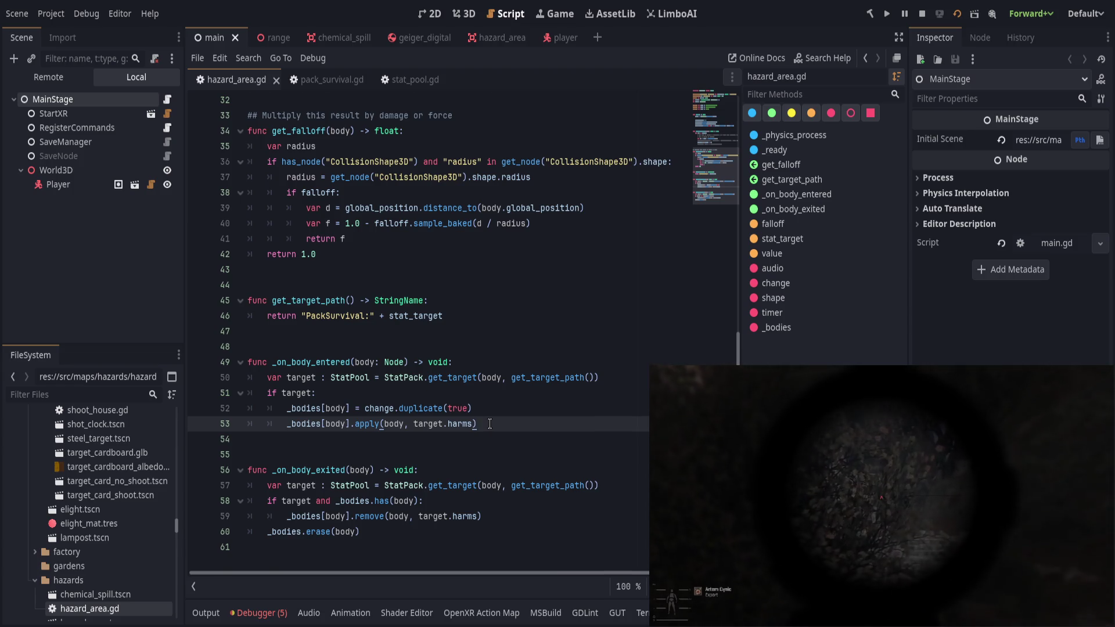
scroll(489, 424, "up", 5)
left_click(483, 281)
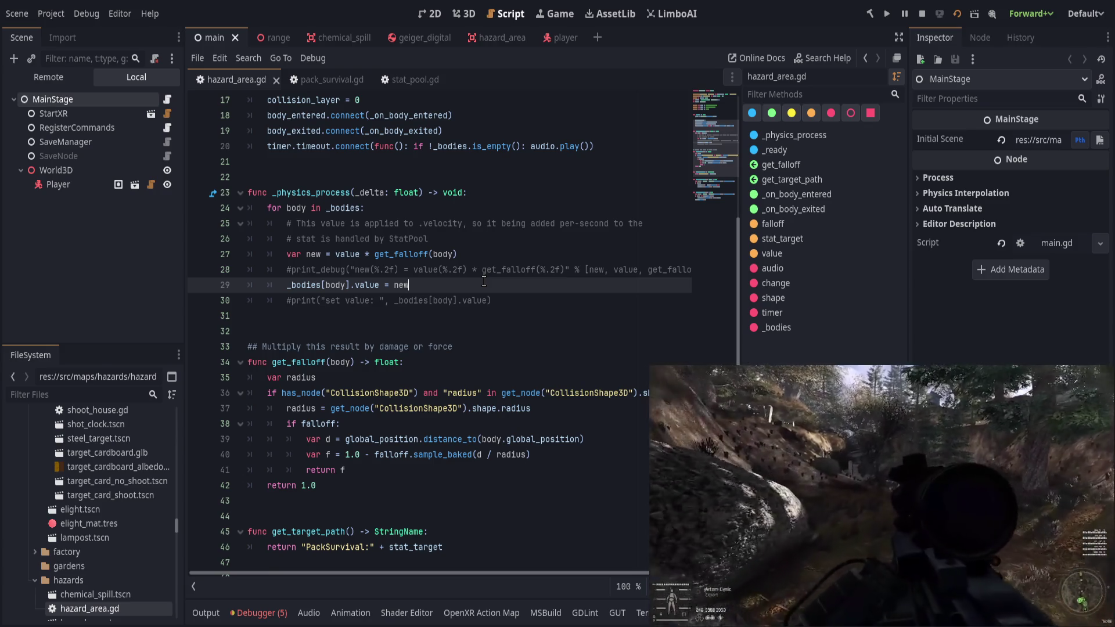
Delete the commented print_debug line below the for loop.
scroll(486, 439, "down", 4)
scroll(488, 439, "up", 7)
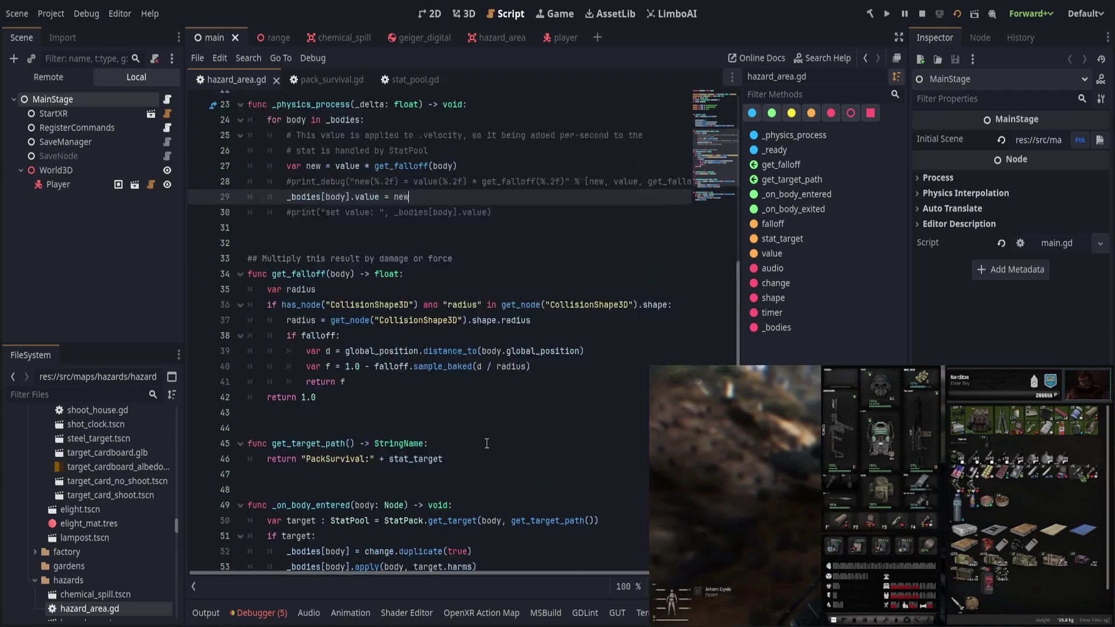
left_click(490, 346)
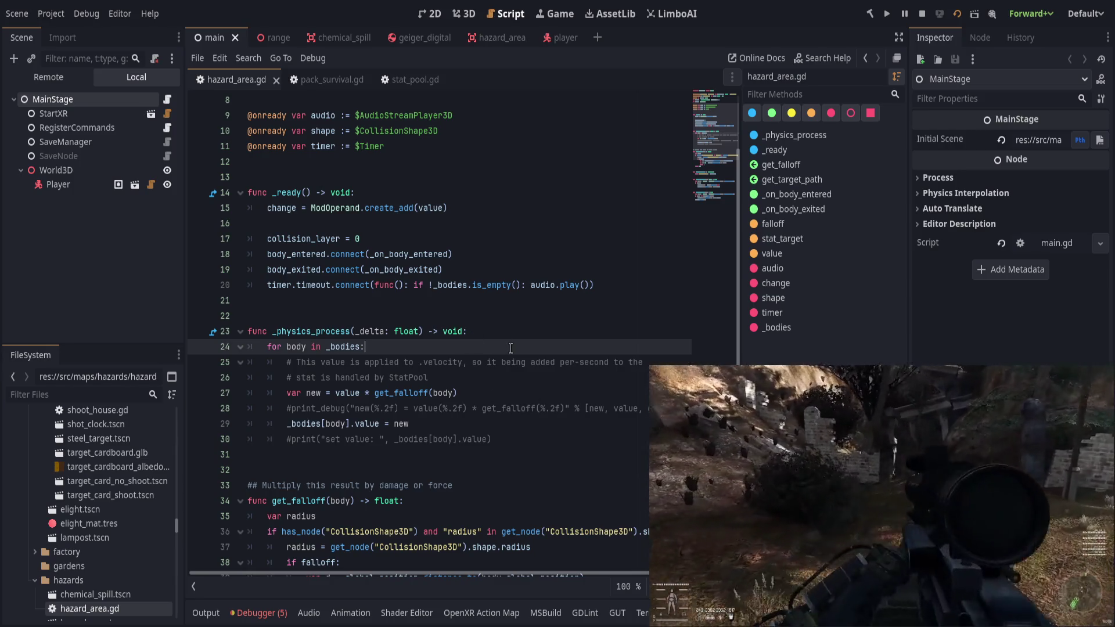
key("Down")
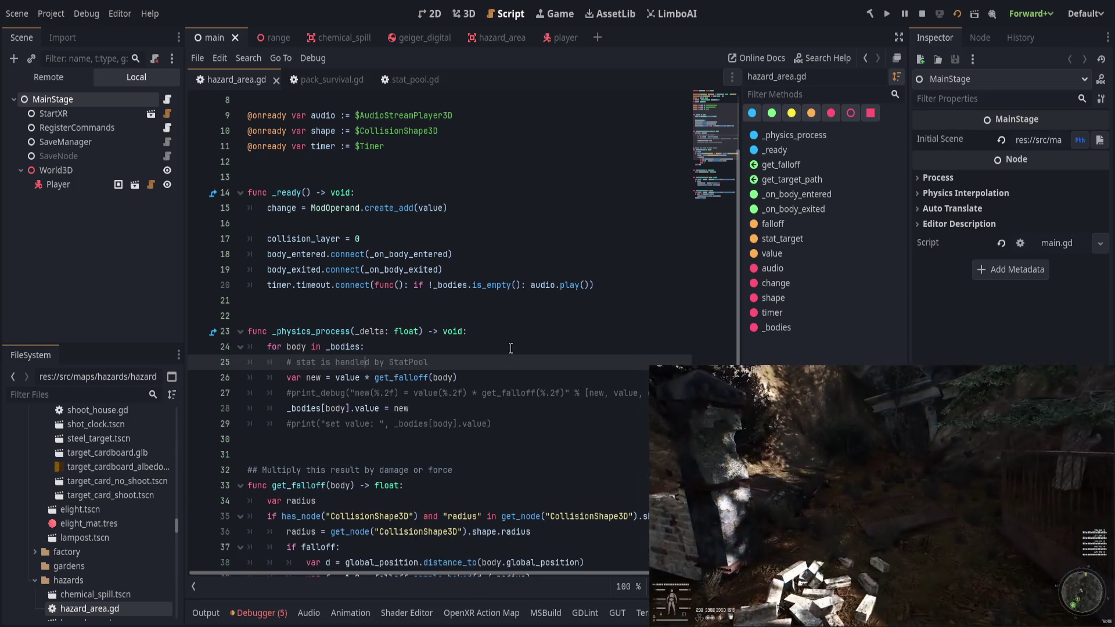
key("Down")
key("Down")
key("Down")
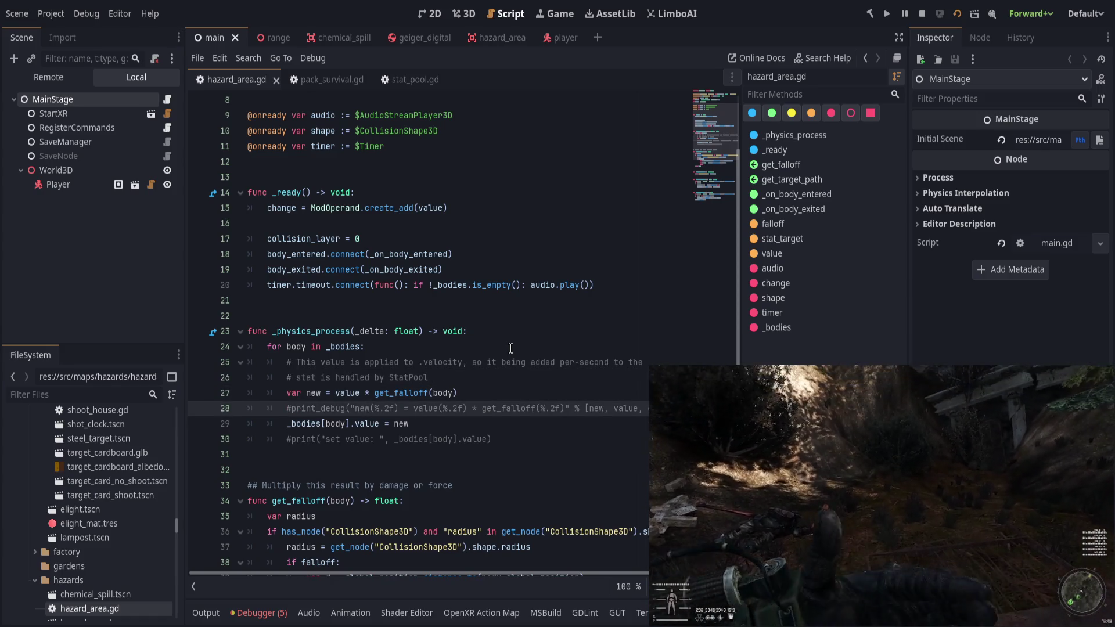
key("ctrl+shift+k")
key("Down")
Rename the falloff result on line 27 from new to new_value and add lines after it.
key("Up")
key("Up")
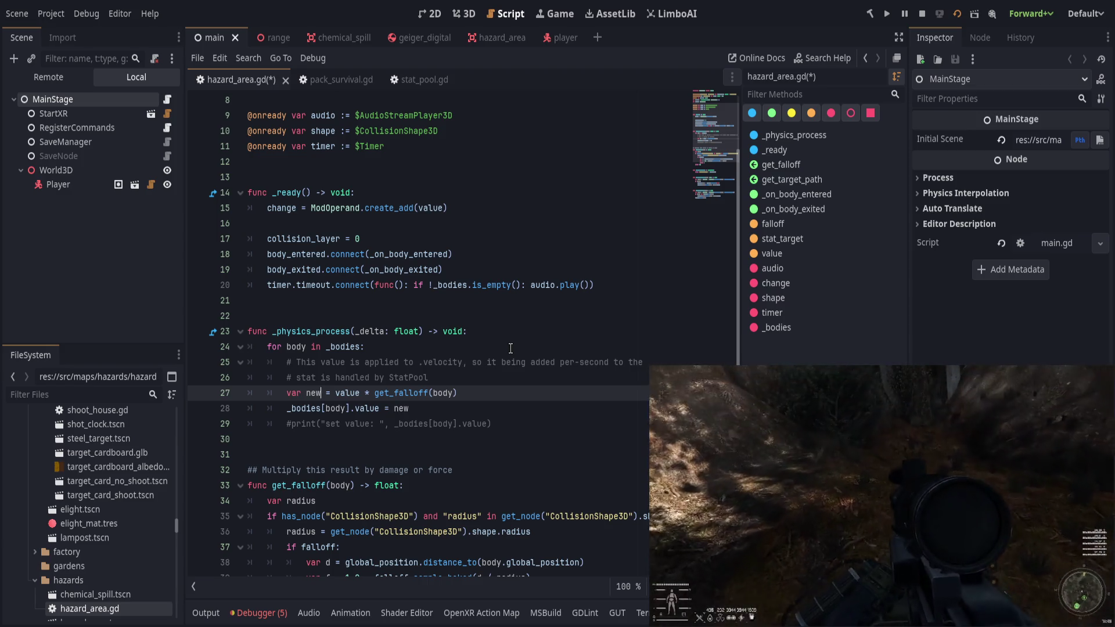
type("_value")
key("Return")
key("Return")
type("# Get t")
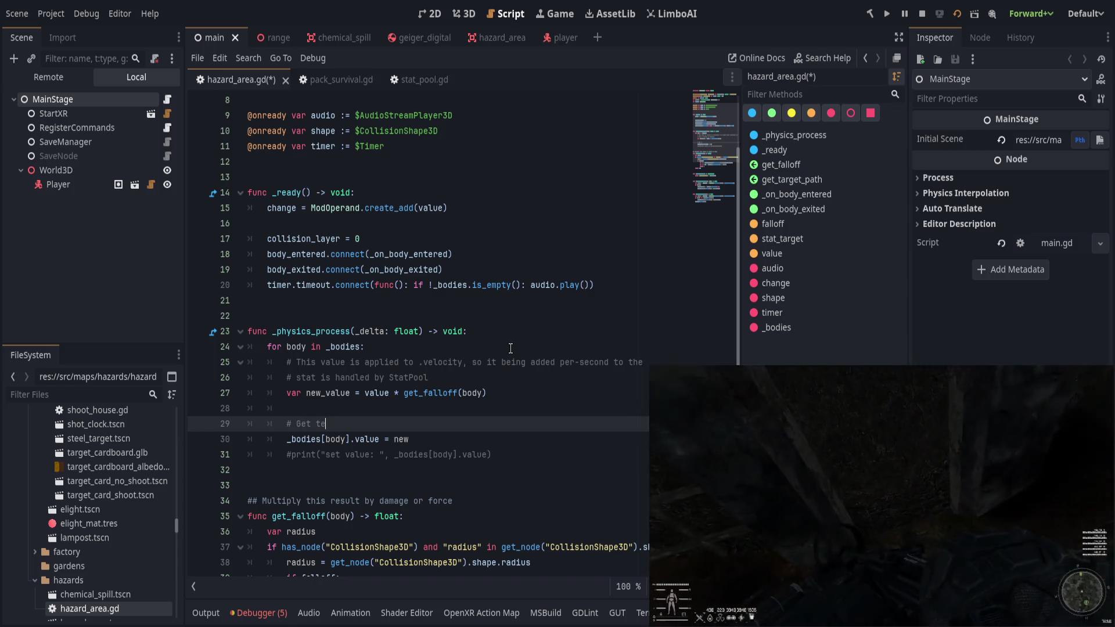
type("rget")
key("Return")
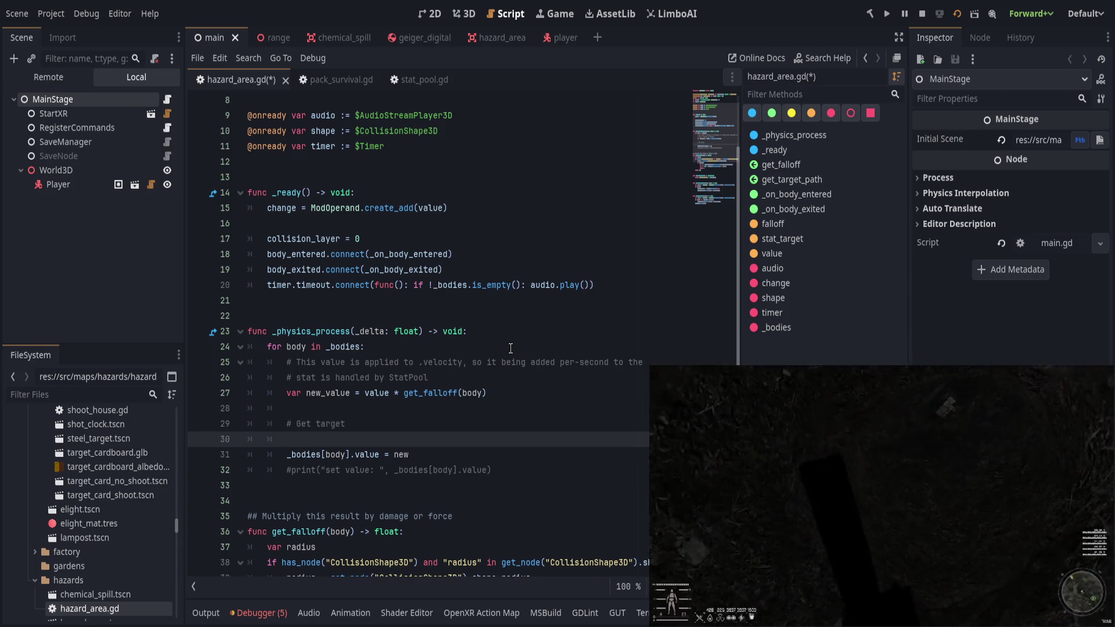
type("body.")
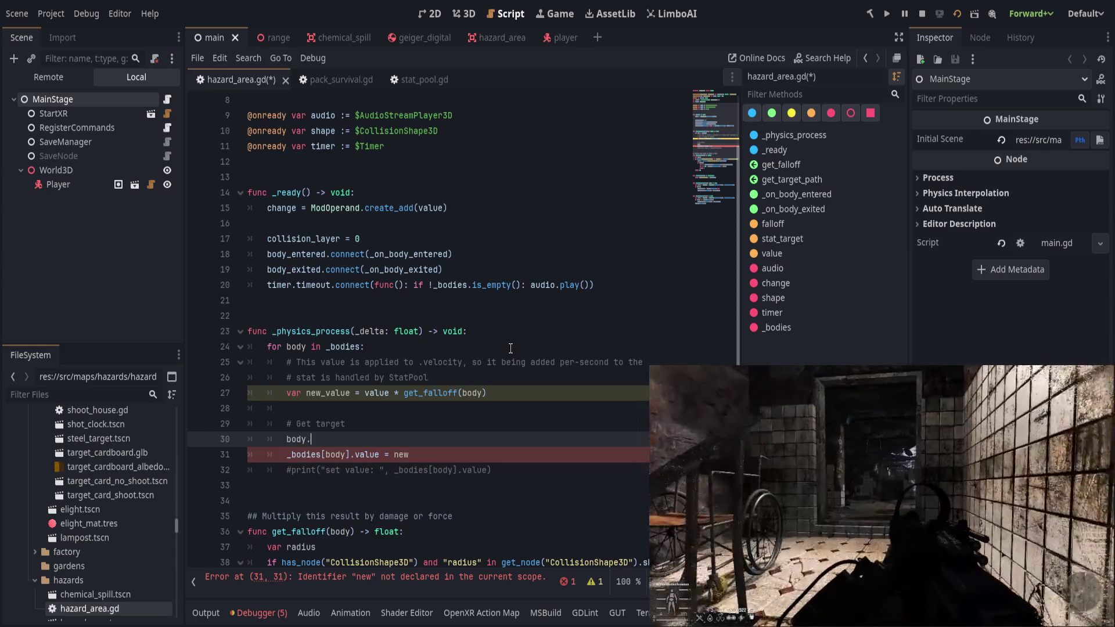
key("BackSpace")
key("BackSpace")
key("BackSpace")
Change change.duplicate(true) to change.duplicate() in _on_body_entered and save.
scroll(495, 319, "down", 4)
scroll(496, 318, "down", 5)
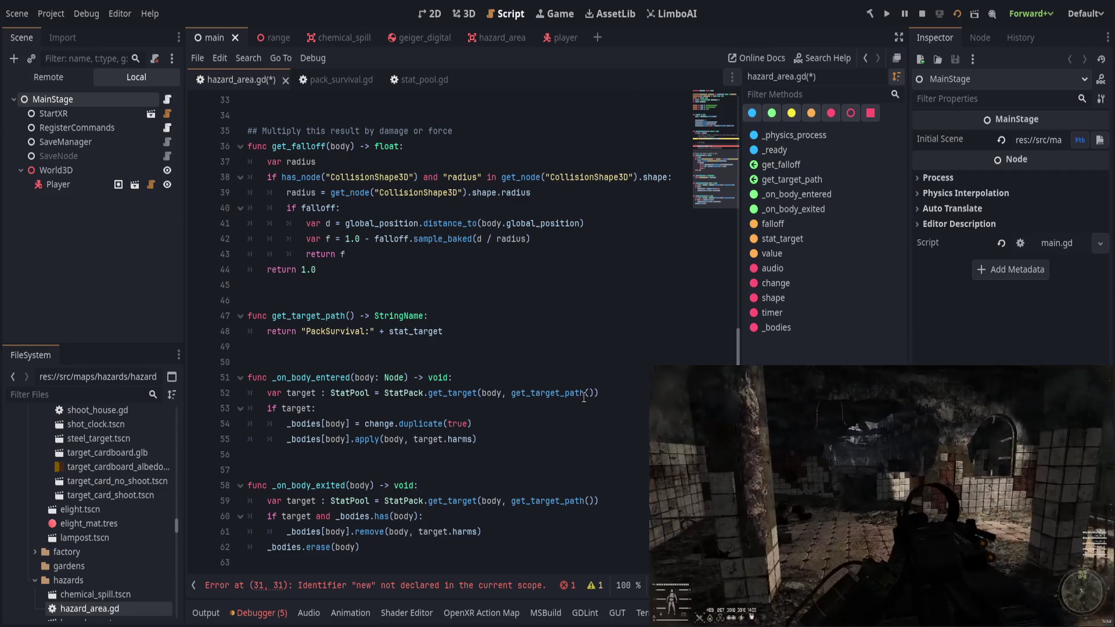
left_click(581, 390)
left_click(640, 375)
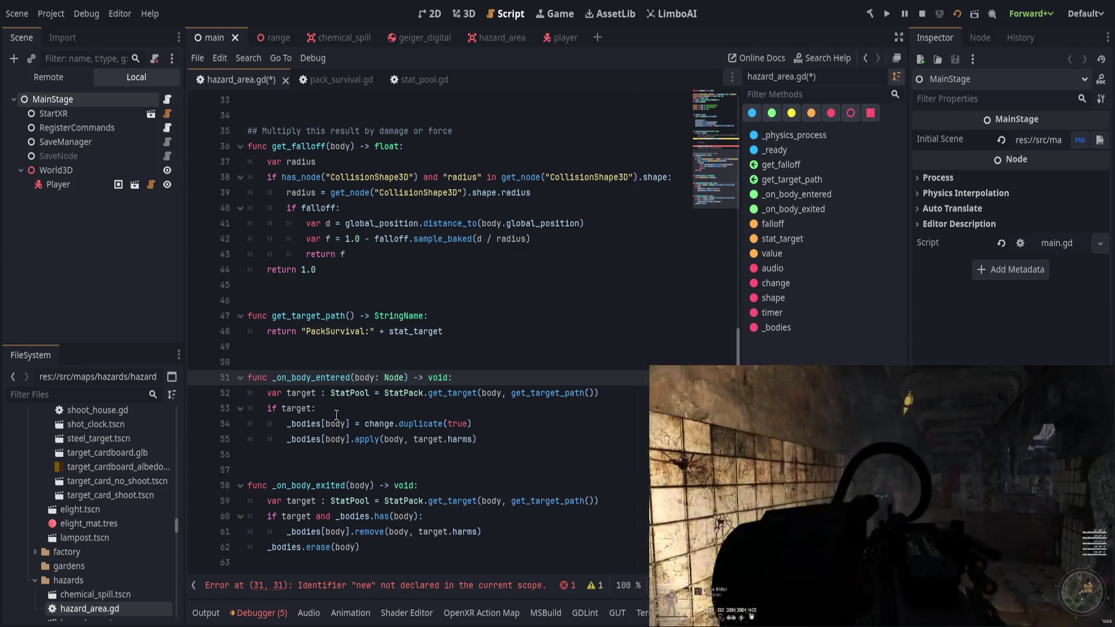
left_click(563, 423)
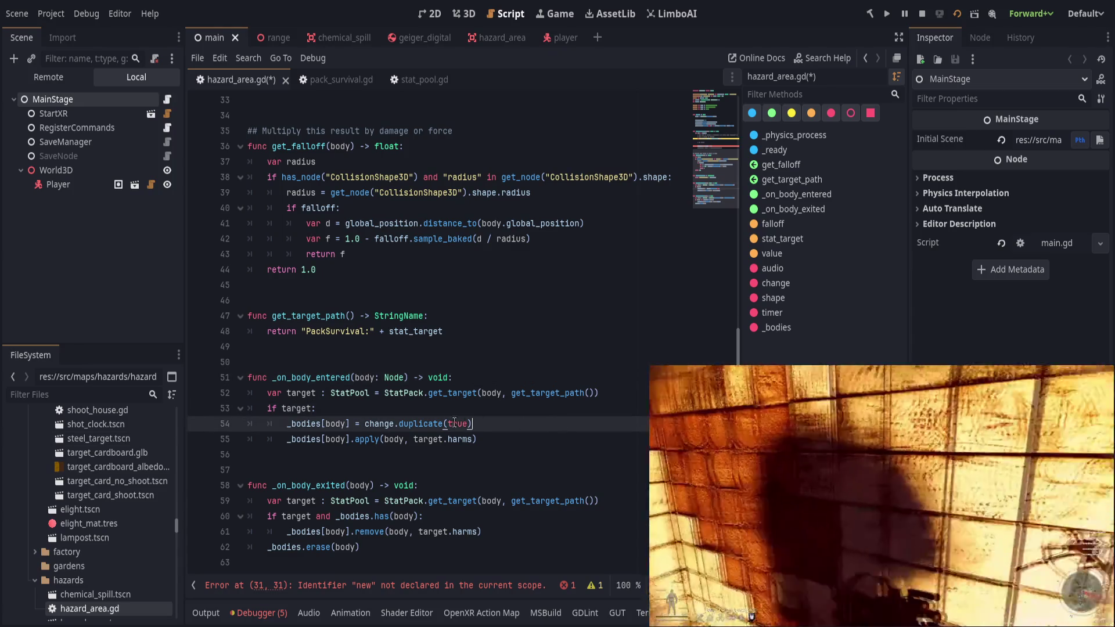
double_click(462, 424)
key("BackSpace")
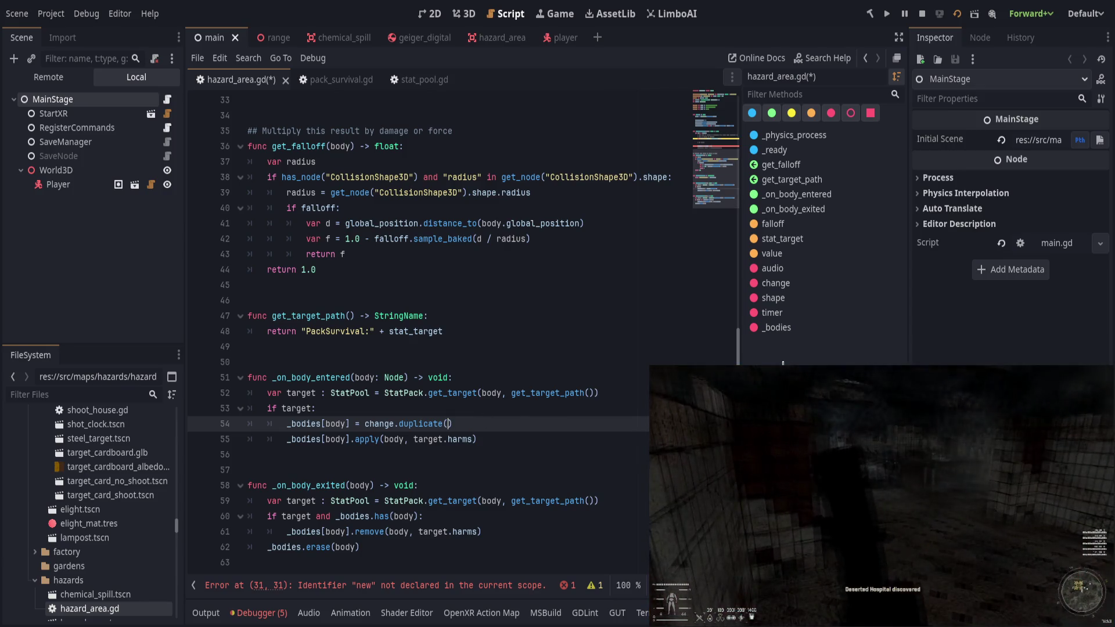
key("ctrl+s")
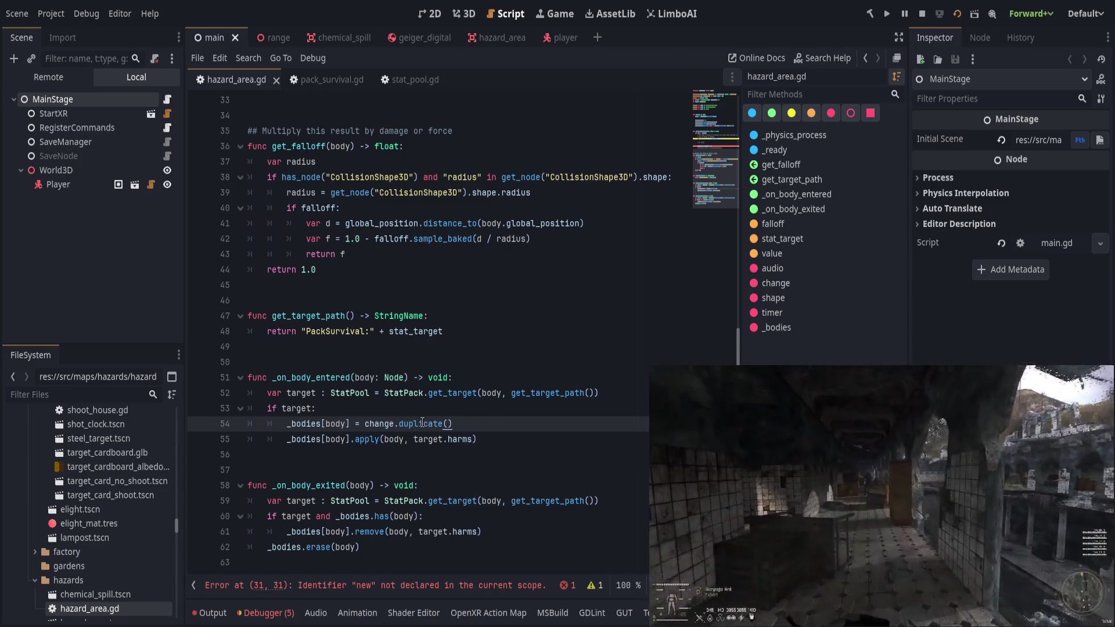
Replace new with new_value in the _bodies[body].value assignment on line 31.
scroll(422, 424, "up", 5)
scroll(438, 428, "up", 5)
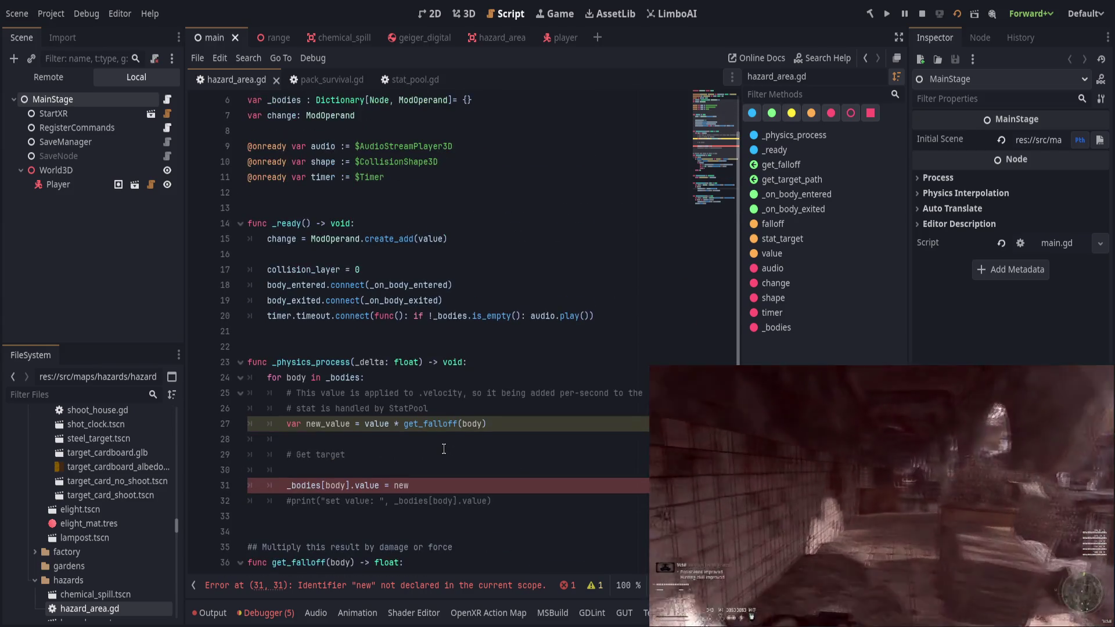
scroll(442, 419, "down", 5)
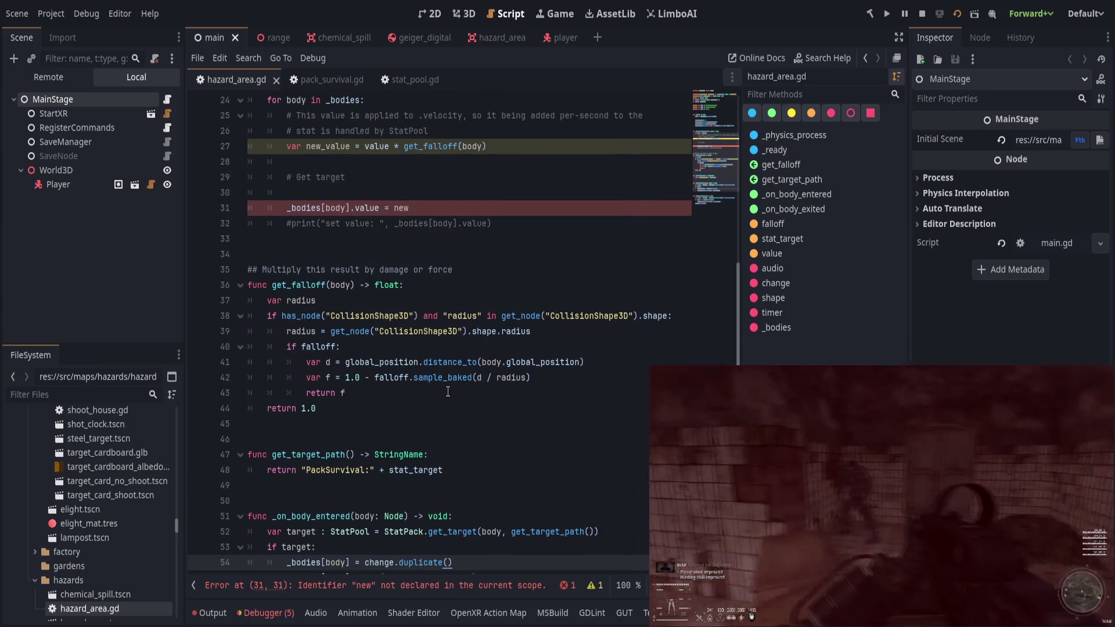
scroll(448, 391, "down", 3)
scroll(451, 361, "up", 5)
left_click(439, 333)
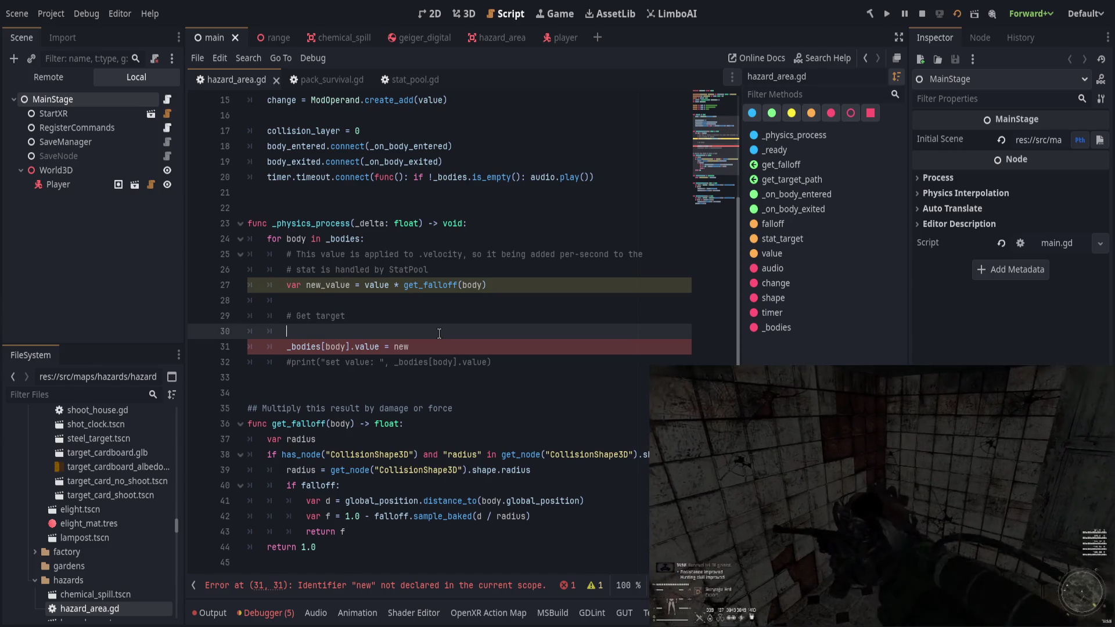
double_click(328, 286)
key("ctrl+c")
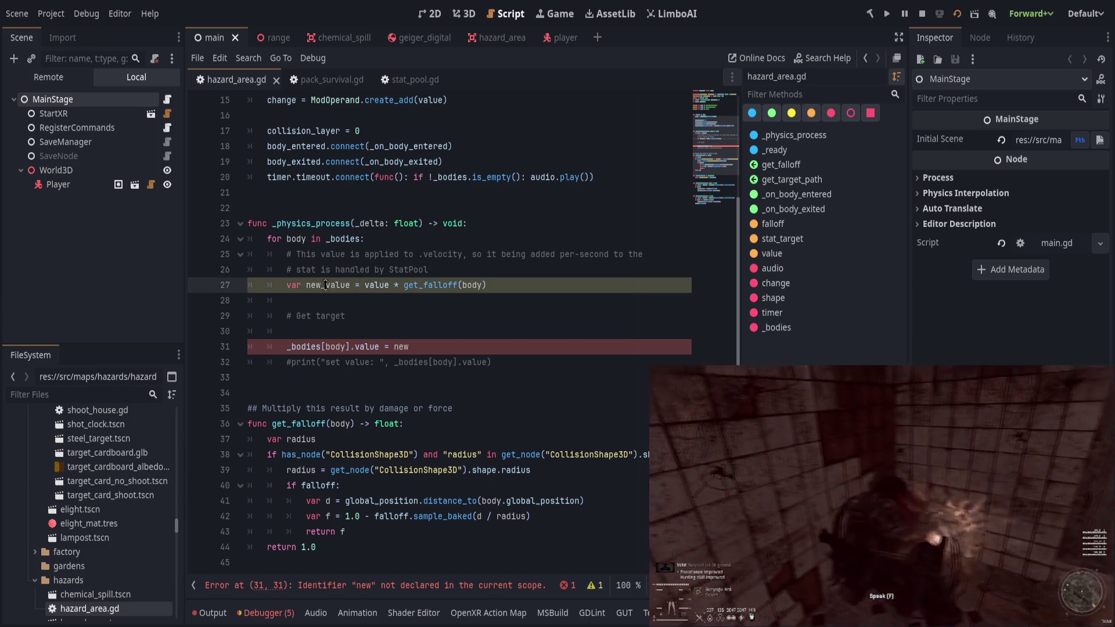
double_click(407, 347)
key("ctrl+v")
Delete the Get target comment, leftover blank lines and commented print line, then save.
triple_click(450, 316)
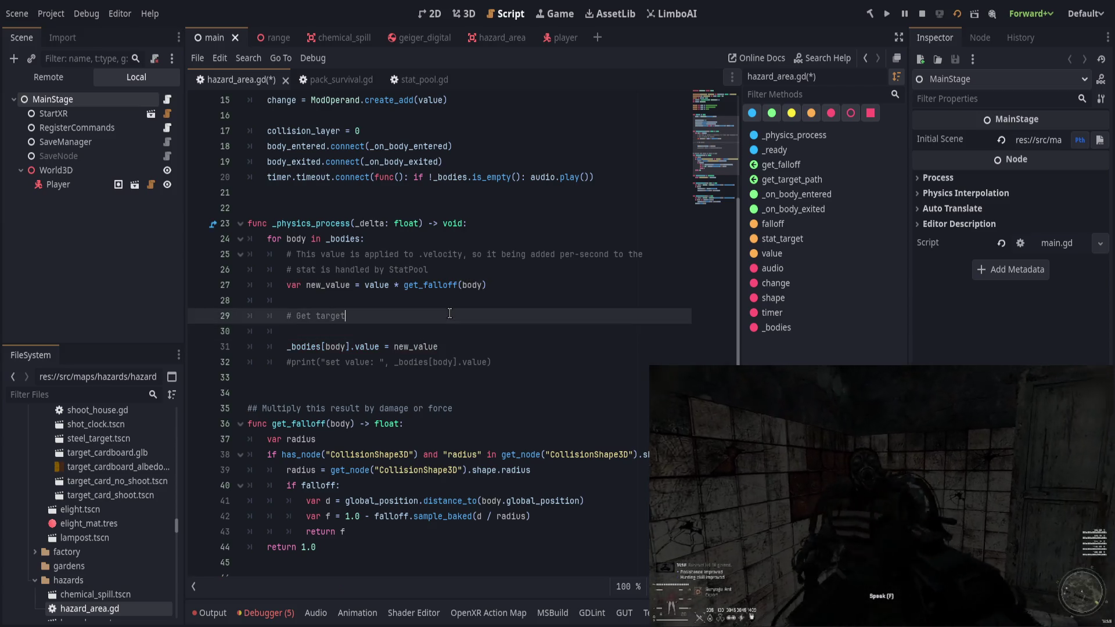
key("BackSpace")
key("BackSpace")
key("ctrl+shift+k")
key("ctrl+shift+k")
key("Down")
key("ctrl+shift+k")
key("ctrl+s")
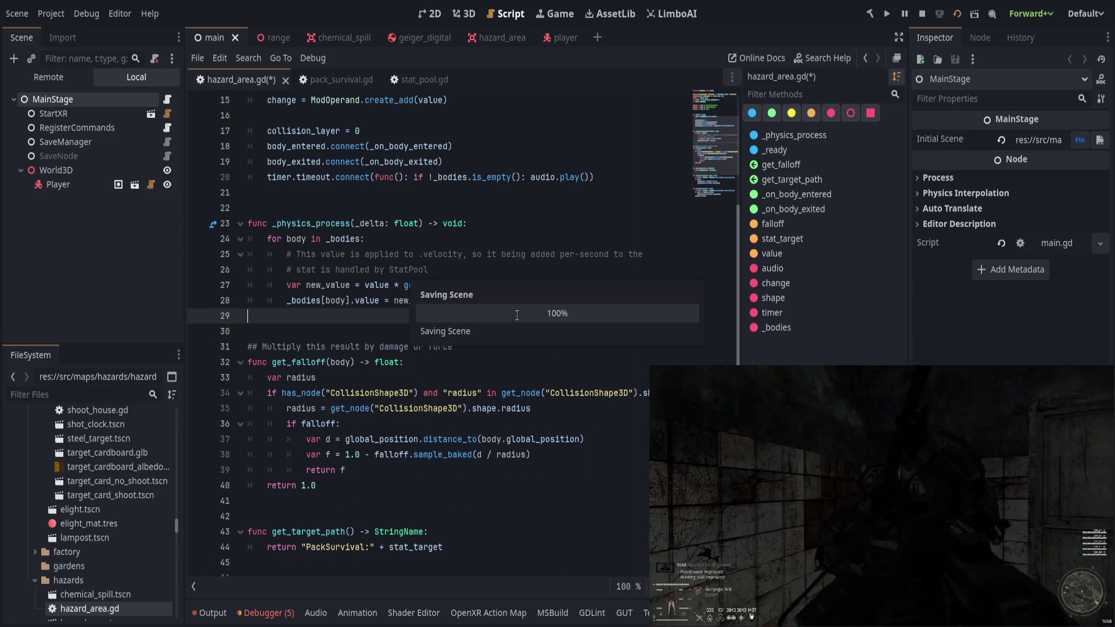
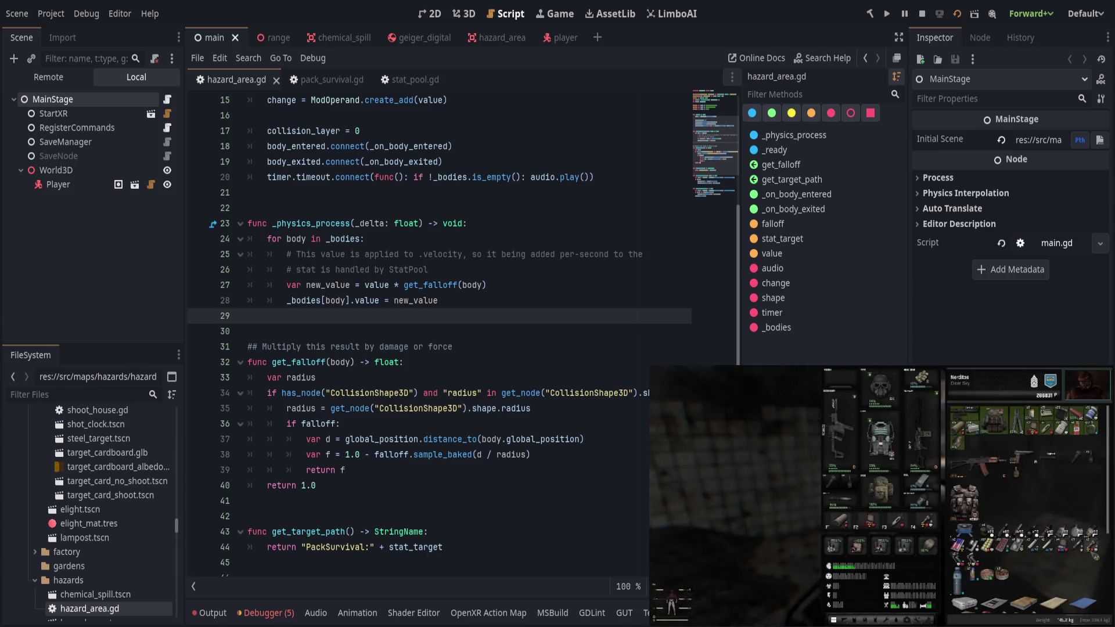
Show the Output log from hazard_area.gd while the game's wrist panel reads radiation 205.83, chemical 3.96.
left_click(487, 298)
scroll(504, 412, "down", 5)
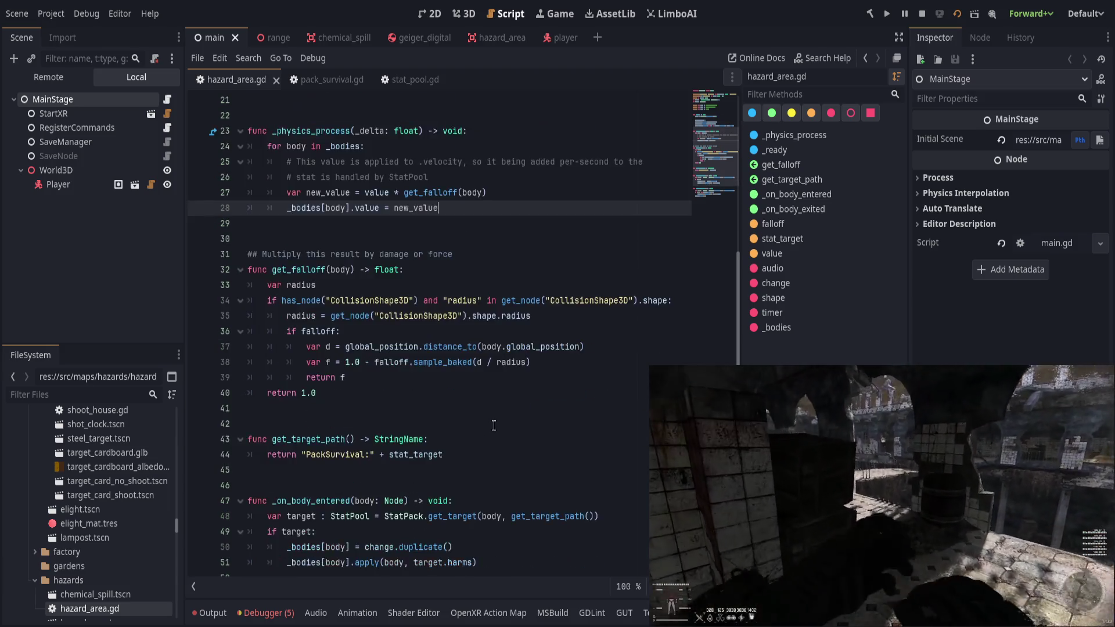
left_click(203, 613)
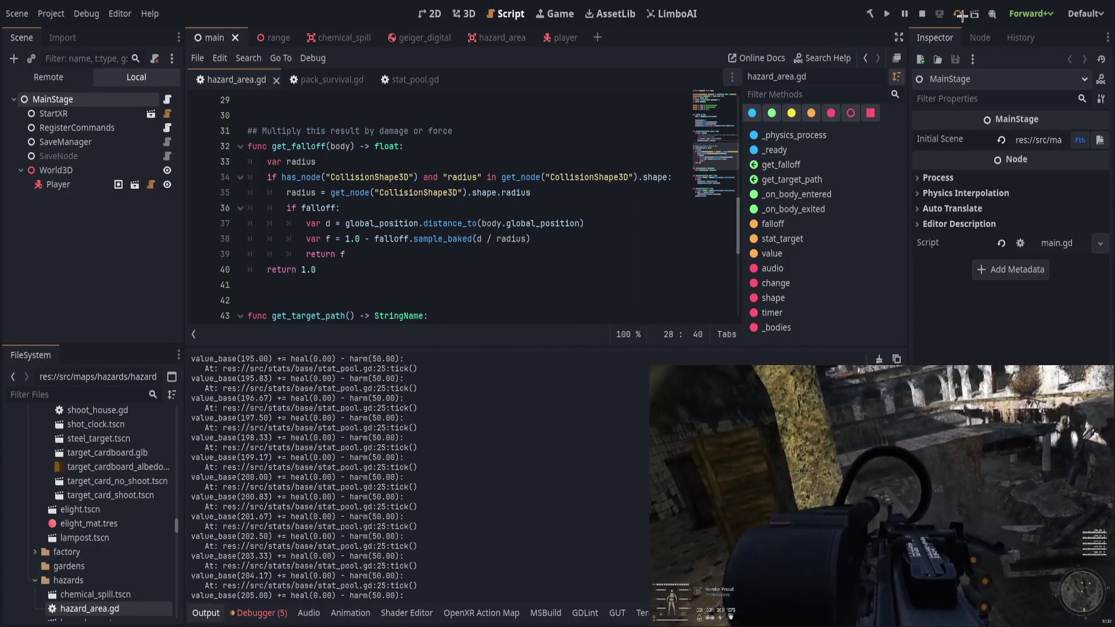
Restart the game to recheck radiation, then review the Output tick log showing harm(50.00) and value_base 16.67.
left_click(962, 15)
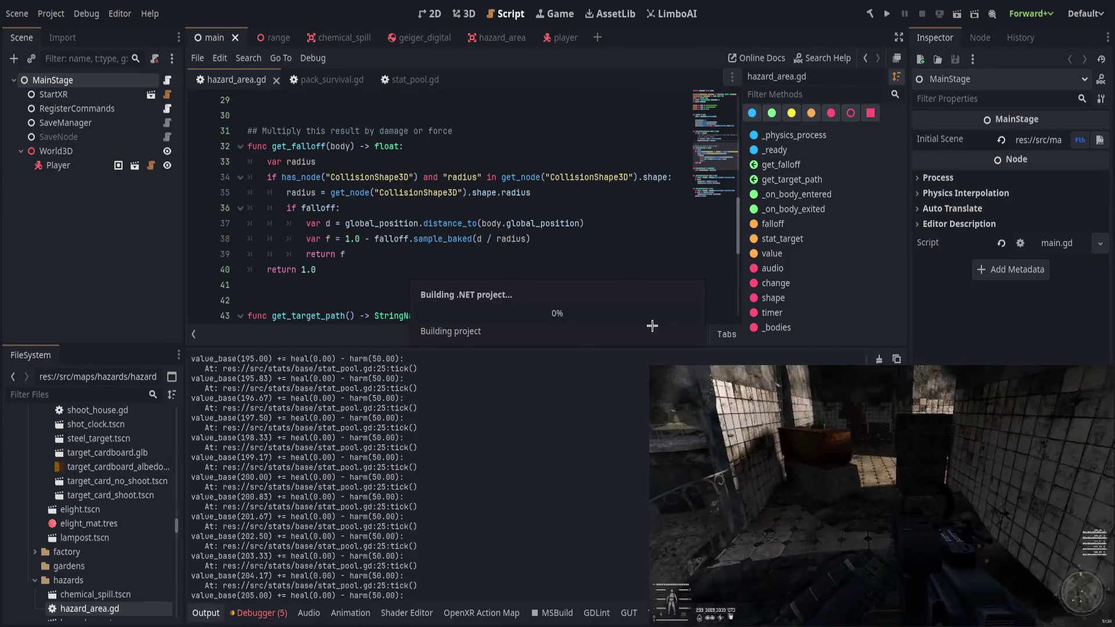
scroll(399, 327, "down", 4)
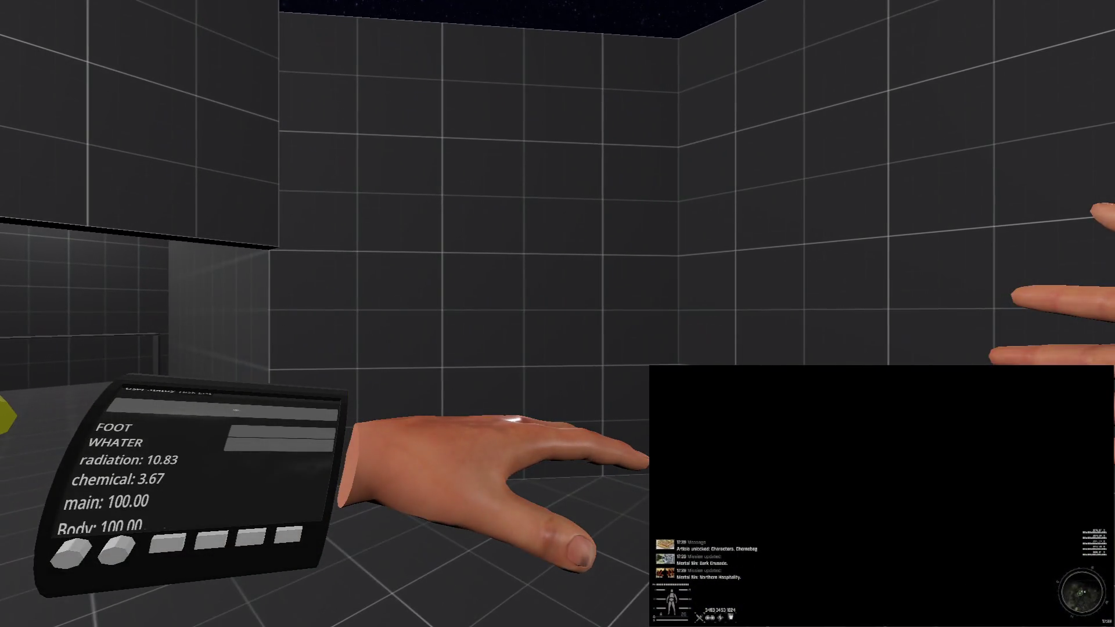
key("F8")
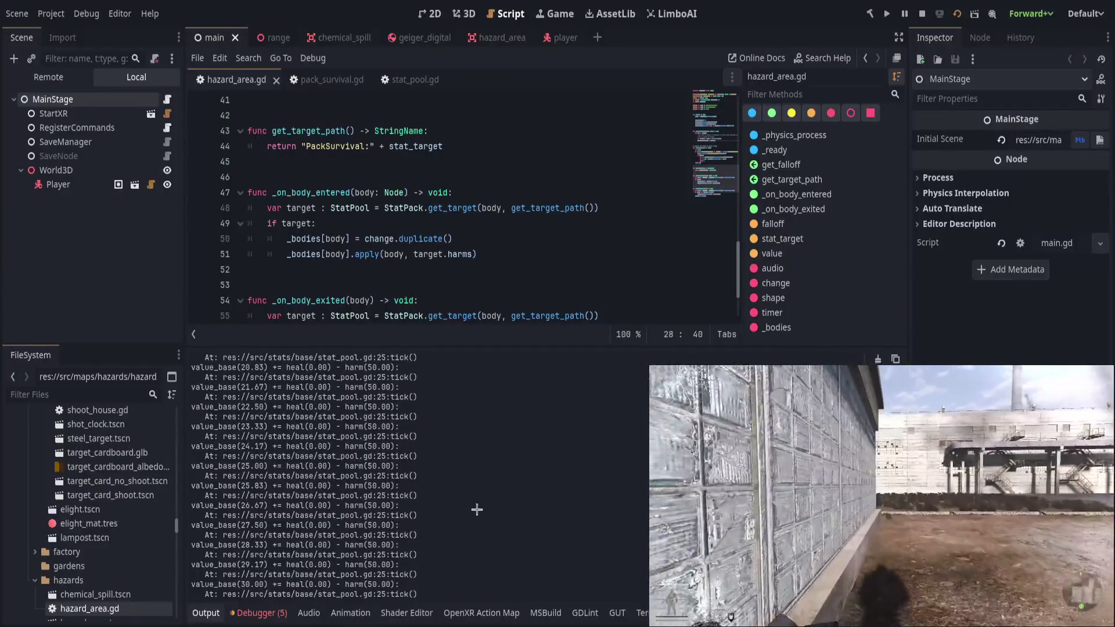
scroll(498, 510, "up", 20)
scroll(372, 476, "down", 20)
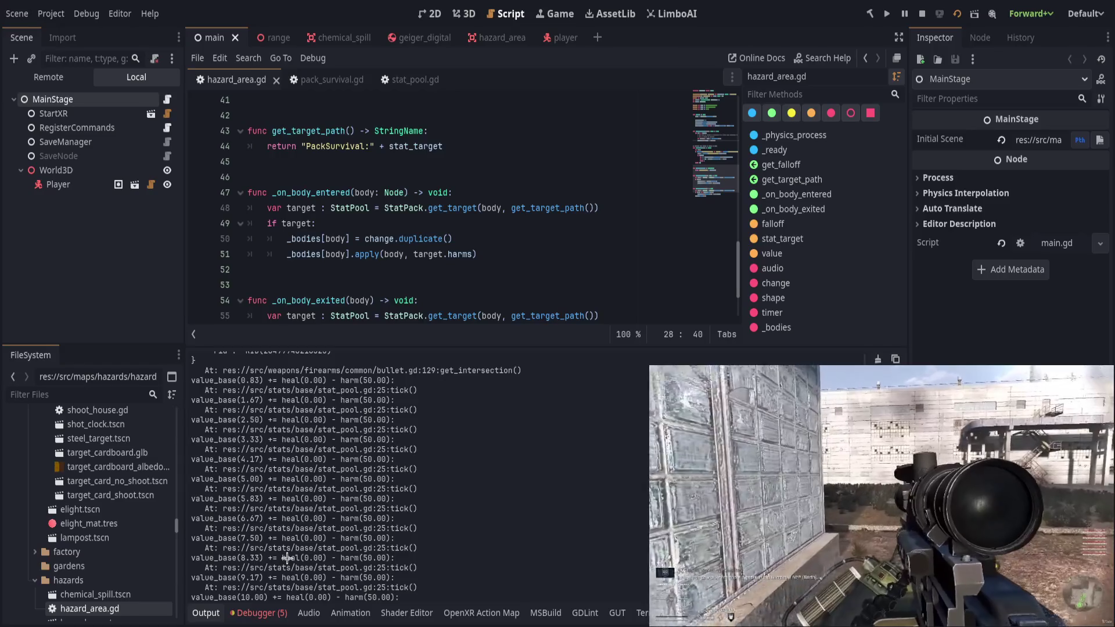
Collapse the Output panel and review hazard_area.gd's get_target_path and body-exited handlers.
left_click(197, 613)
left_click(482, 360)
left_click(575, 254)
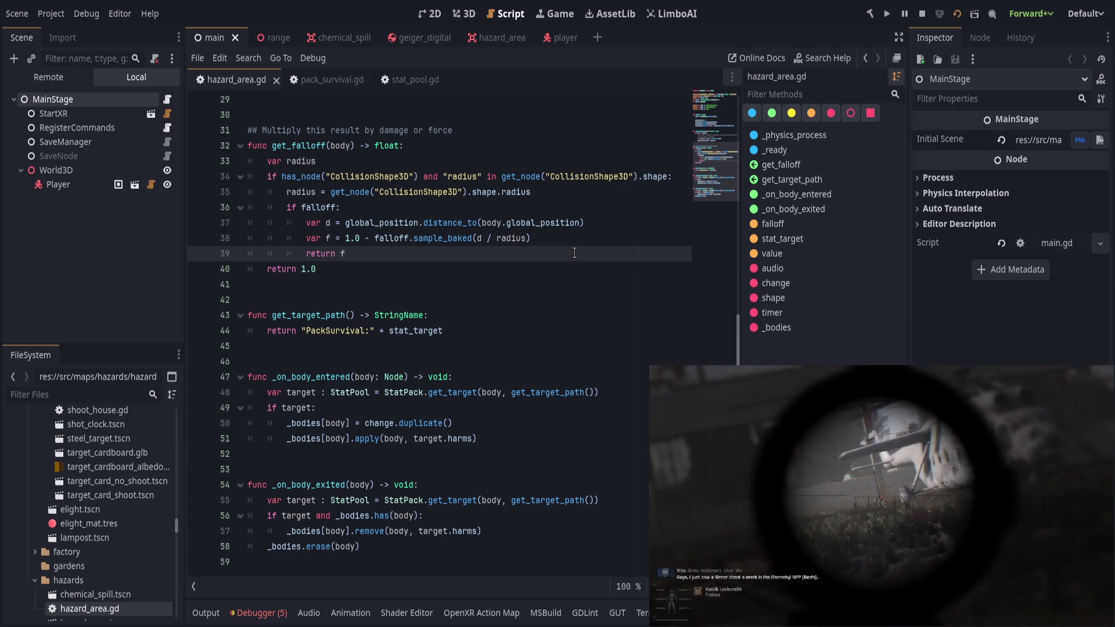
left_click(440, 319)
left_click(457, 358)
left_click(480, 510)
scroll(466, 497, "up", 10)
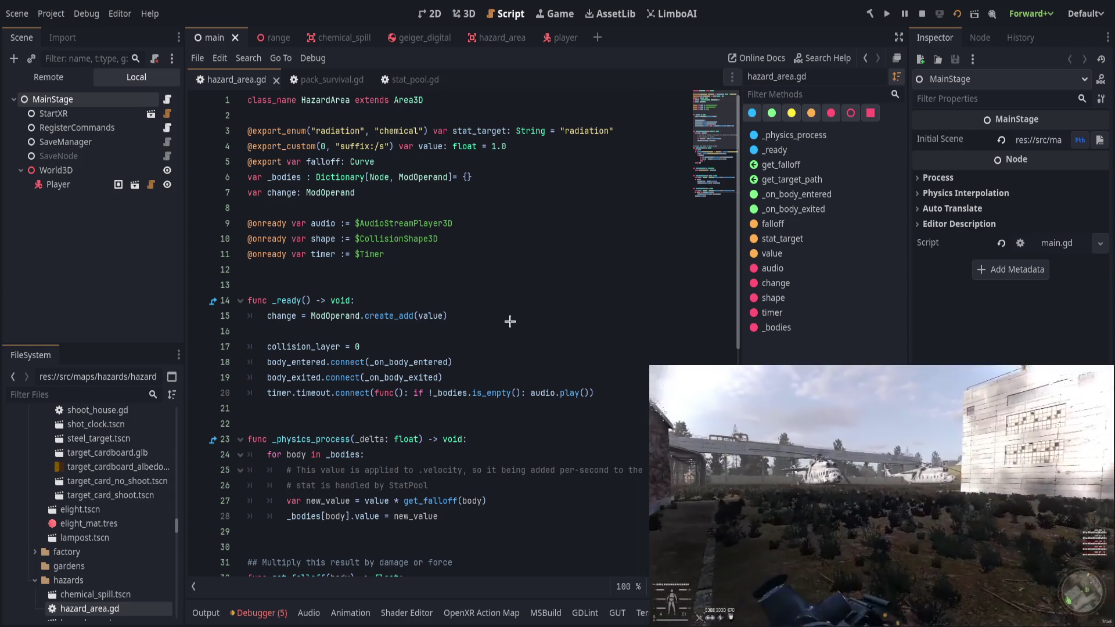
Bring up stat_value.gd to view its value_base export and create_value function.
key("alt+Left")
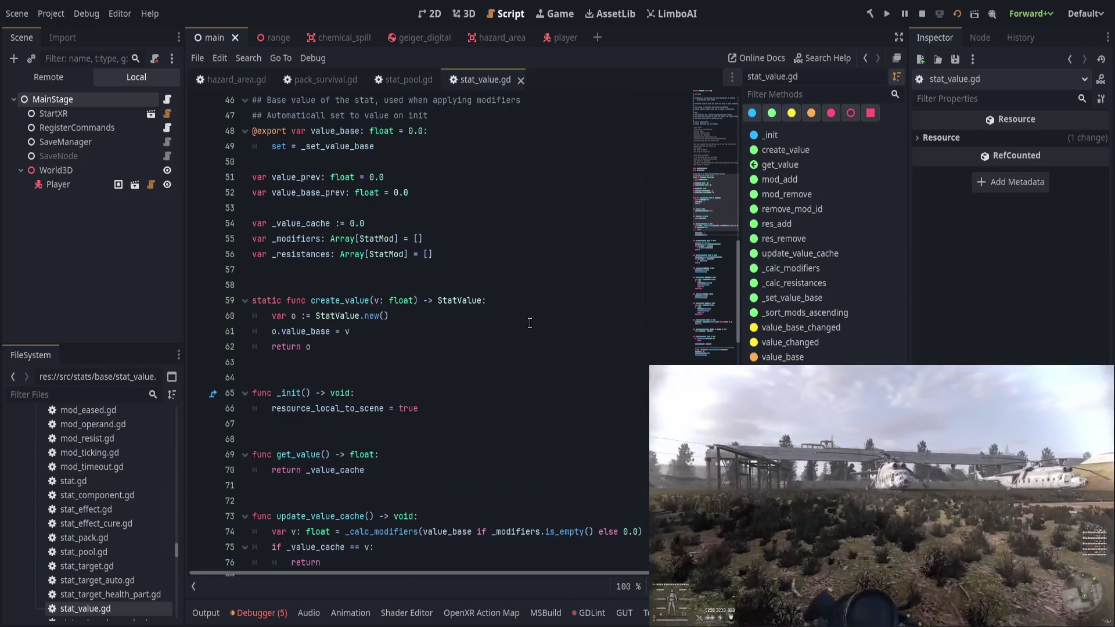
scroll(530, 323, "down", 1)
scroll(533, 324, "up", 1)
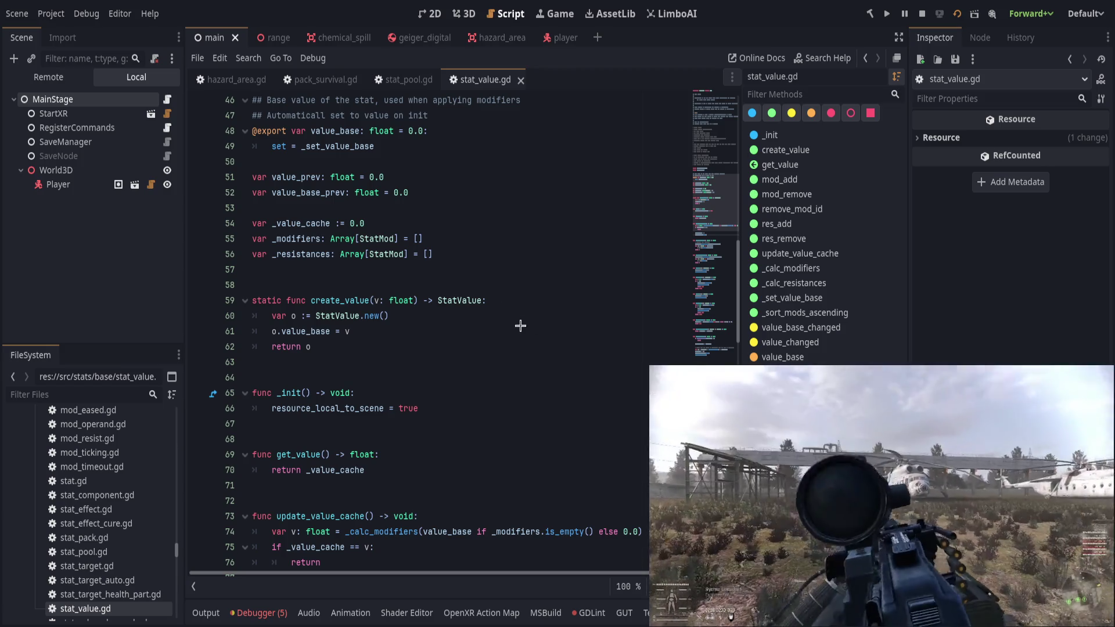
Inspect mod.gd's StatMod class declaration and its Priority enum values.
key("alt+Left")
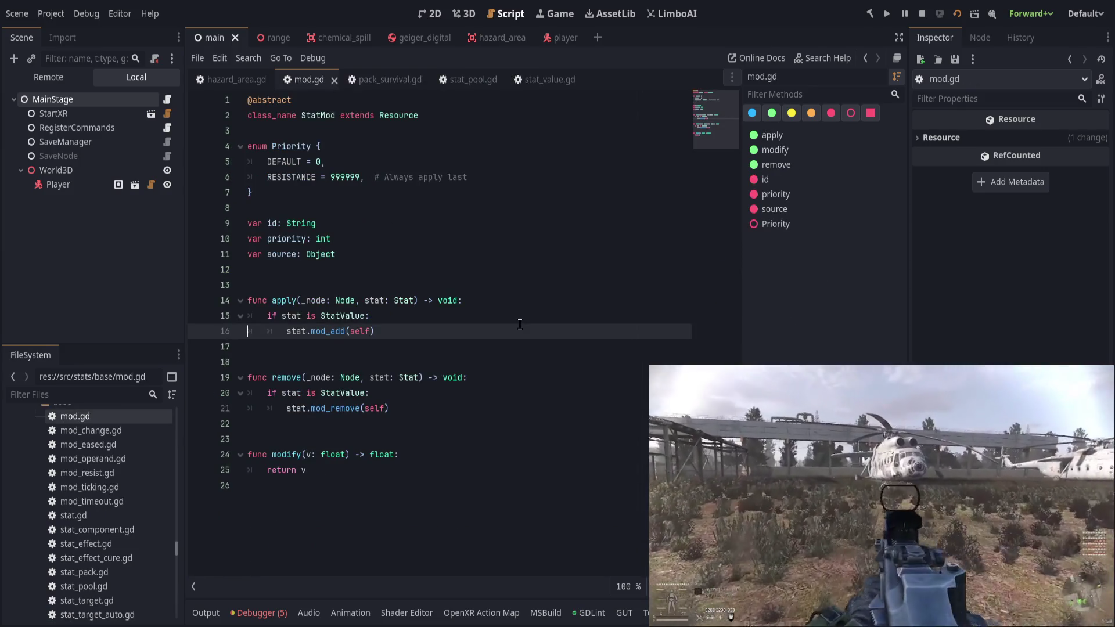
left_click(380, 115)
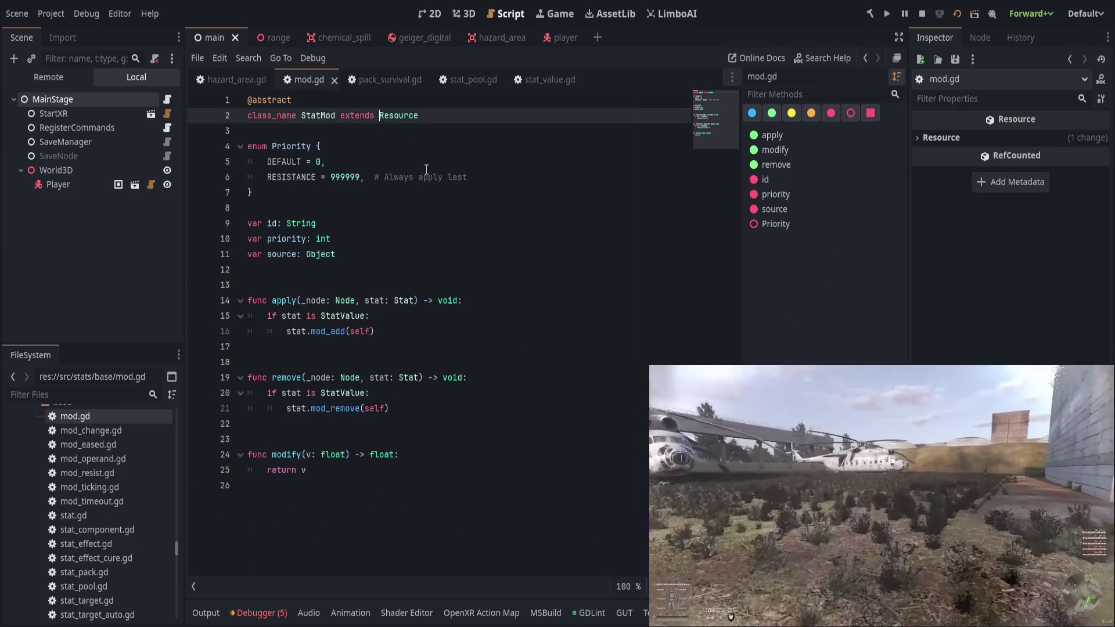
left_click(422, 167)
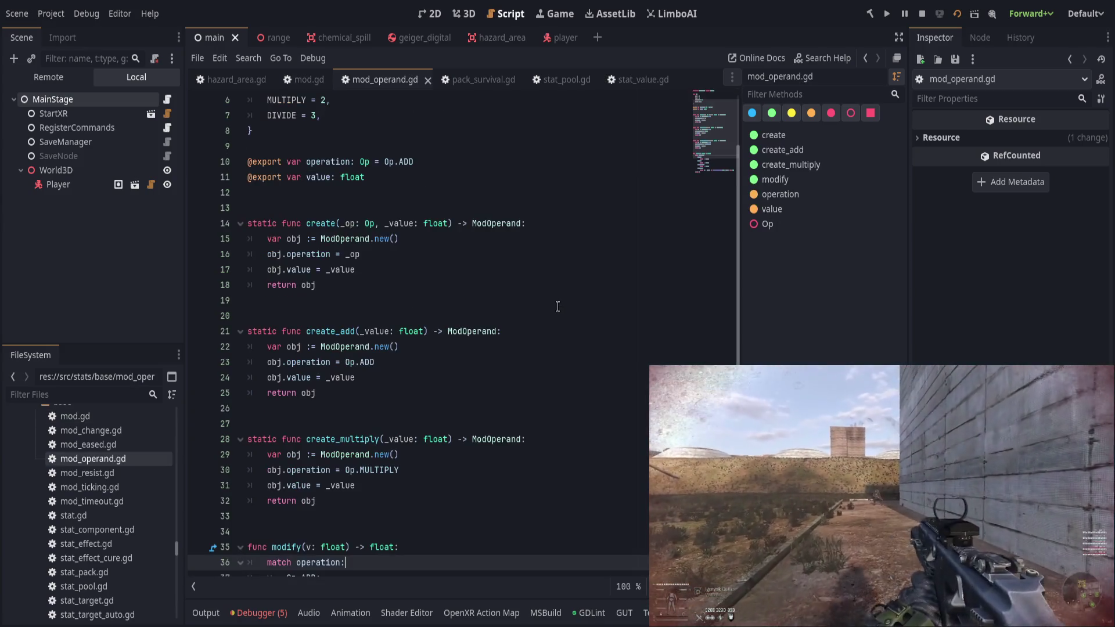
scroll(586, 361, "down", 4)
scroll(587, 365, "up", 4)
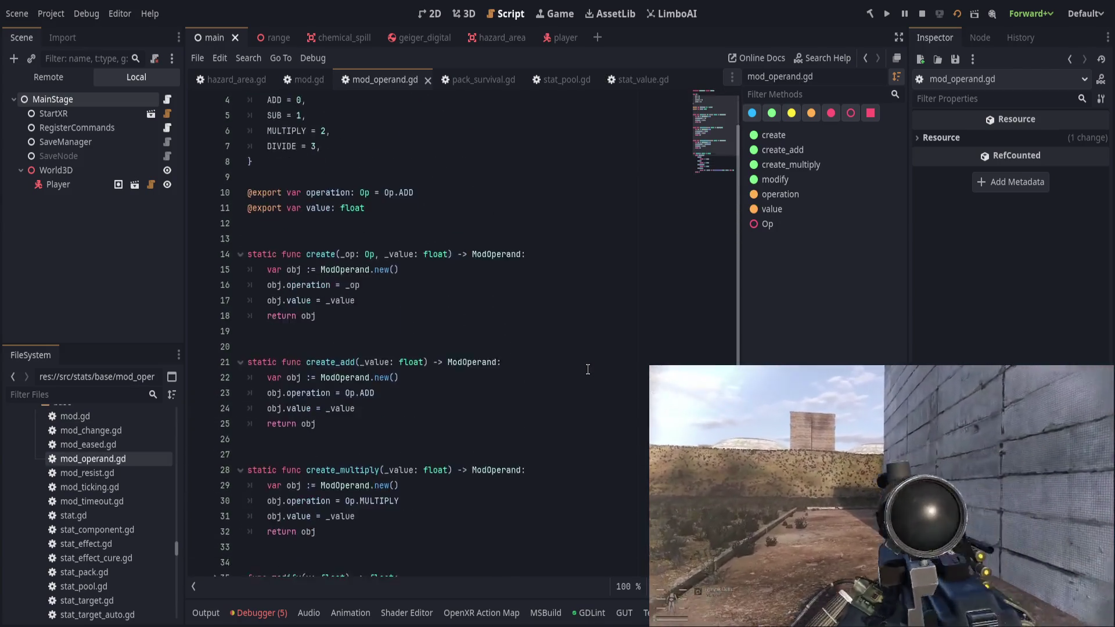
scroll(588, 370, "down", 4)
scroll(588, 369, "up", 5)
Look over the top of mod_operand.gd, then view stat_pool.gd's tick function.
left_click(473, 187)
left_click(288, 119)
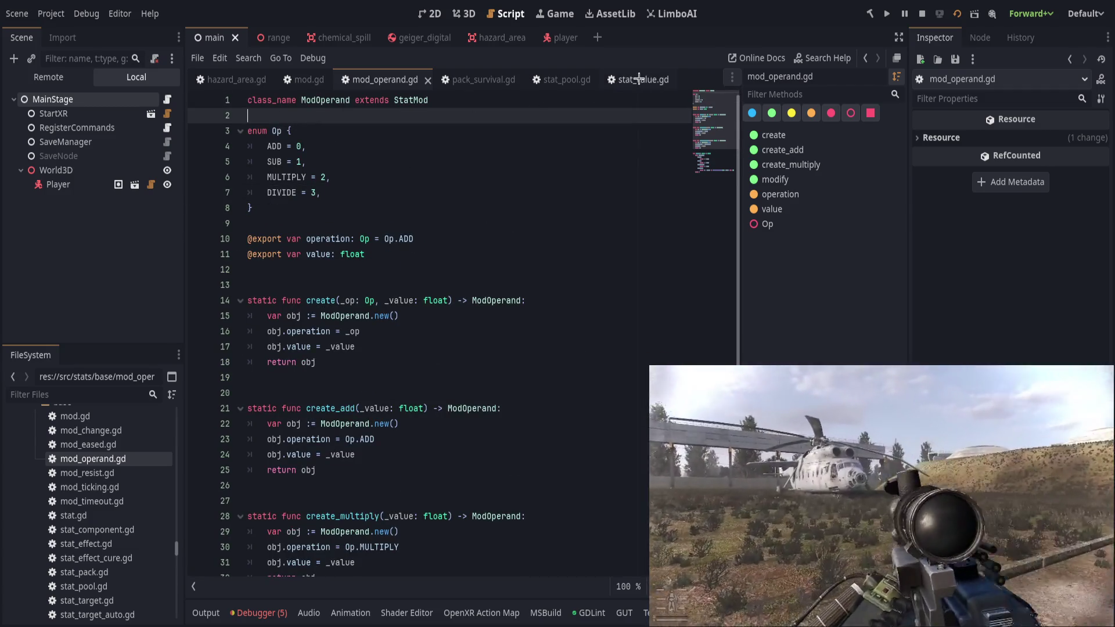
left_click(639, 79)
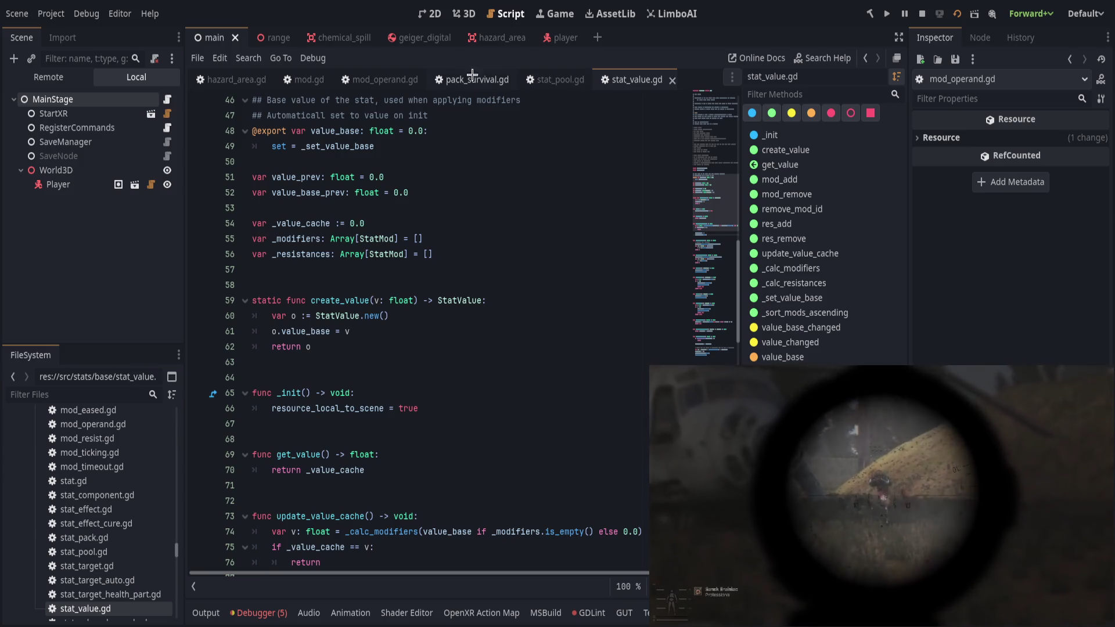
left_click(557, 79)
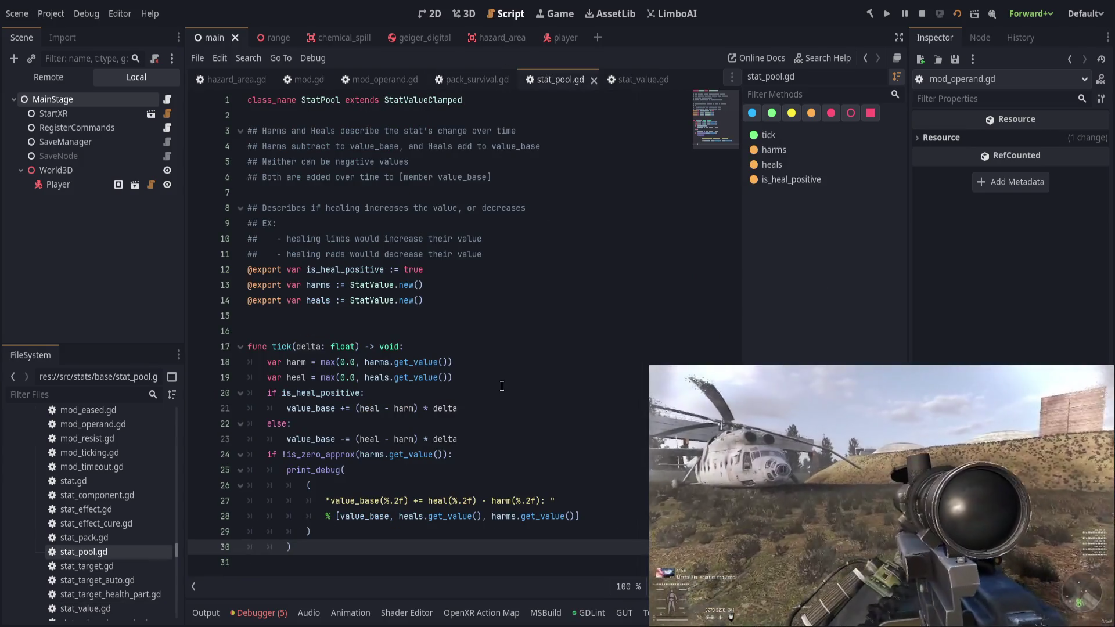
Comment out the print_debug block on lines 25–30 of stat_pool.gd.
left_click(369, 470)
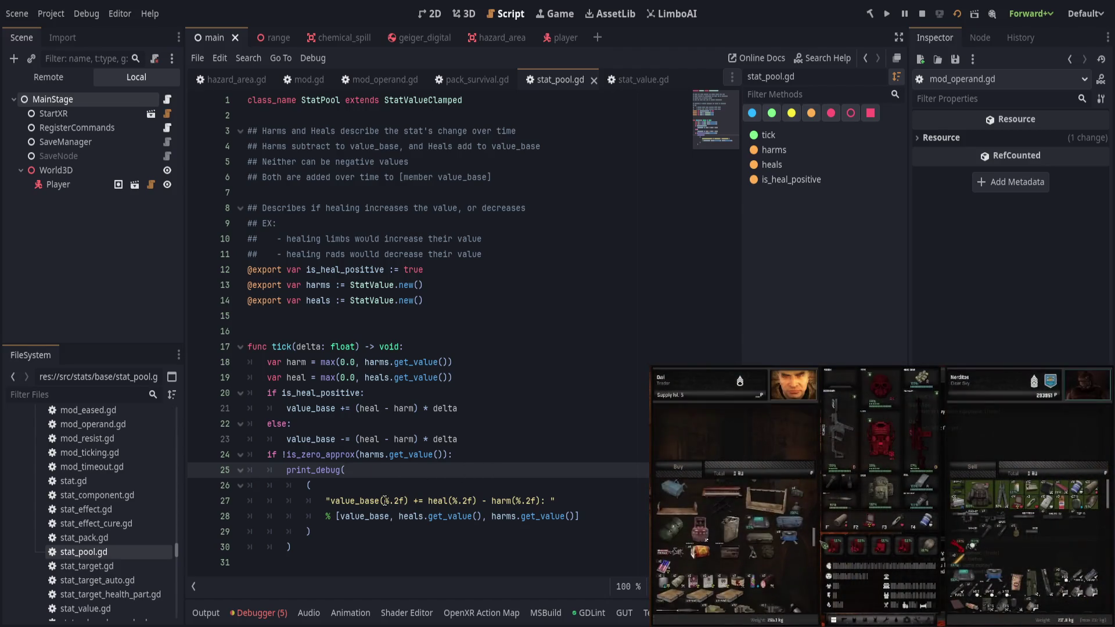
mouse_move(392, 501)
left_mouse_down()
mouse_move(483, 516)
mouse_move(537, 505)
left_mouse_up()
key("ctrl+k")
Add print_debug("harms: ", harms._modifiers) after line 24 and save stat_pool.gd.
left_click(521, 449)
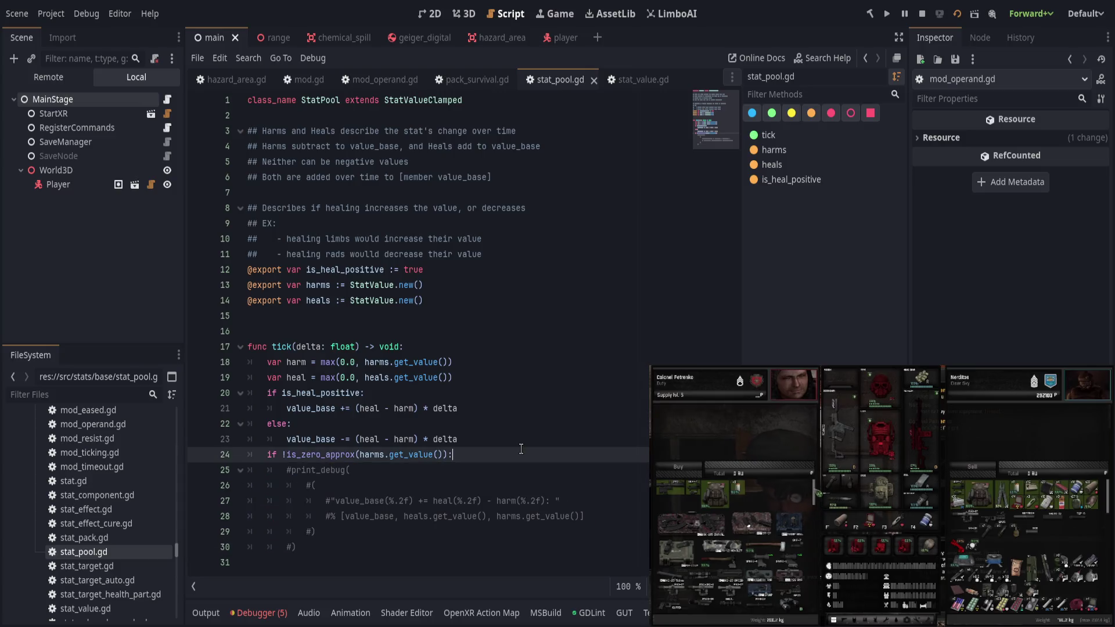
key("Return")
type("print_debug")
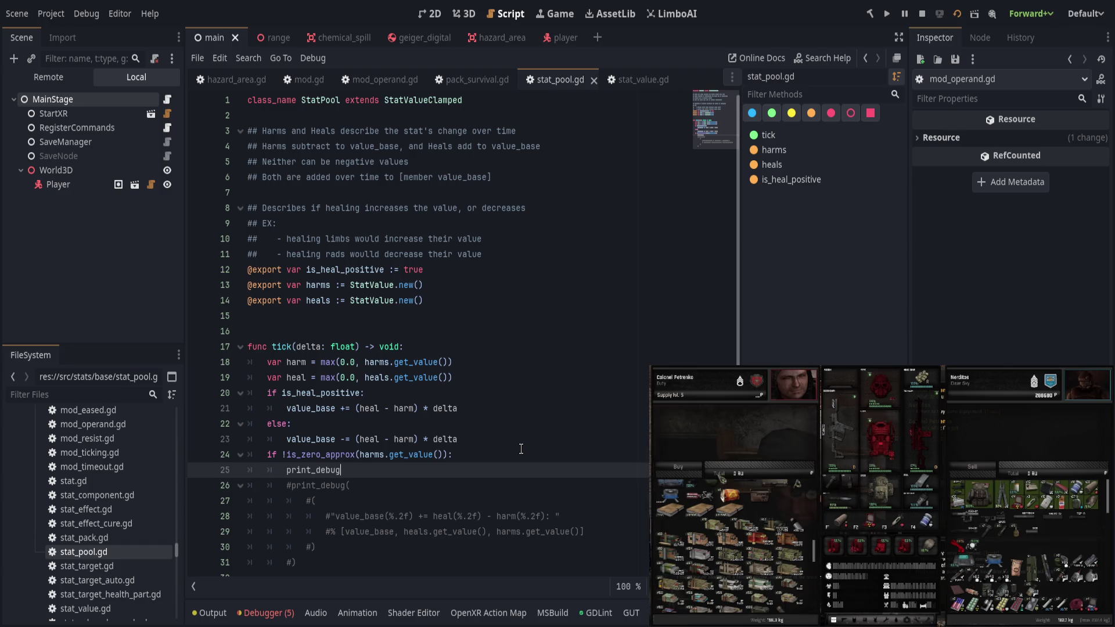
type("(\"")
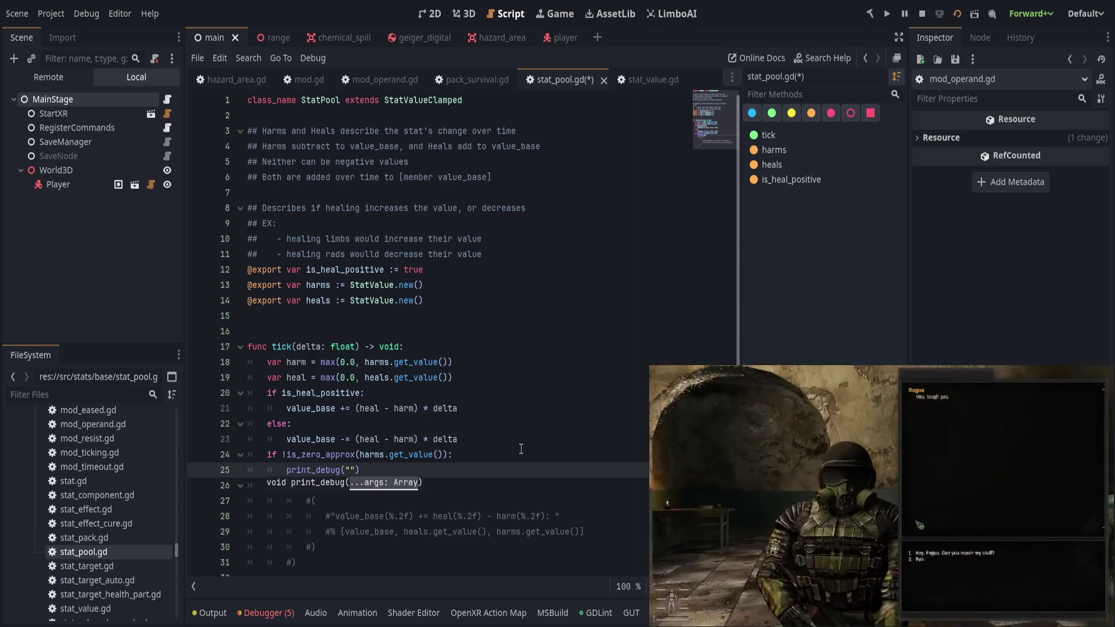
type("harm: \", ")
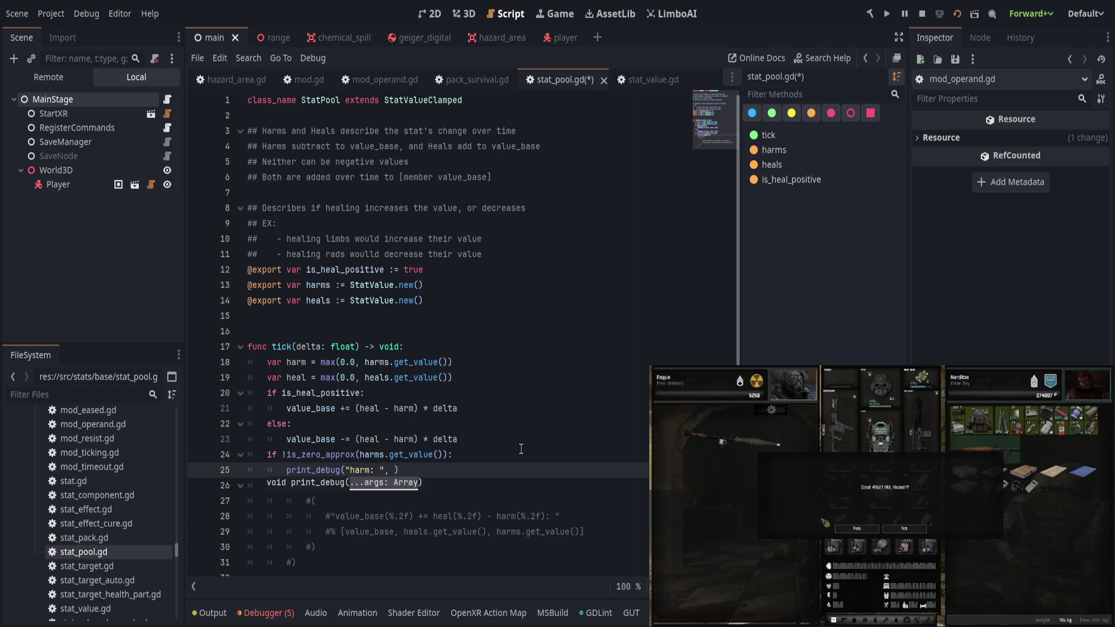
type("harm")
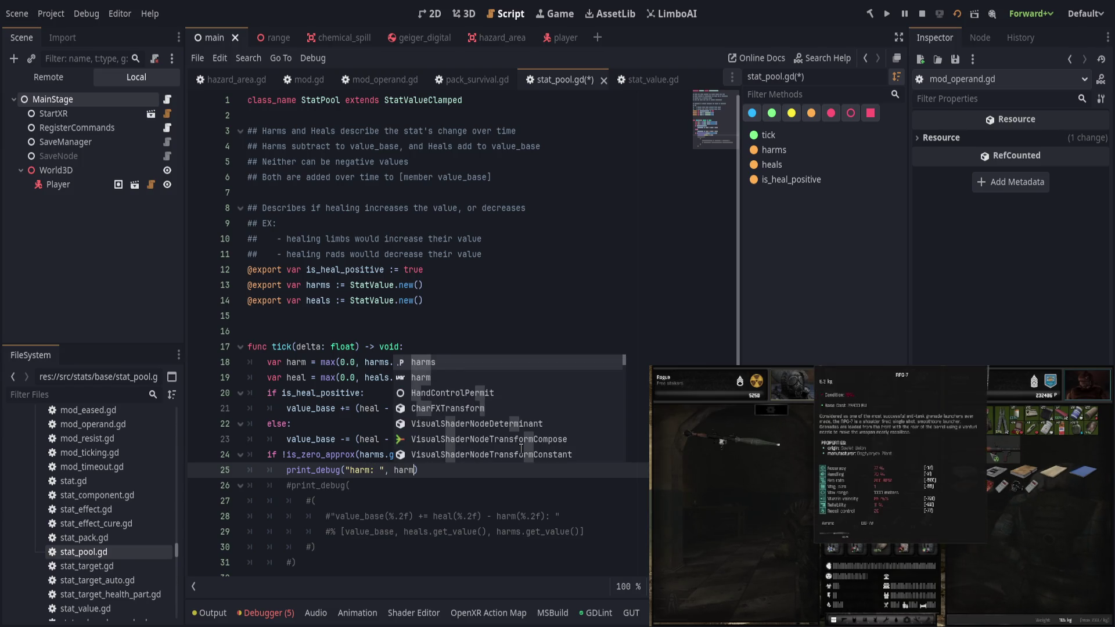
key("Escape")
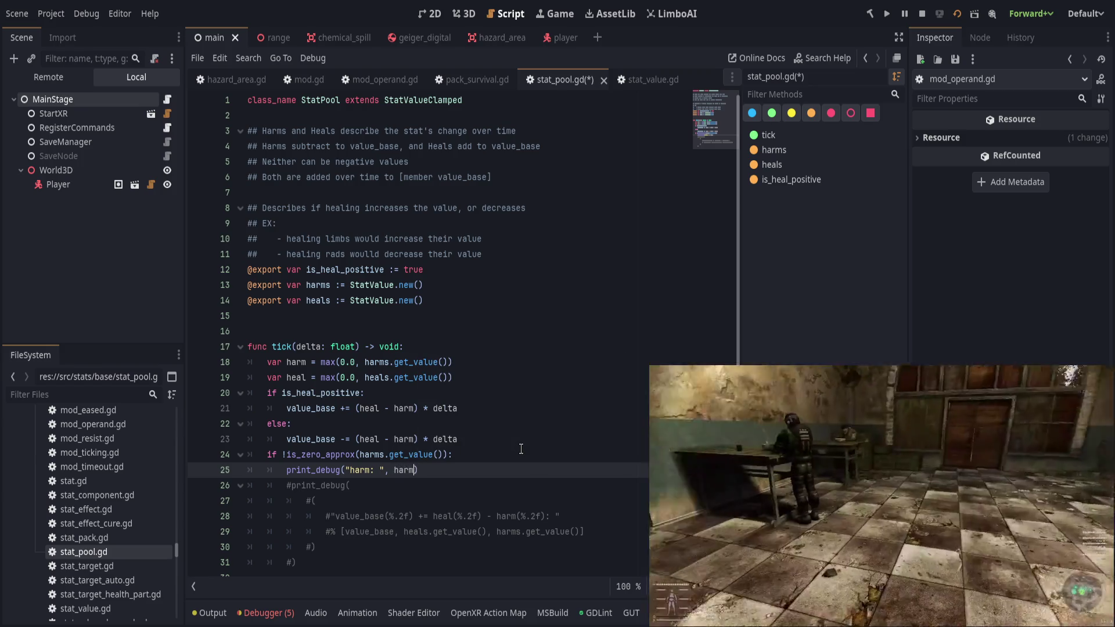
type("s.mod")
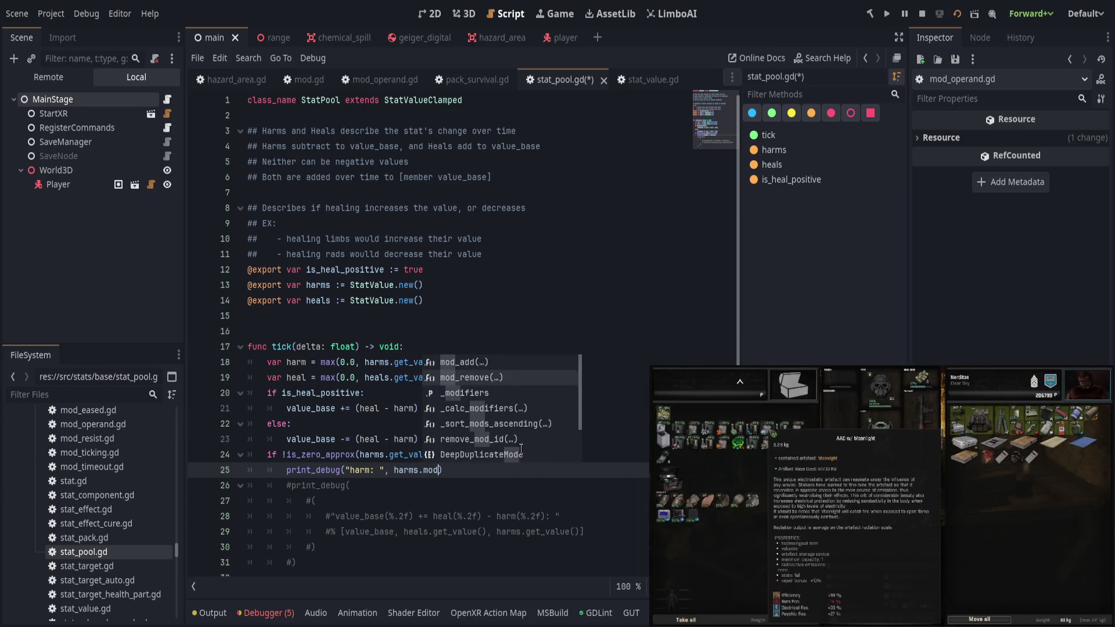
key("Down")
key("Return")
left_click(369, 470)
type("s")
left_click(533, 469)
key("ctrl+s")
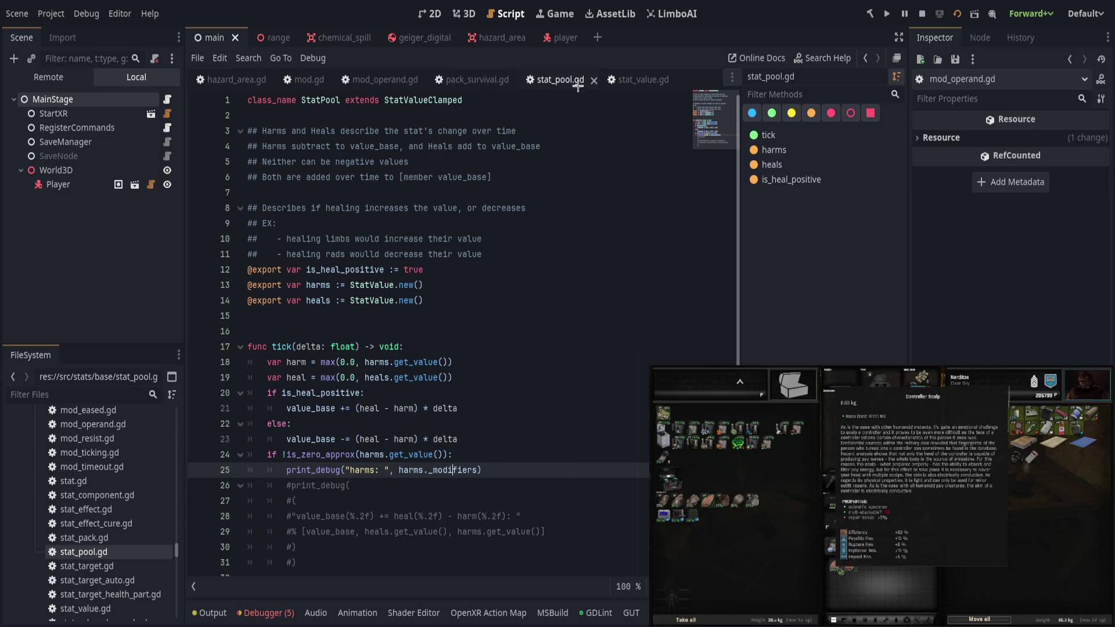
left_click(233, 79)
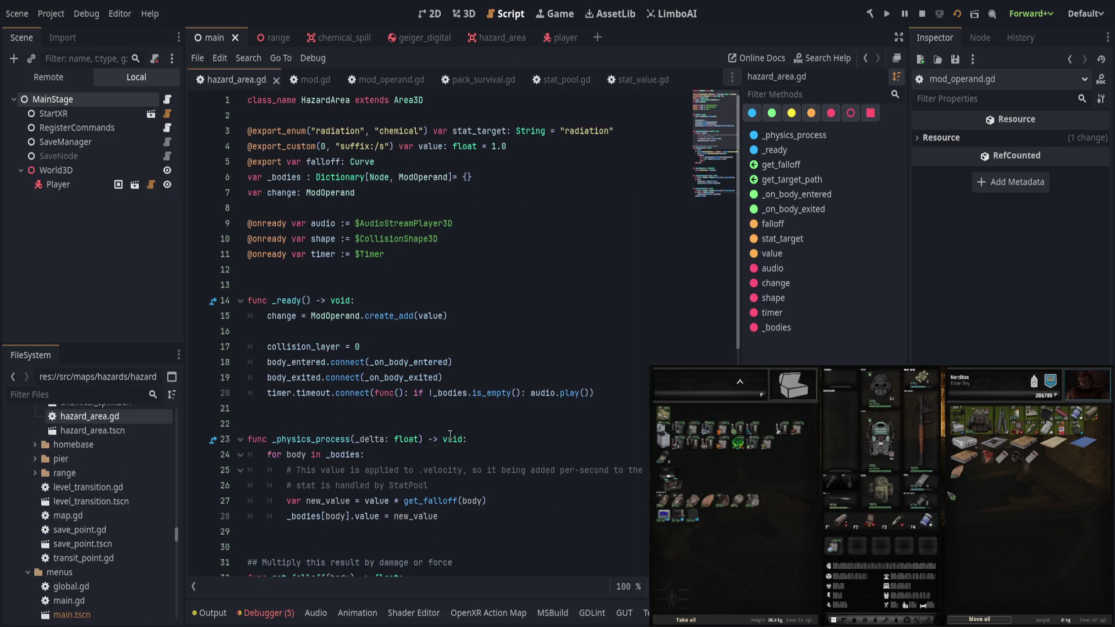
Add print("harm in hazard: ", _bodies[body]) after line 28 of hazard_area.gd and save.
scroll(461, 468, "down", 1)
left_click(462, 468)
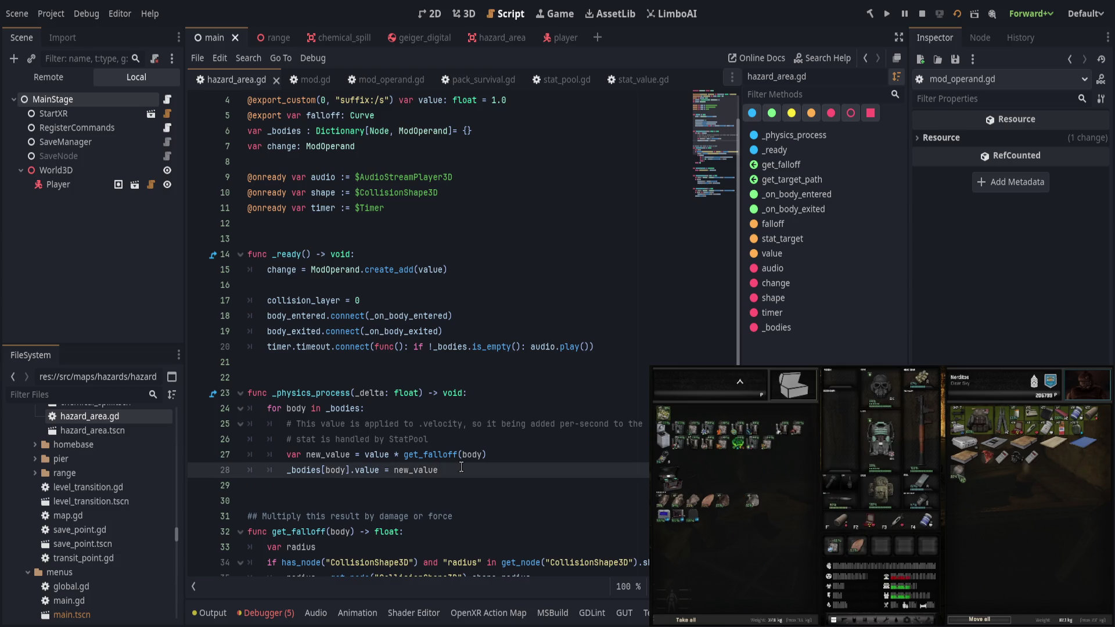
key("Return")
type("print(\"herm")
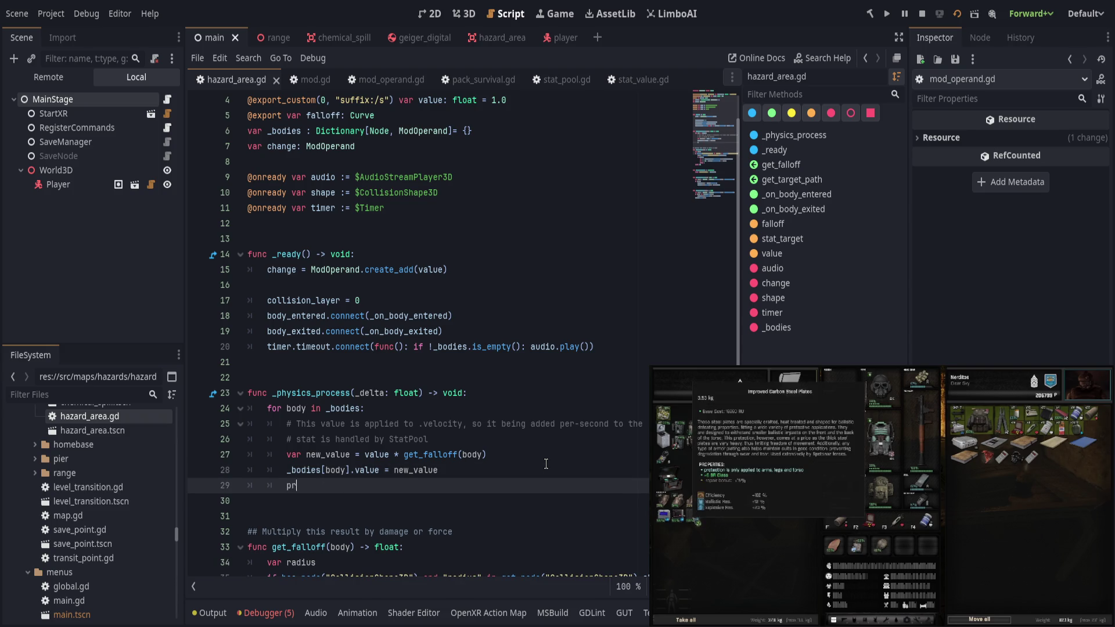
key("BackSpace")
key("BackSpace")
key("BackSpace")
type("arm in haz")
type("ard: \"")
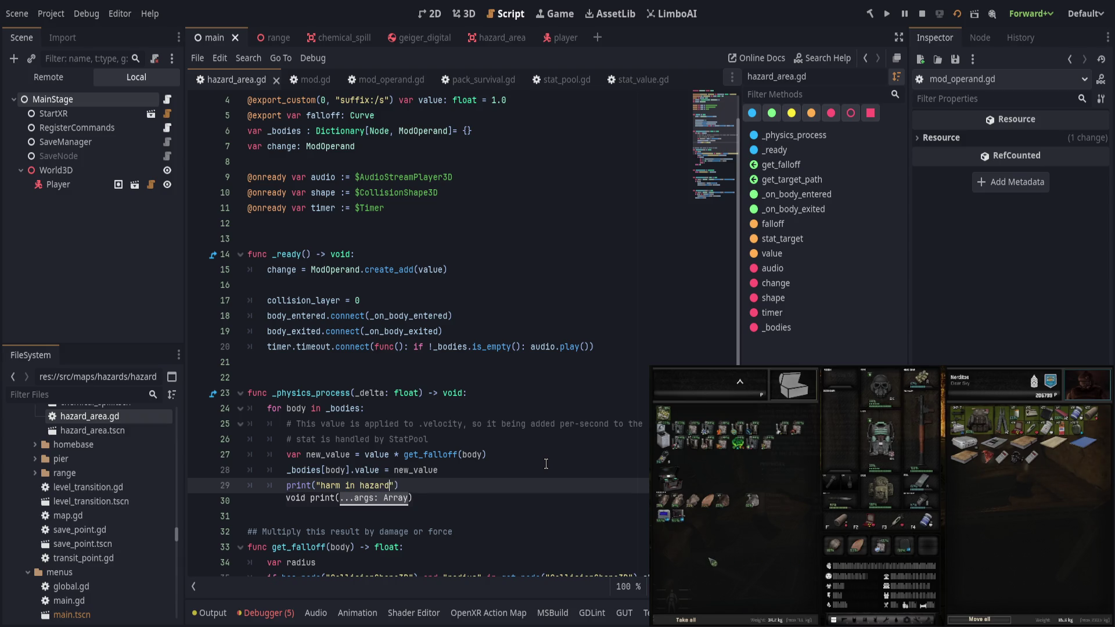
type(", _bo")
key("Return")
type("[bo")
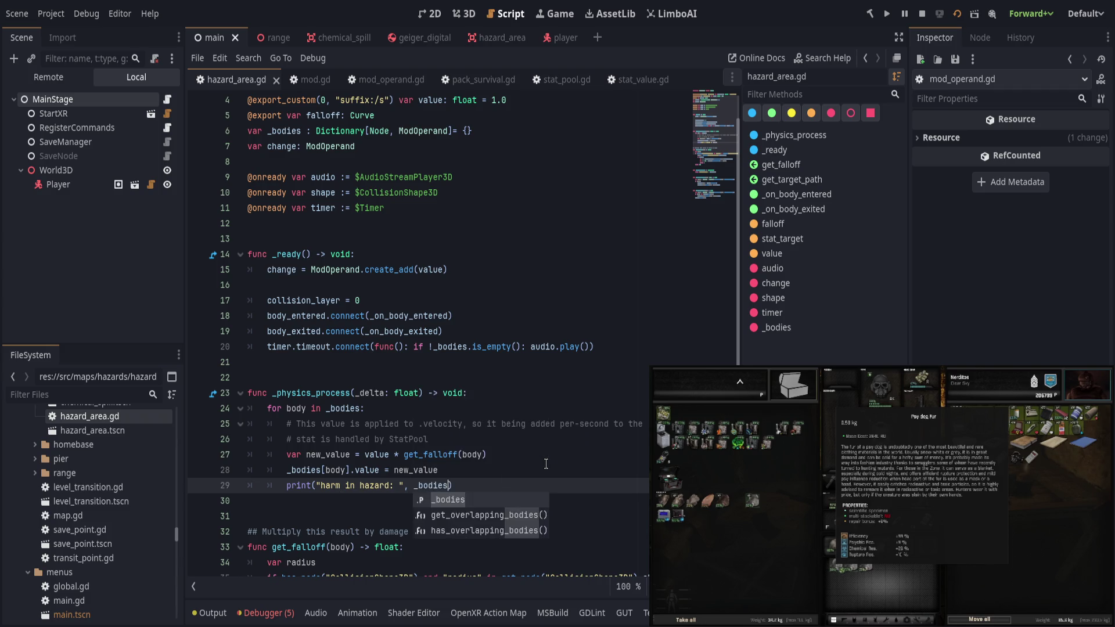
type("dy])")
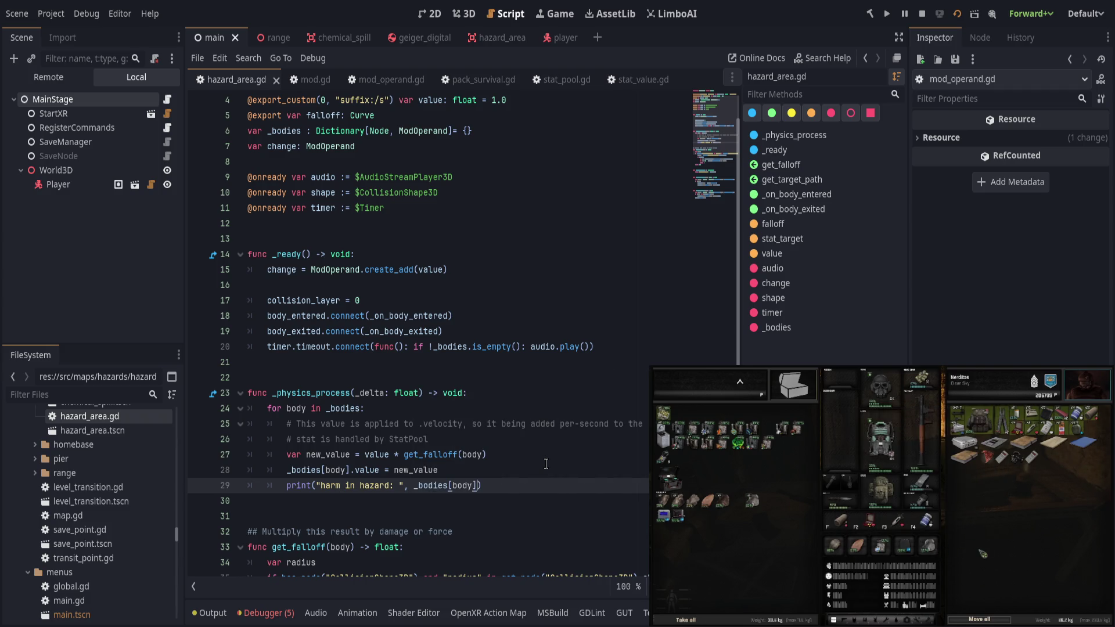
key("ctrl+s")
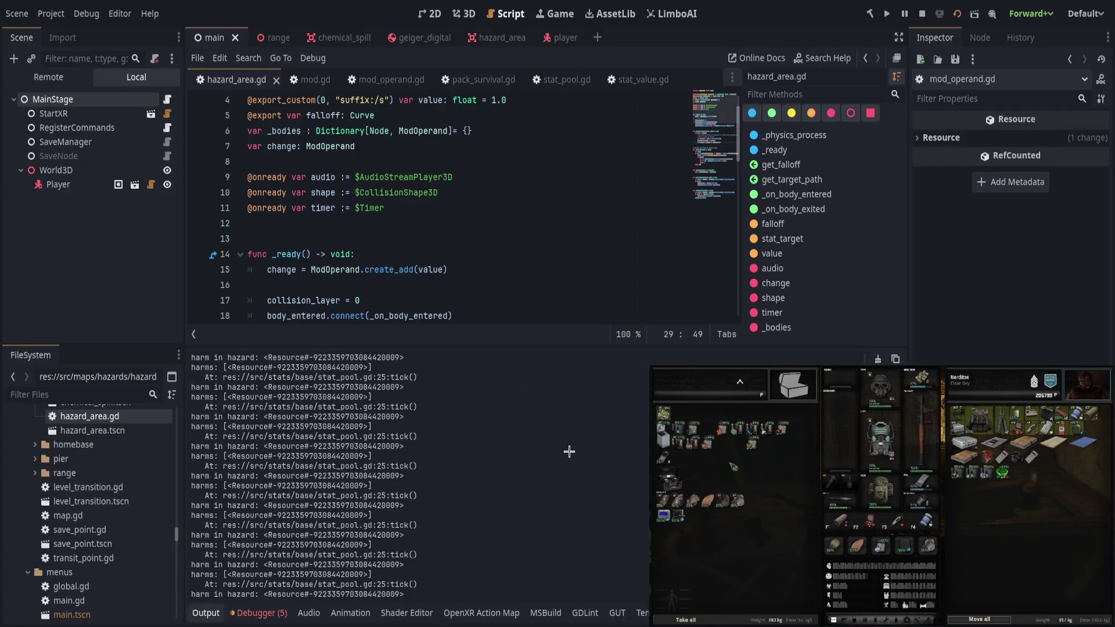
Filter the Output log by the resource ID starting 922335970 to trace its harm lines, then show the Debugger.
left_click_drag(317, 547, 447, 540)
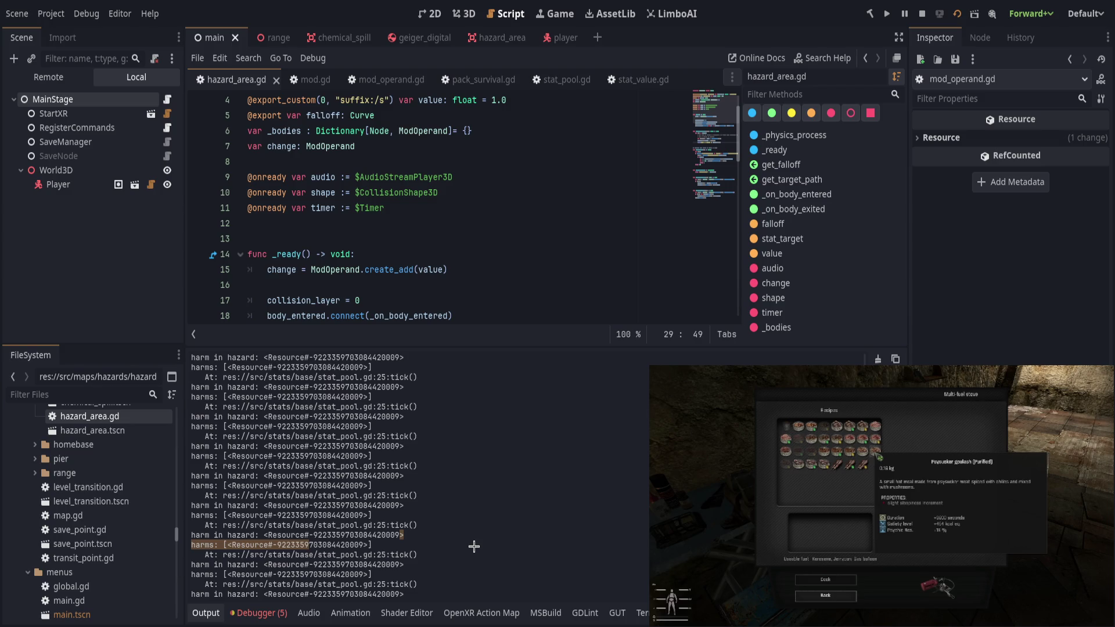
left_click(403, 507)
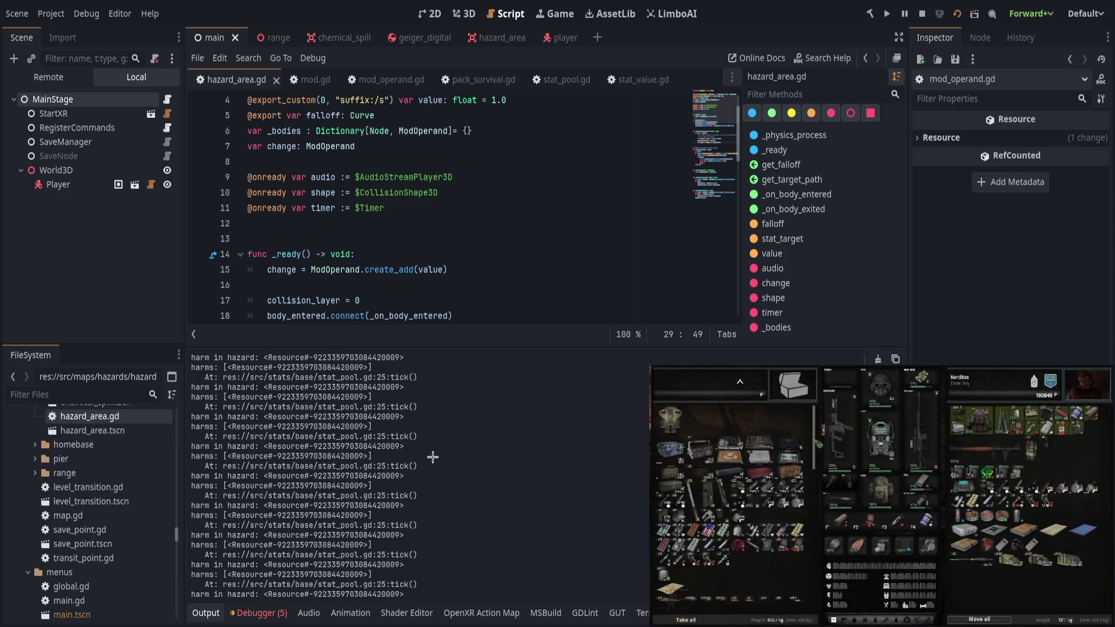
left_click_drag(286, 368, 301, 371)
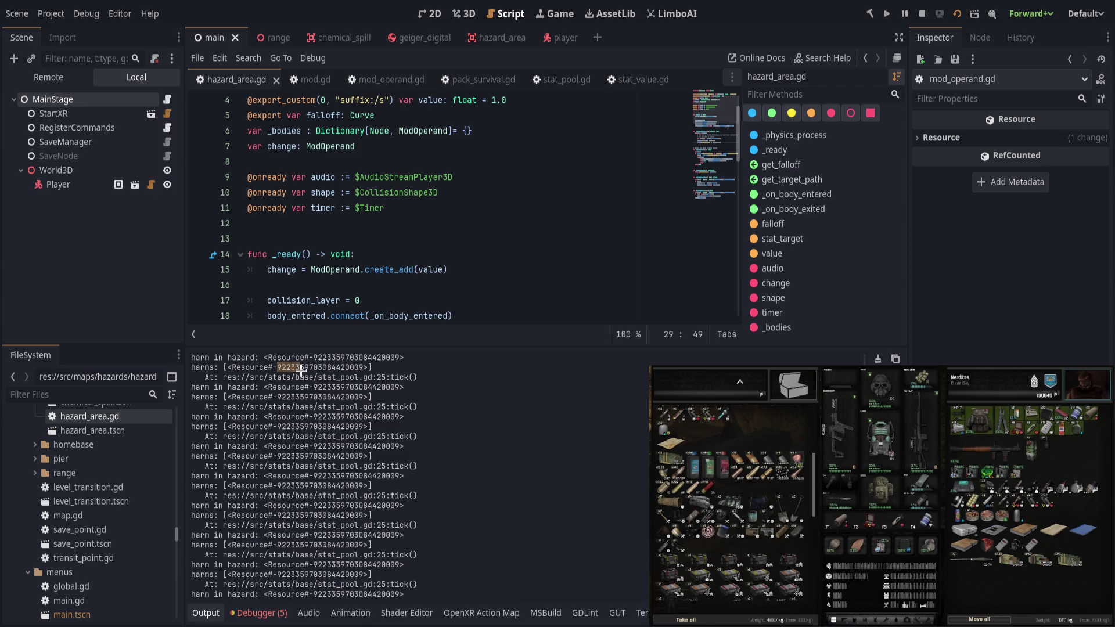
key("ctrl+f")
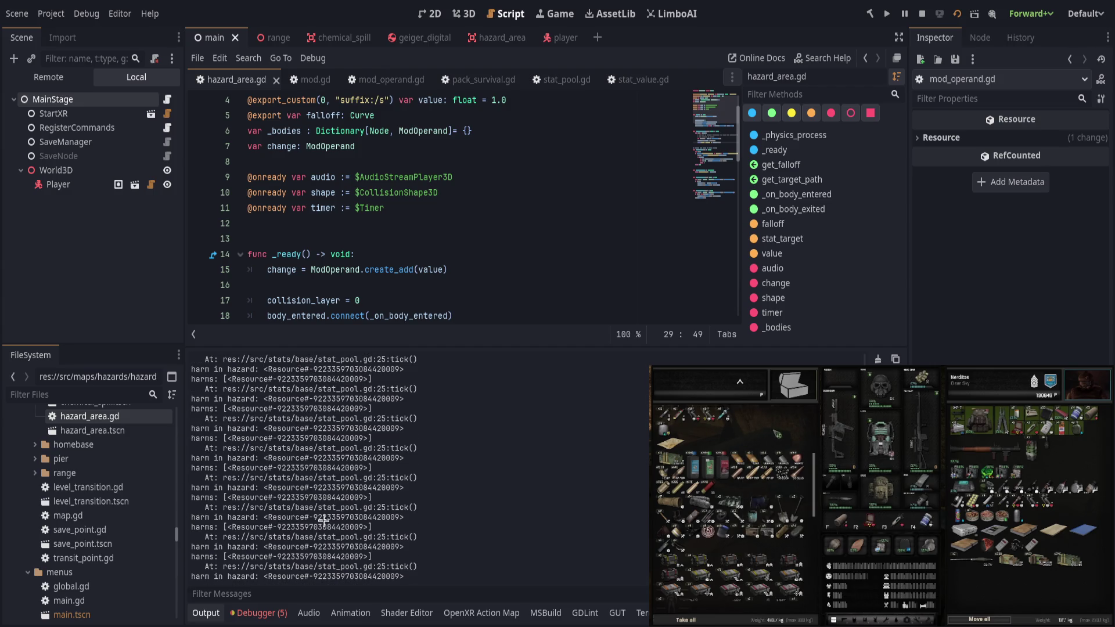
type("922335970")
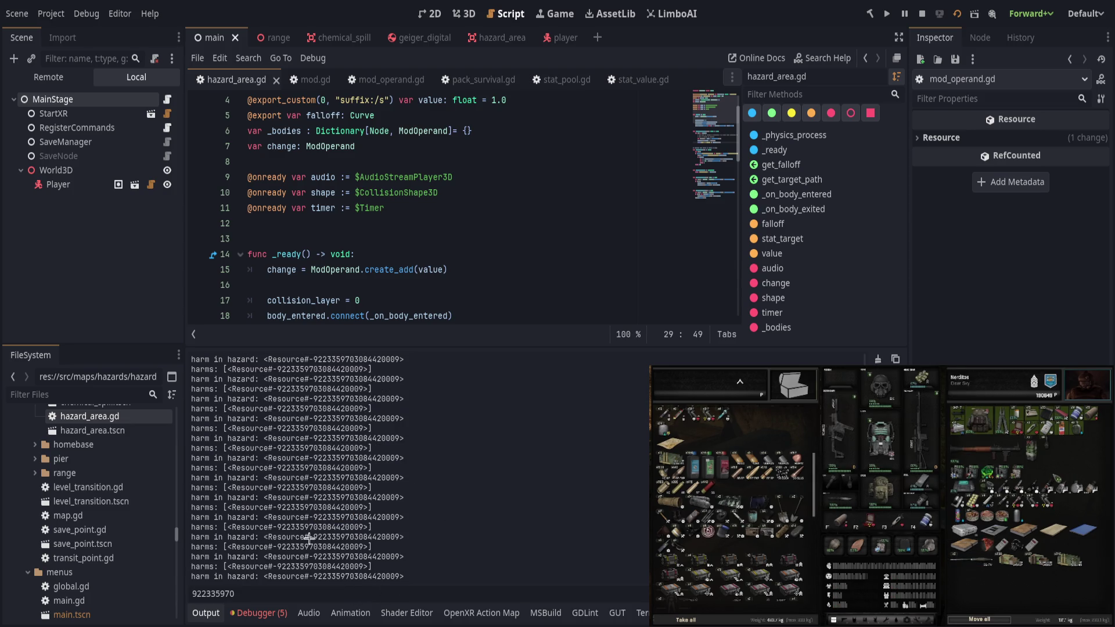
double_click(348, 537)
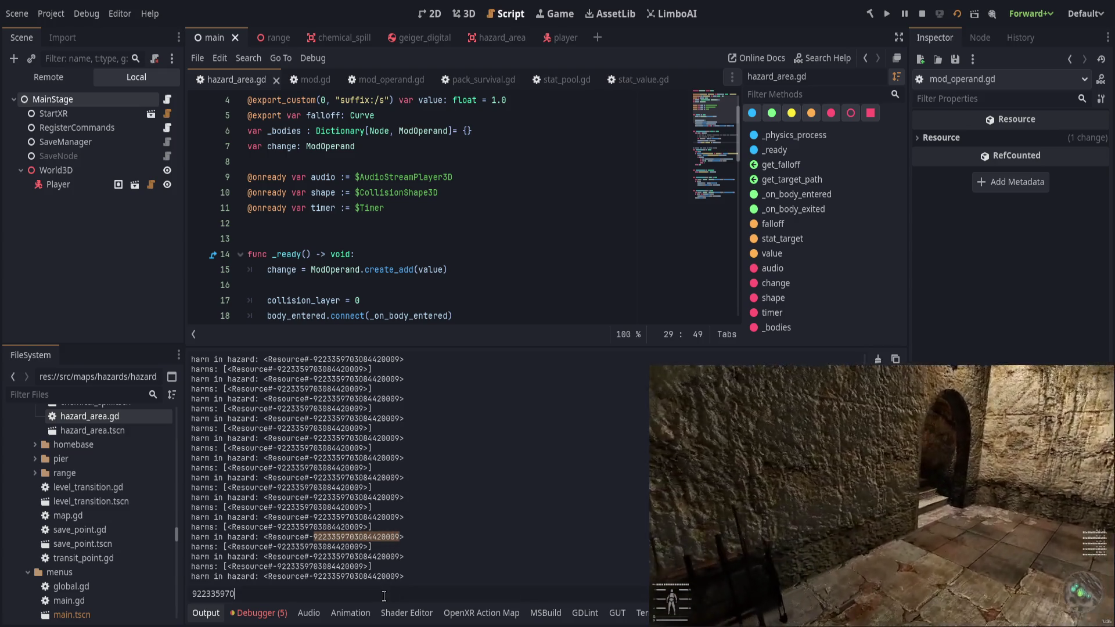
key("ctrl+v")
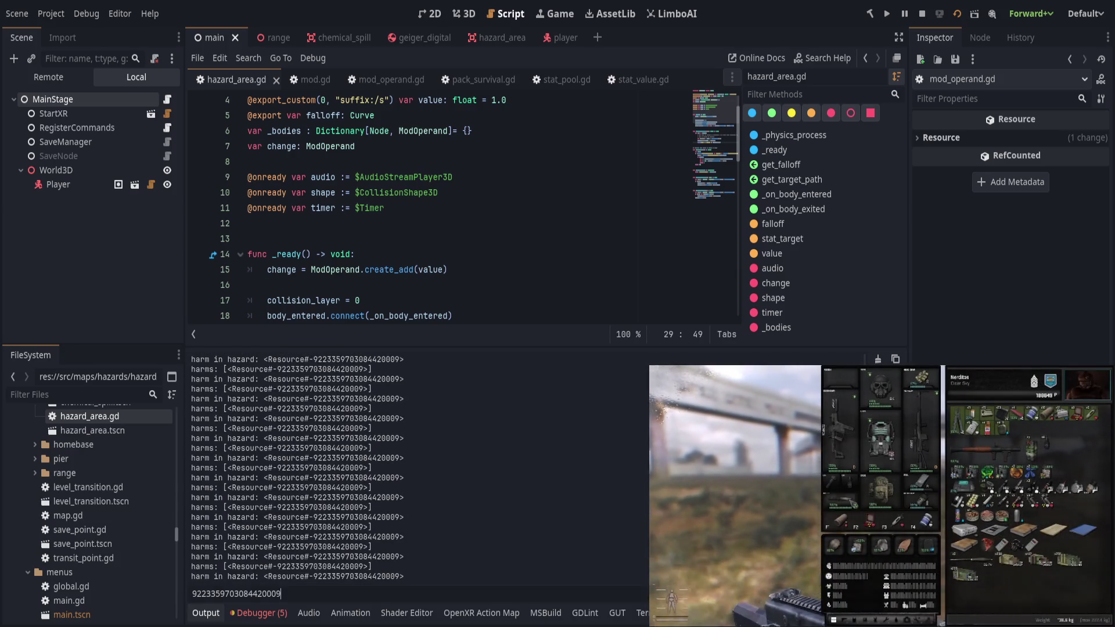
key("Escape")
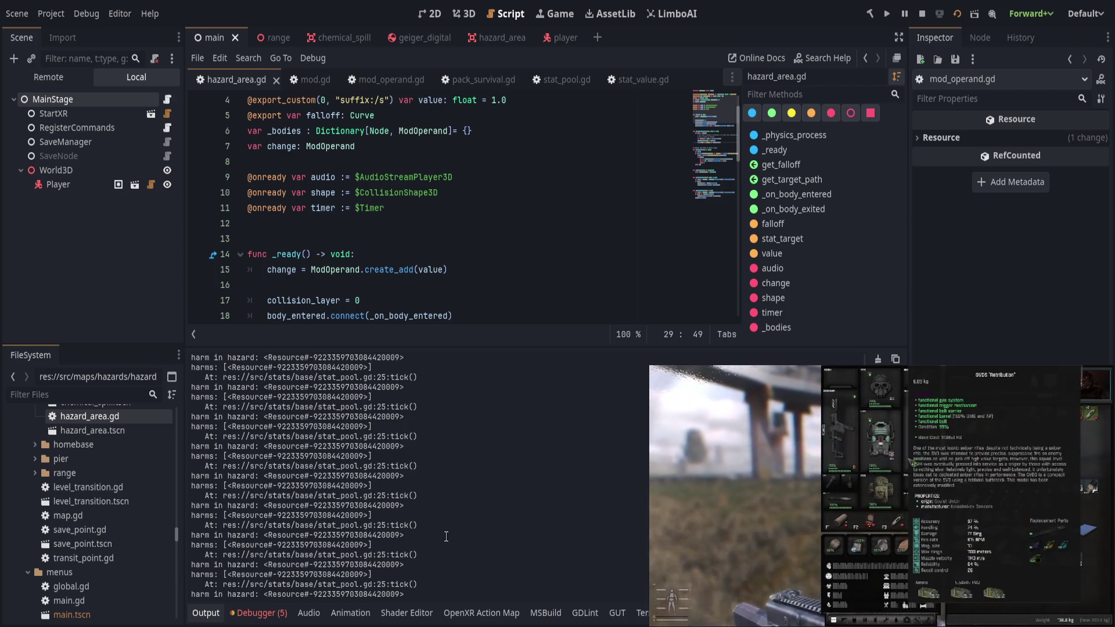
key("ctrl+f")
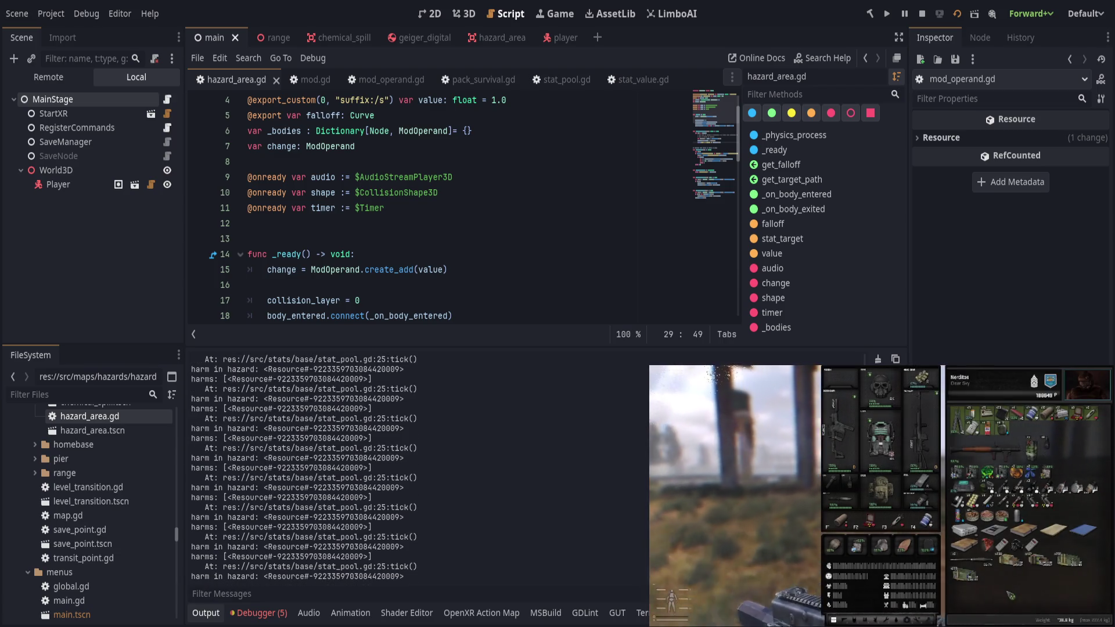
key("Escape")
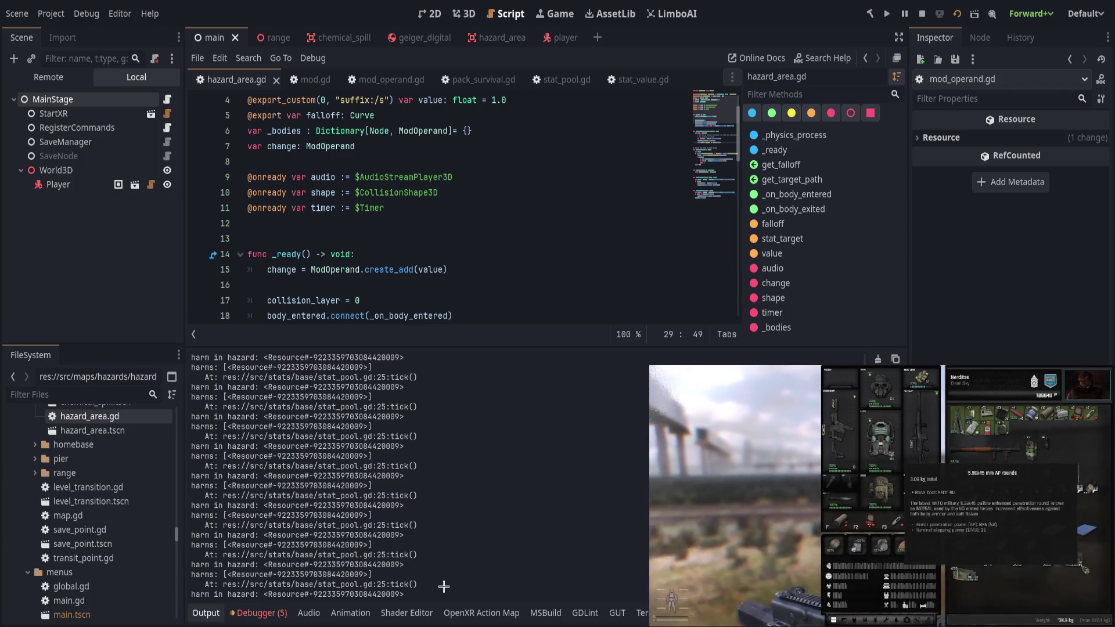
left_click(255, 614)
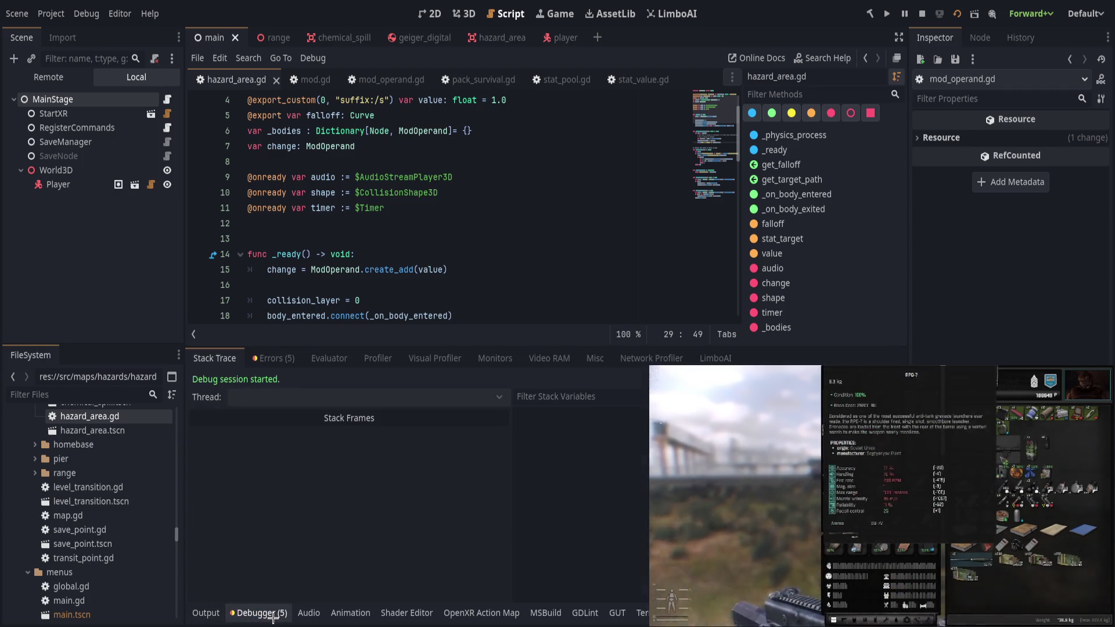
Collapse the bottom panel and reread the physics loop around the print line in hazard_area.gd.
left_click(253, 614)
left_click(205, 613)
left_click(206, 613)
left_click(480, 377)
left_click(602, 409)
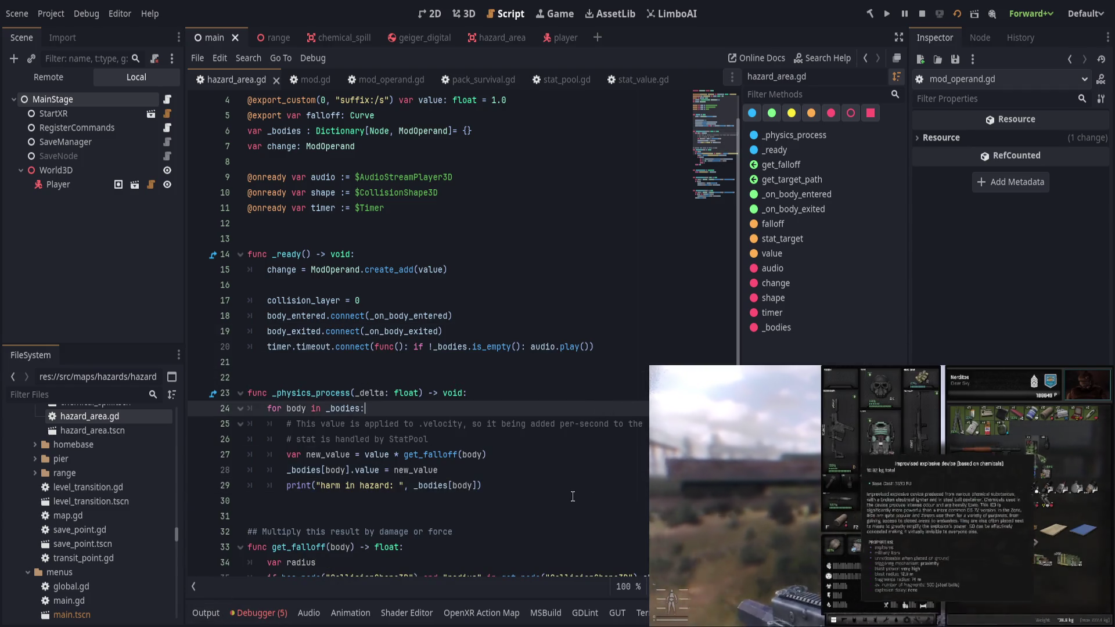
left_click(571, 495)
left_click(572, 486)
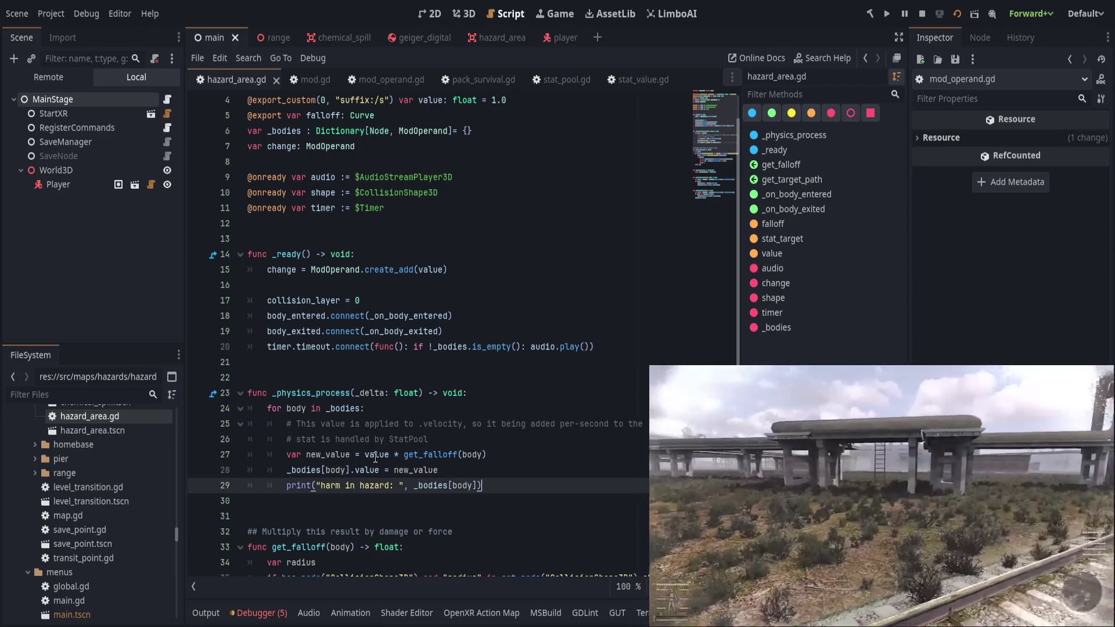
scroll(376, 458, "up", 1)
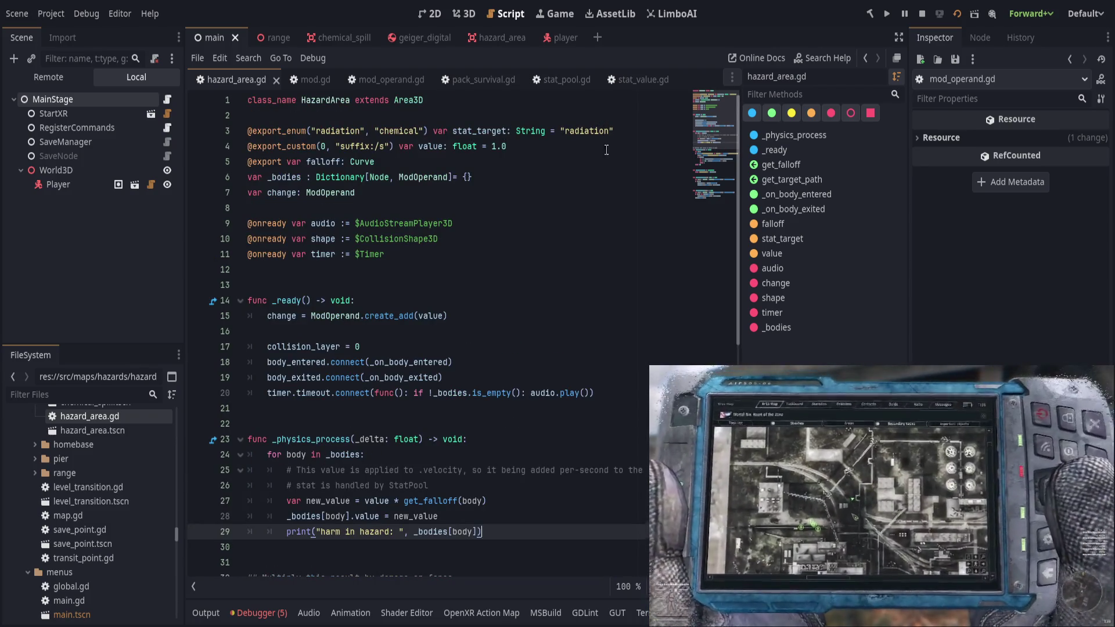
Check the timer on line 11 and lines 27–29, then view create_add's Op.ADD in mod_operand.gd.
left_click(614, 242)
left_click(608, 249)
scroll(553, 430, "down", 1)
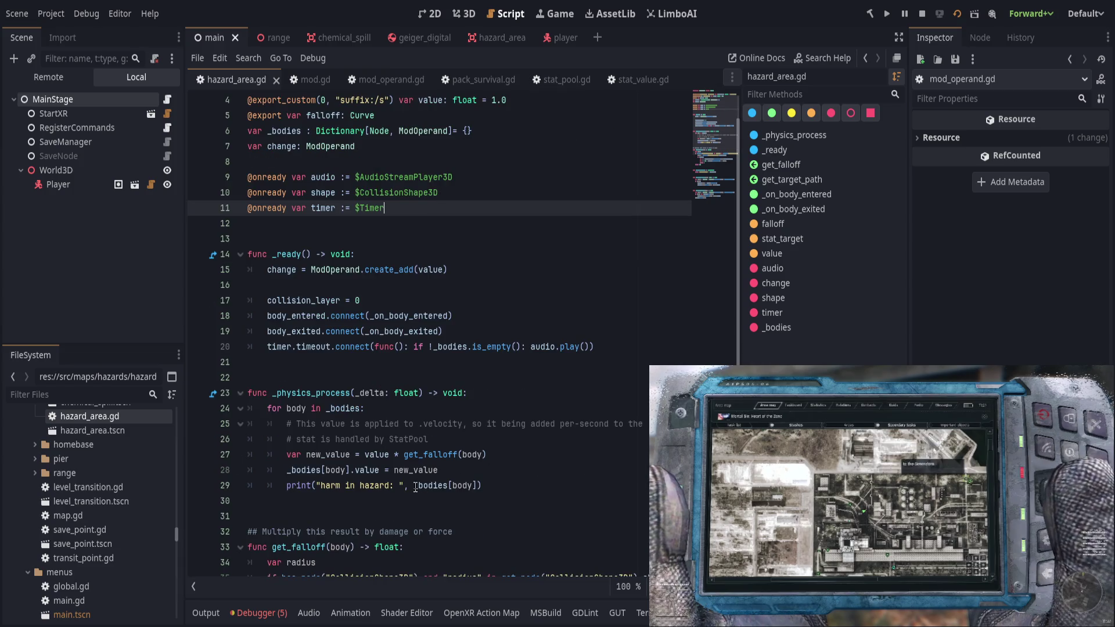
left_click(470, 485)
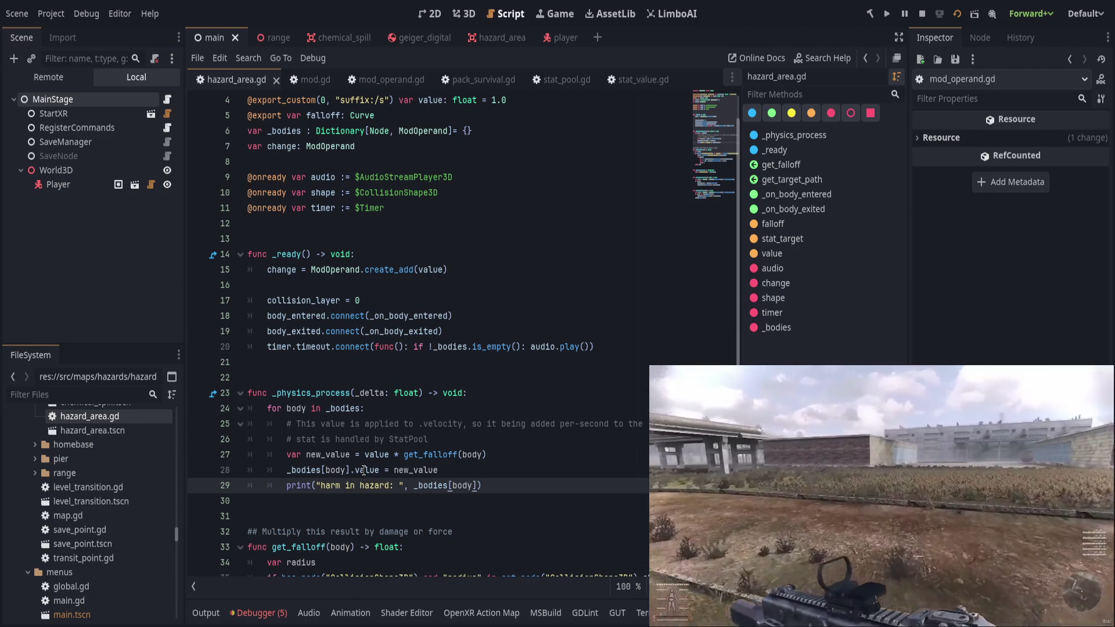
left_click(546, 461)
left_click(535, 473)
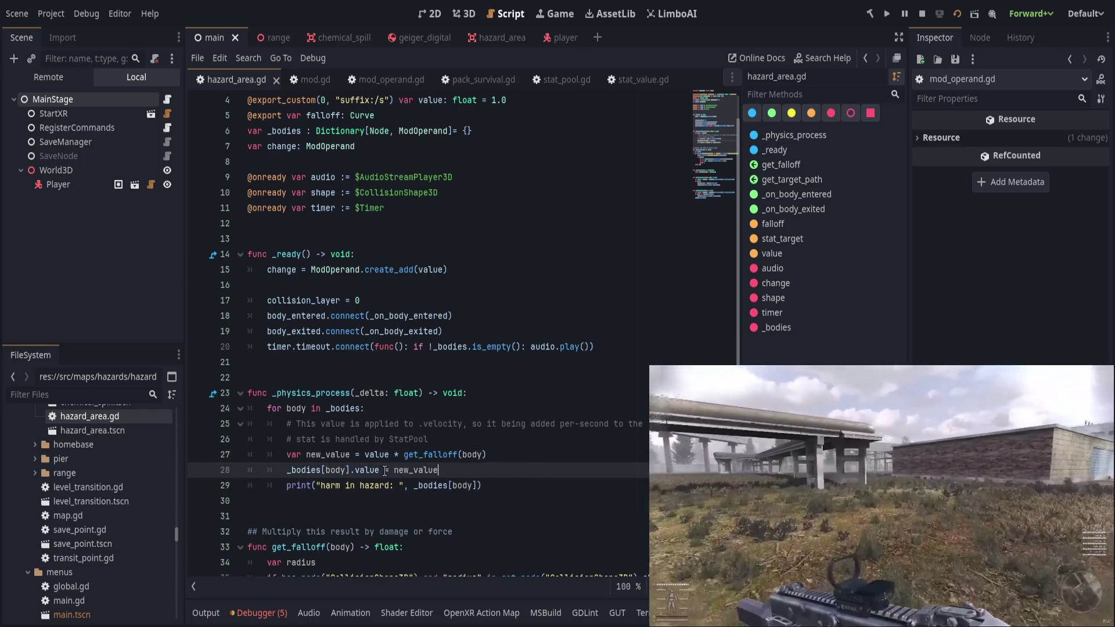
left_click(479, 486)
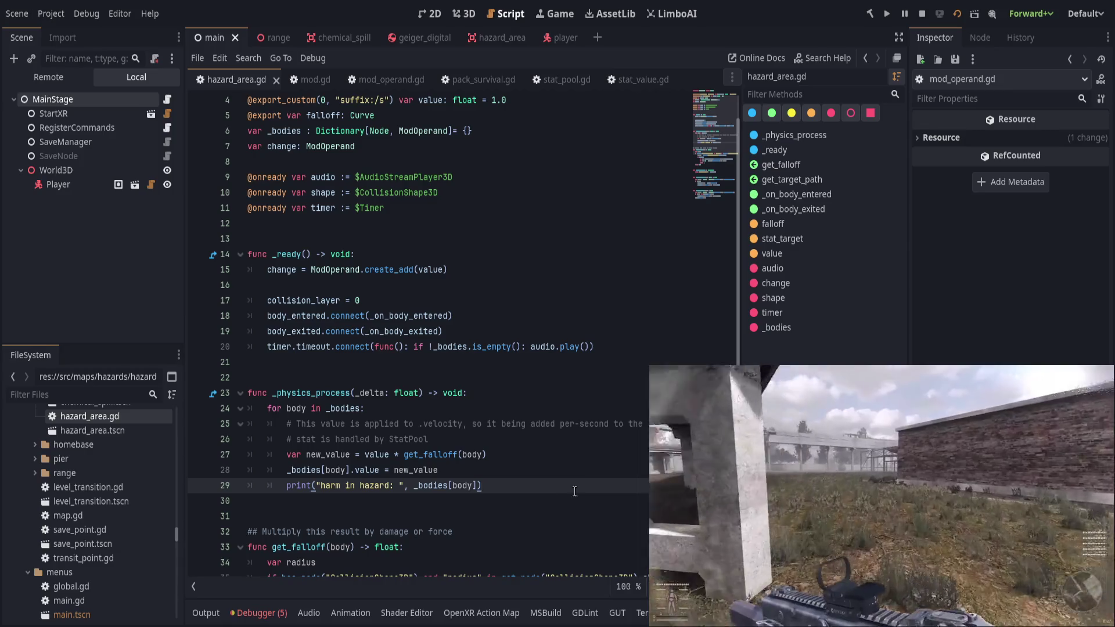
left_click(633, 97)
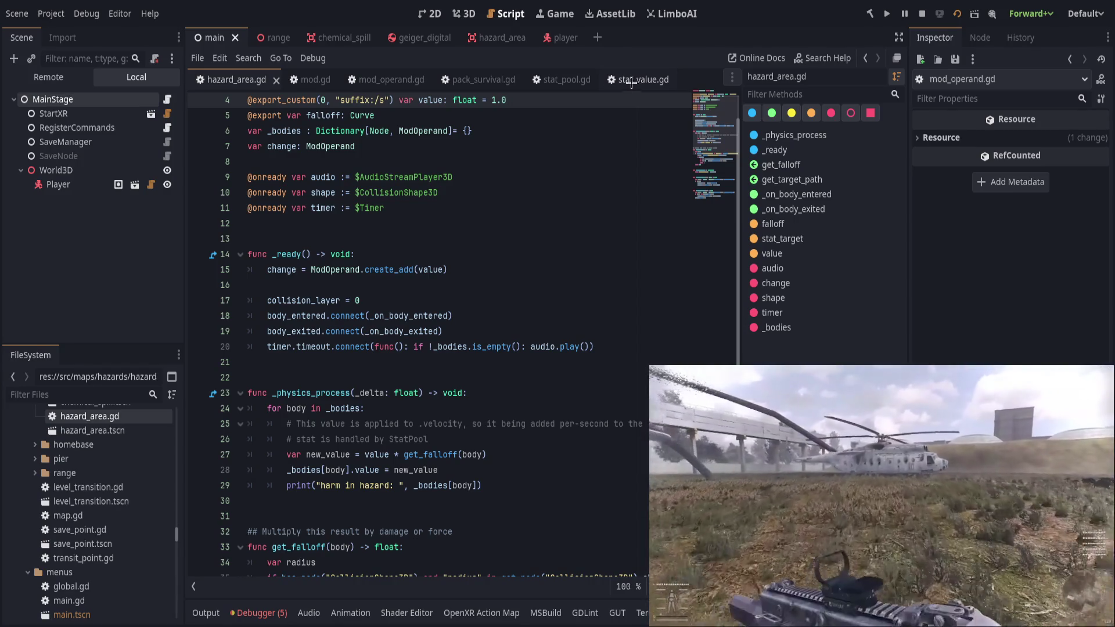
left_click(385, 81)
left_click(476, 446)
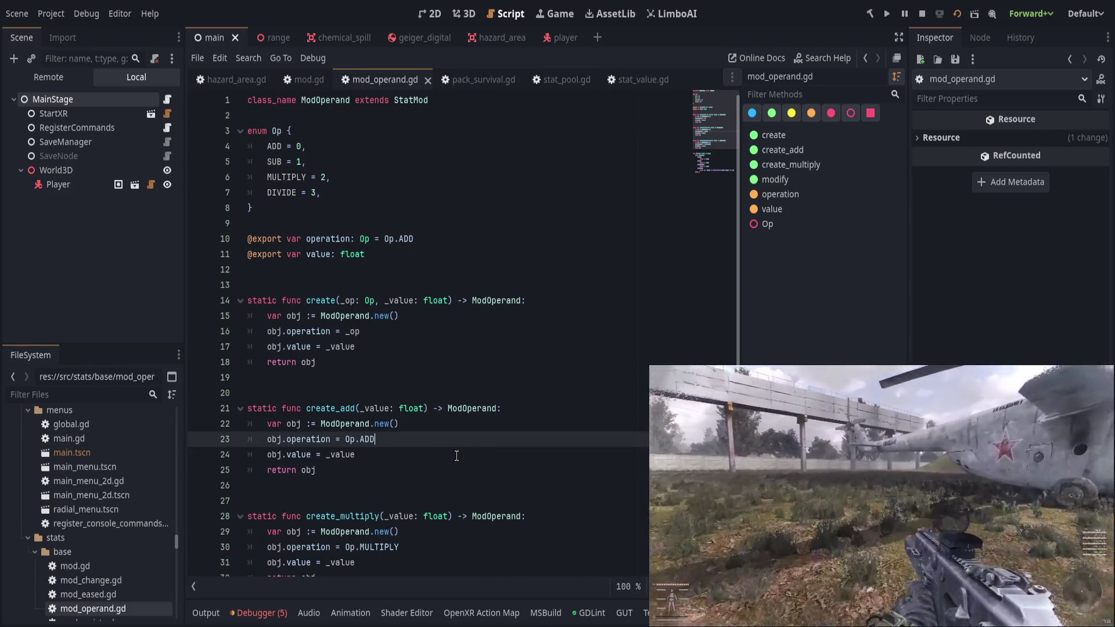
Try adding a _bodies line after line 28 of hazard_area.gd, undo it, and save.
scroll(456, 455, "down", 5)
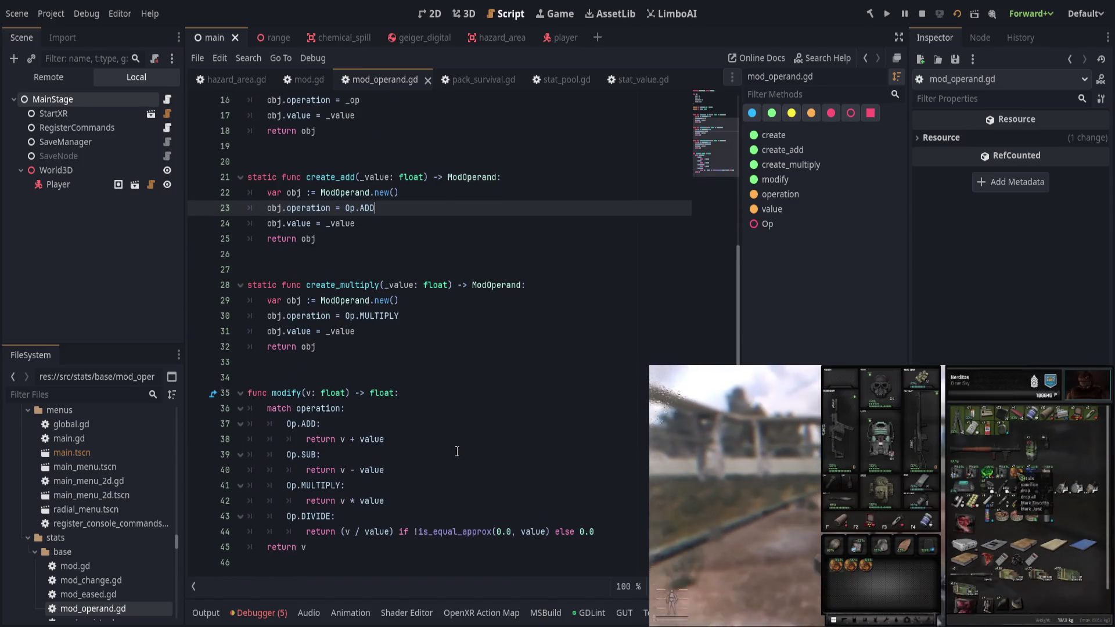
left_click(236, 80)
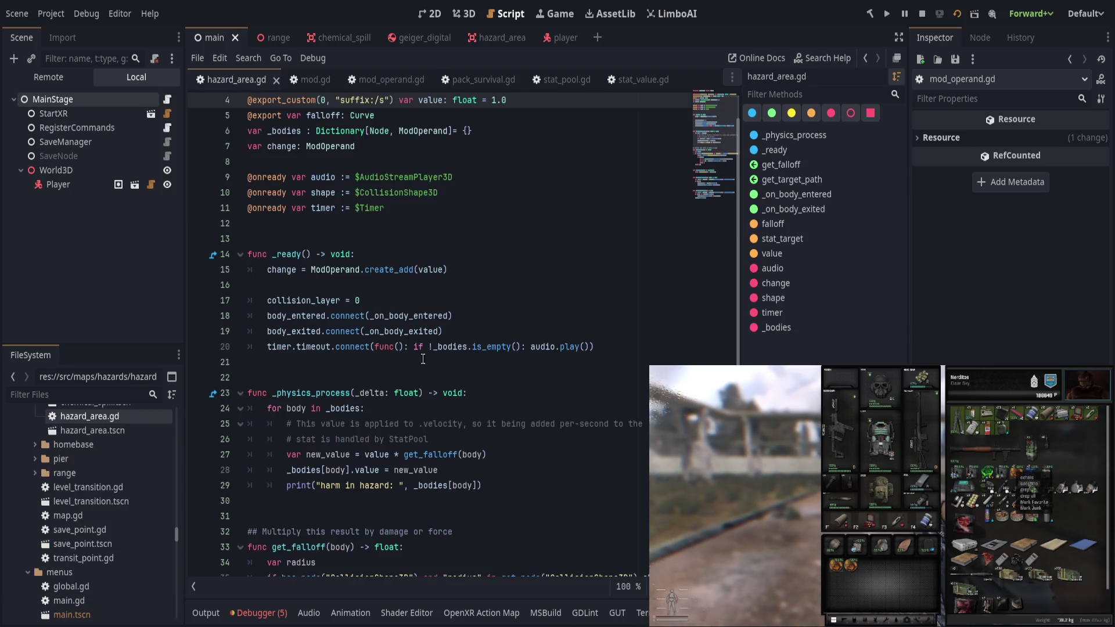
left_click(510, 475)
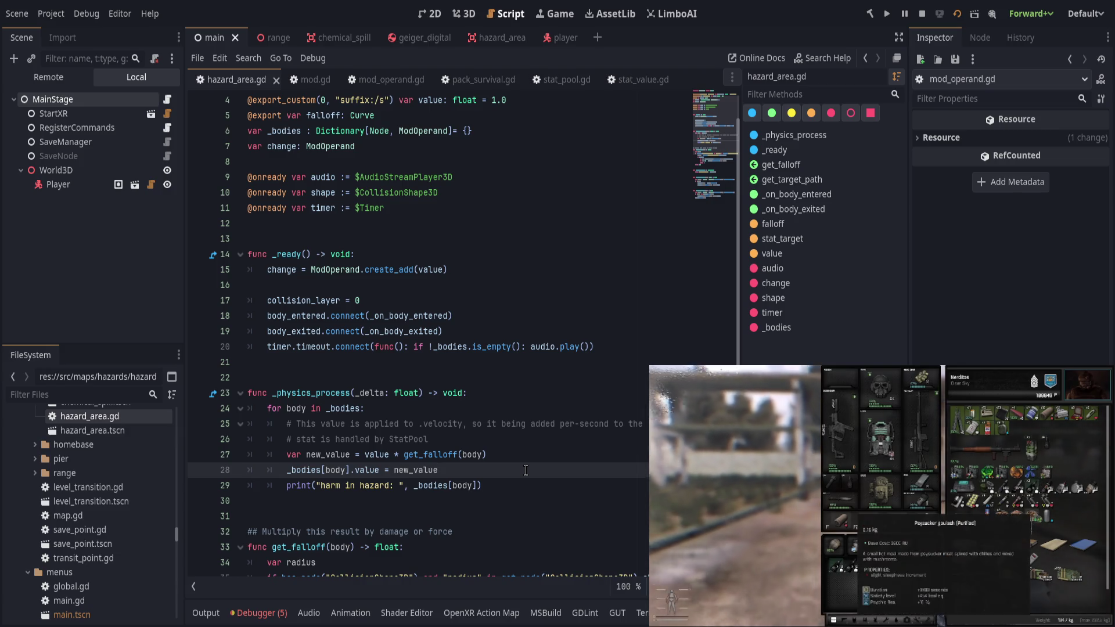
key("Return")
type("_bodies")
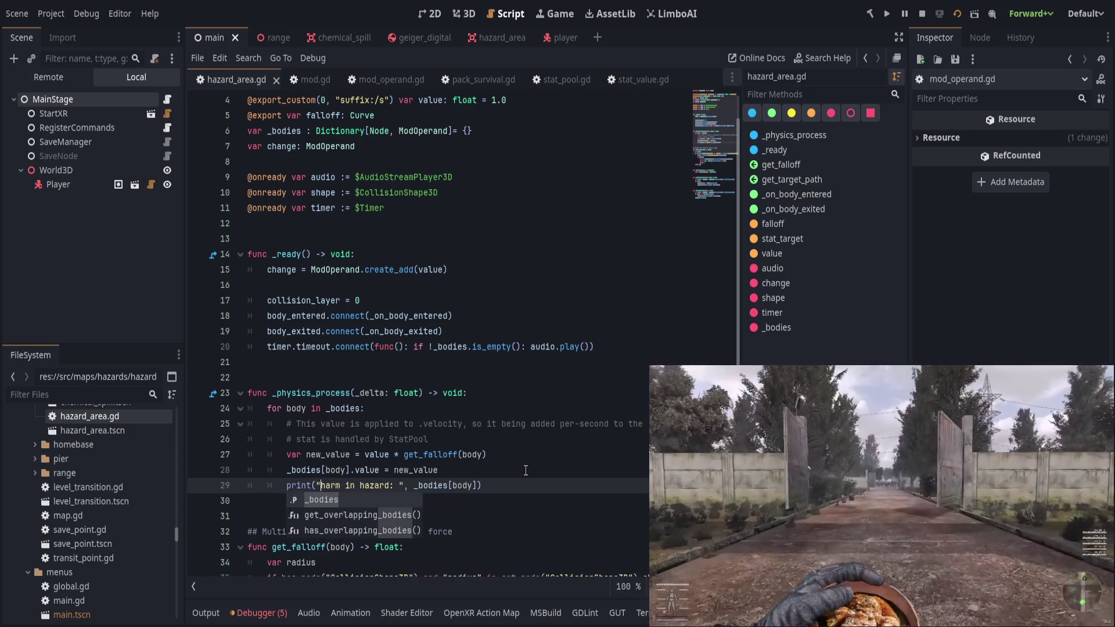
key("ctrl+z")
key("ctrl+s")
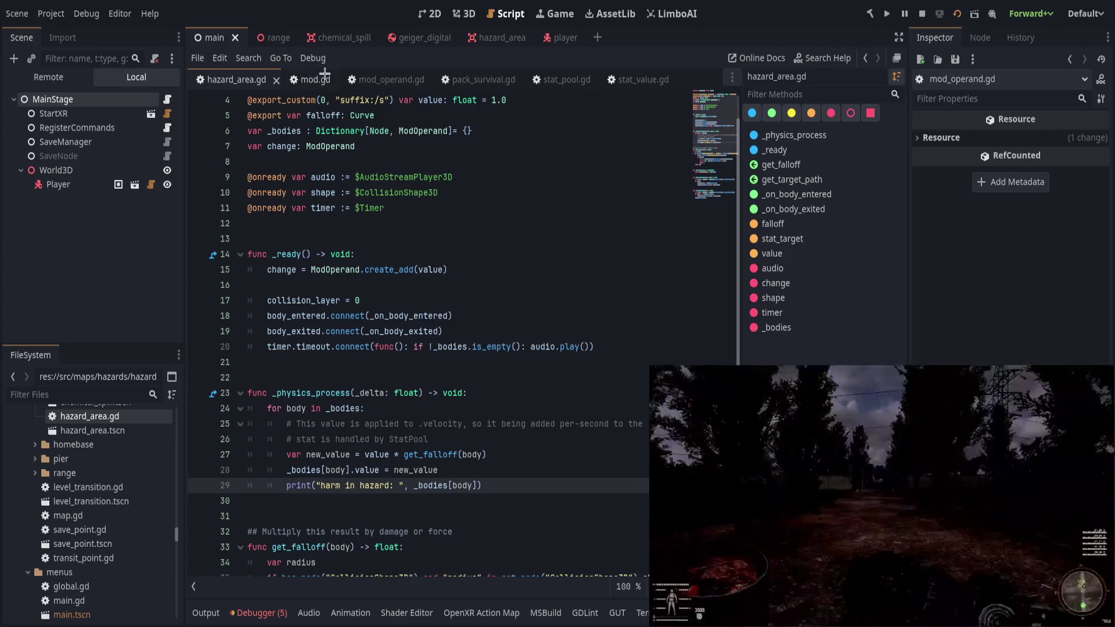
Review stat_pool.gd's tick function and follow its StatValue type to the definition.
left_click(389, 80)
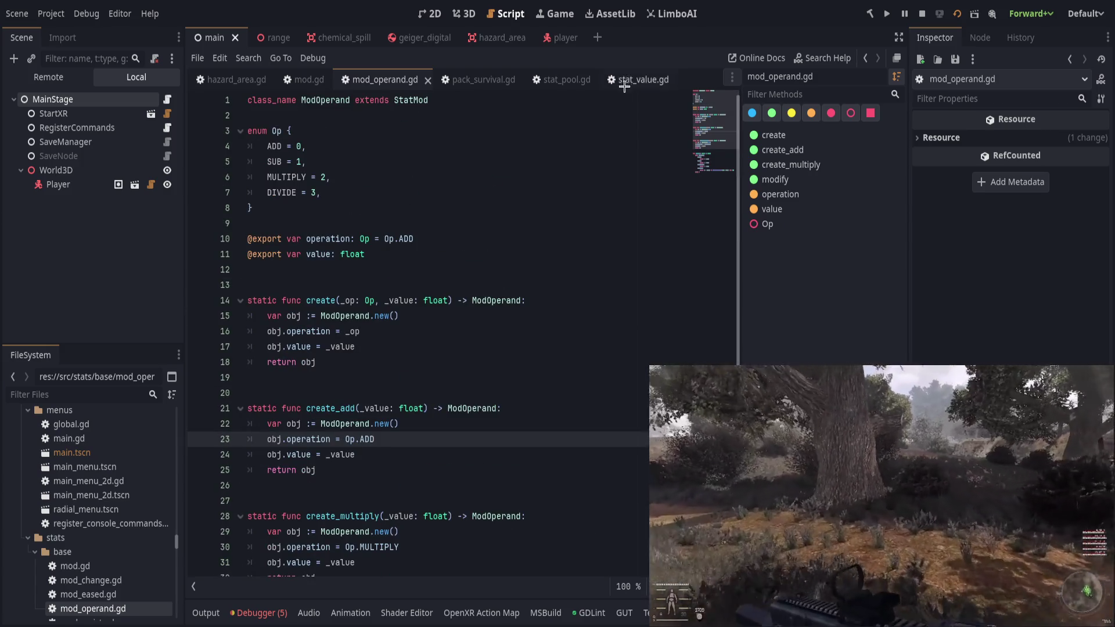
left_click(551, 81)
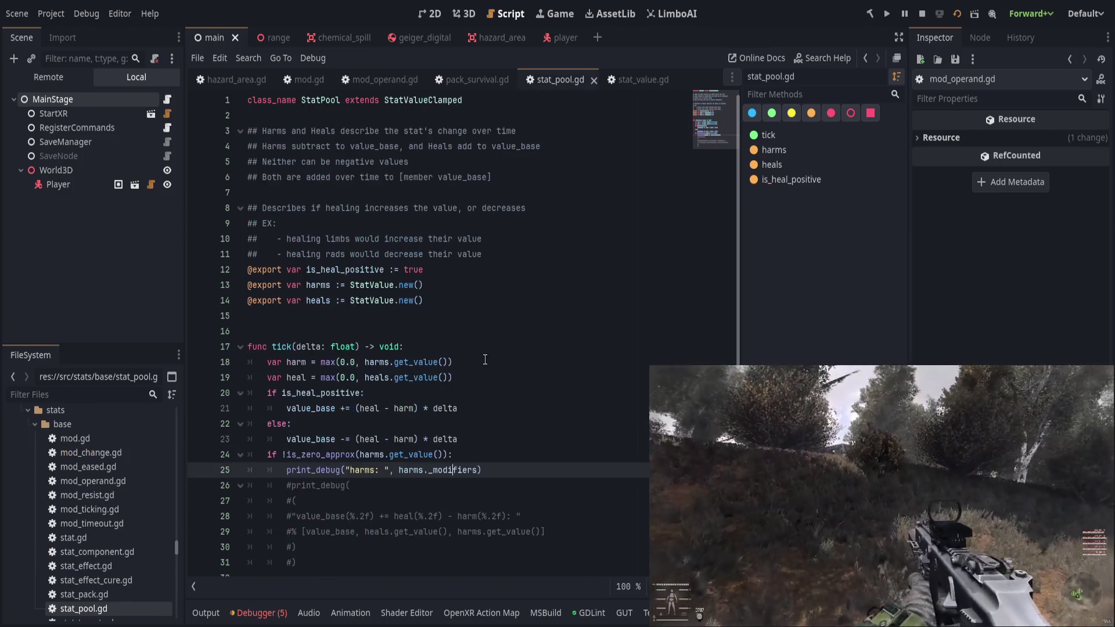
scroll(521, 375, "down", 1)
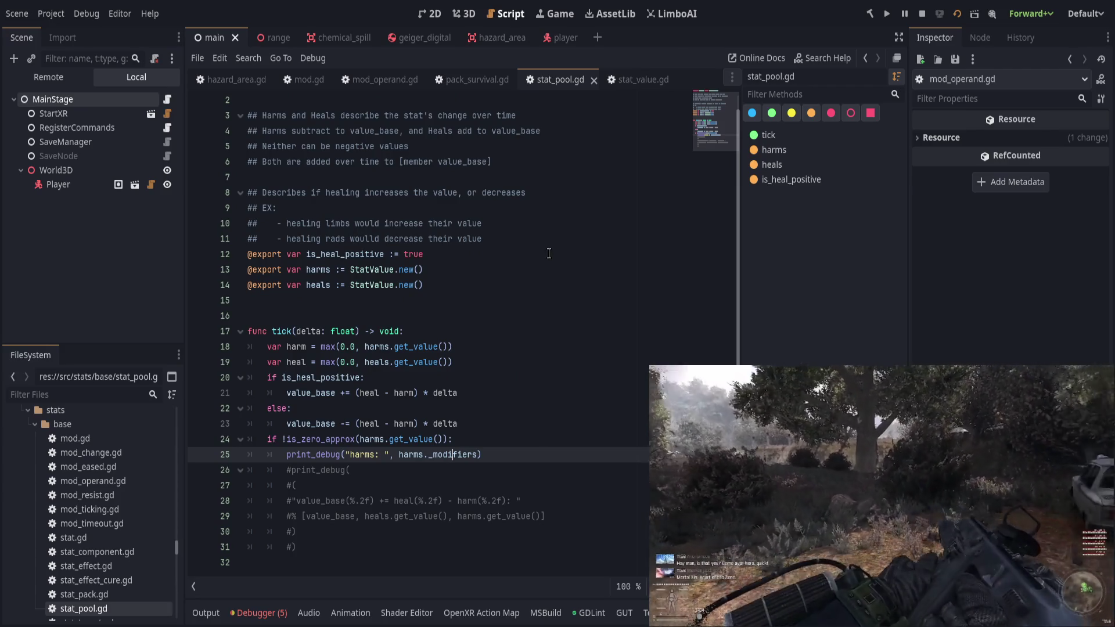
left_click(378, 270, "ctrl")
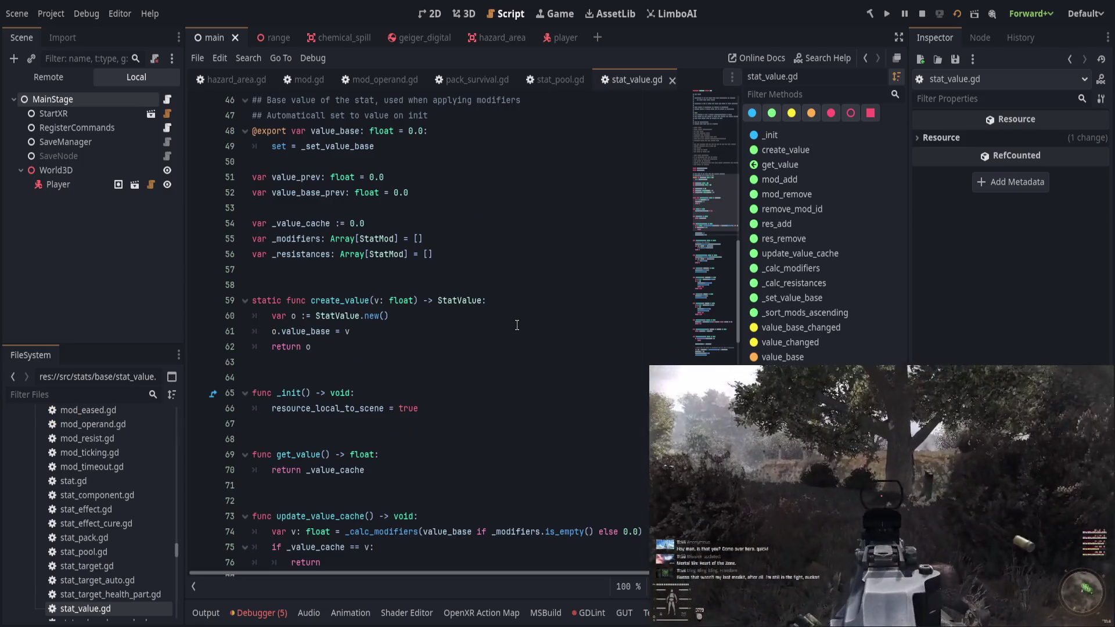
Scroll through stat_value.gd's cached-value code, then return to hazard_area.gd's physics loop.
scroll(516, 325, "up", 5)
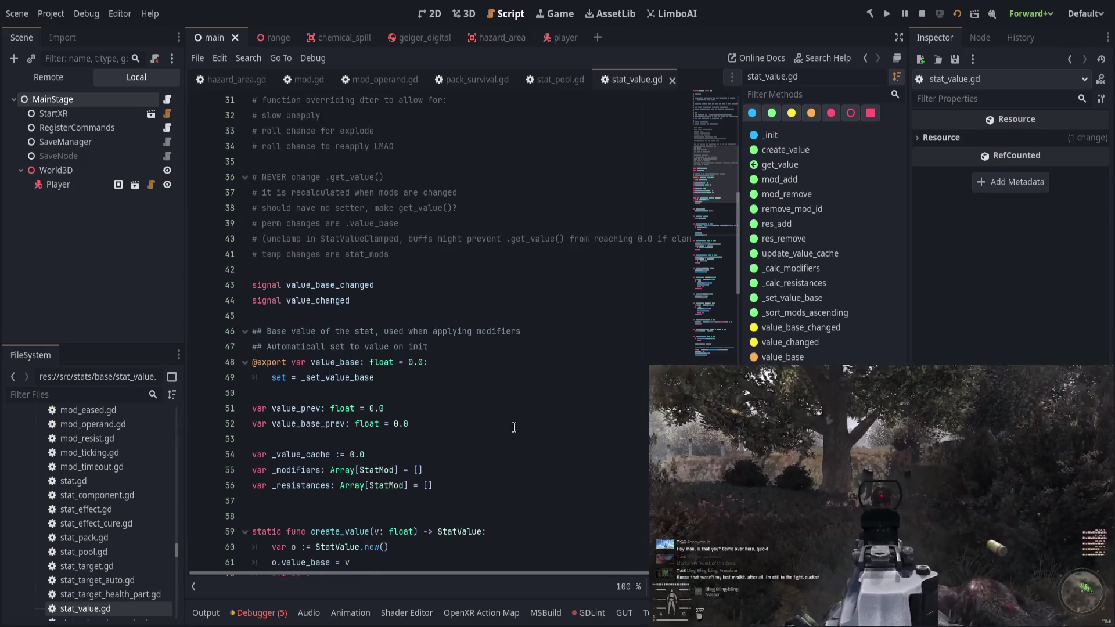
scroll(514, 428, "down", 8)
scroll(516, 420, "down", 4)
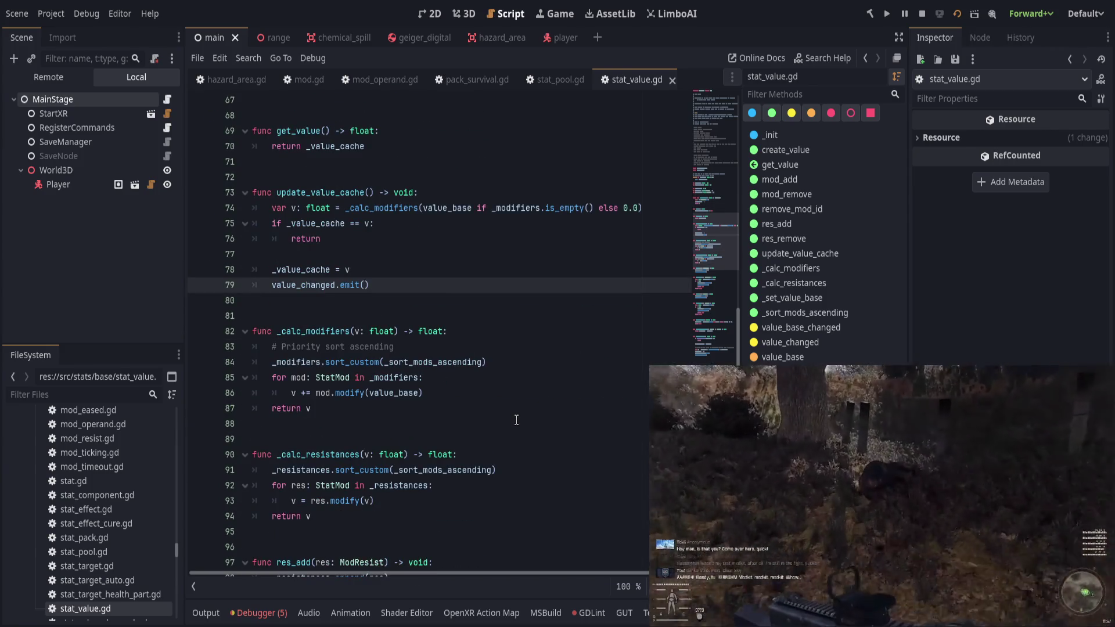
scroll(514, 418, "up", 2)
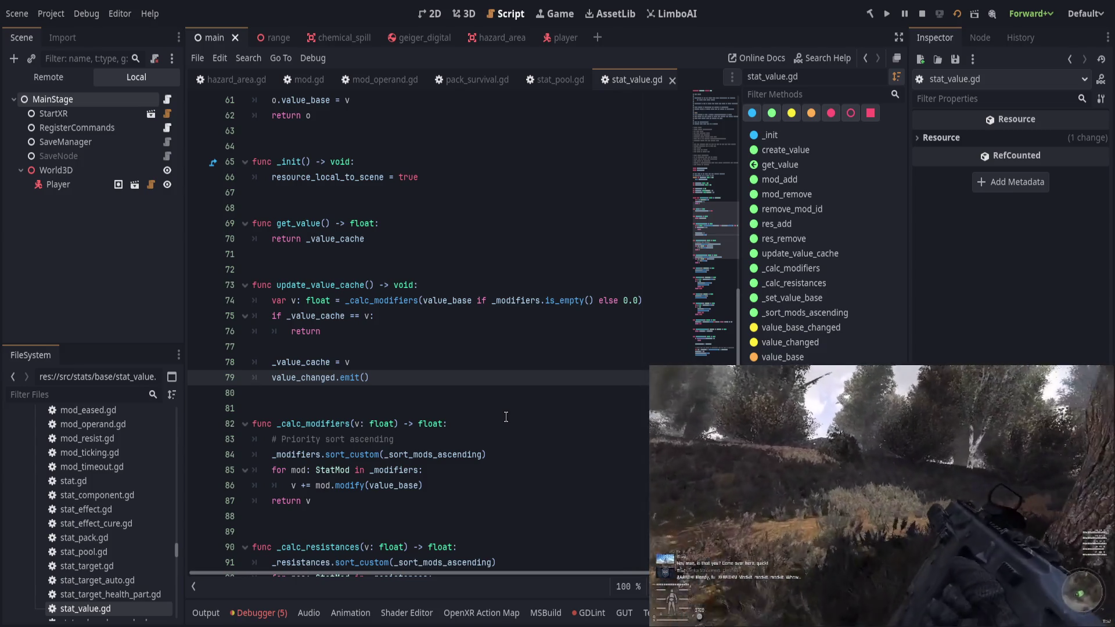
scroll(506, 417, "up", 9)
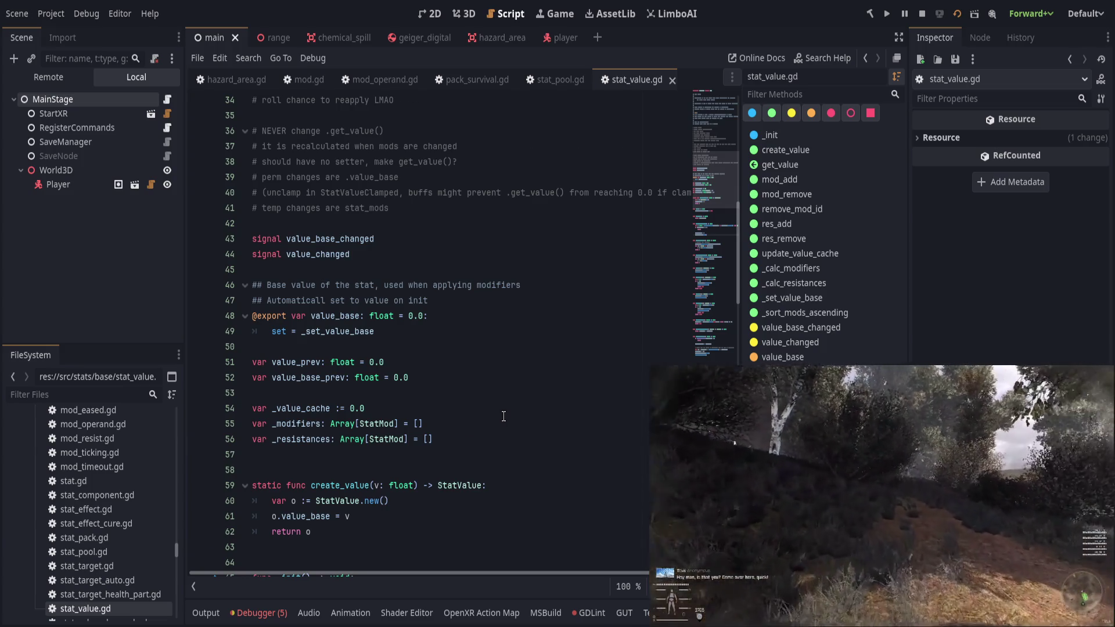
scroll(504, 416, "down", 1)
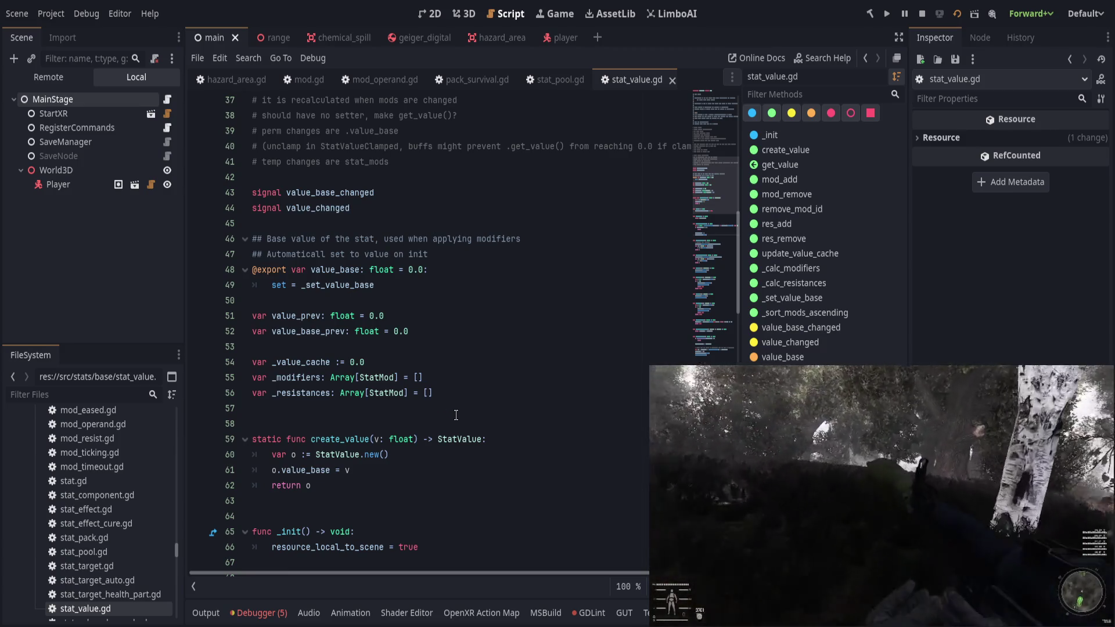
scroll(456, 415, "up", 5)
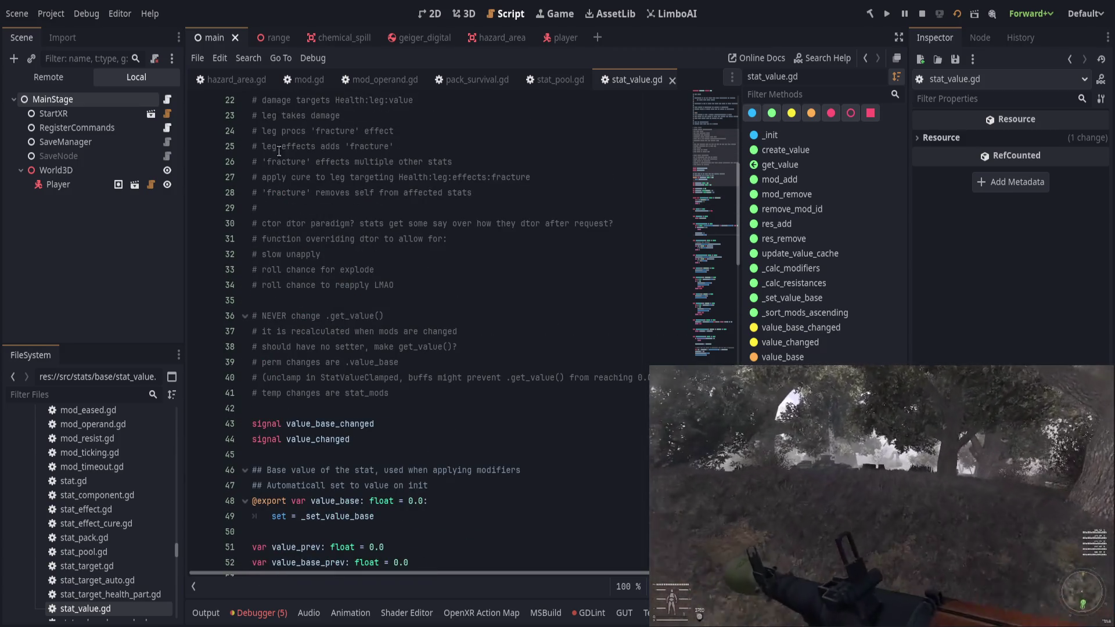
left_click(238, 79)
scroll(494, 468, "down", 8)
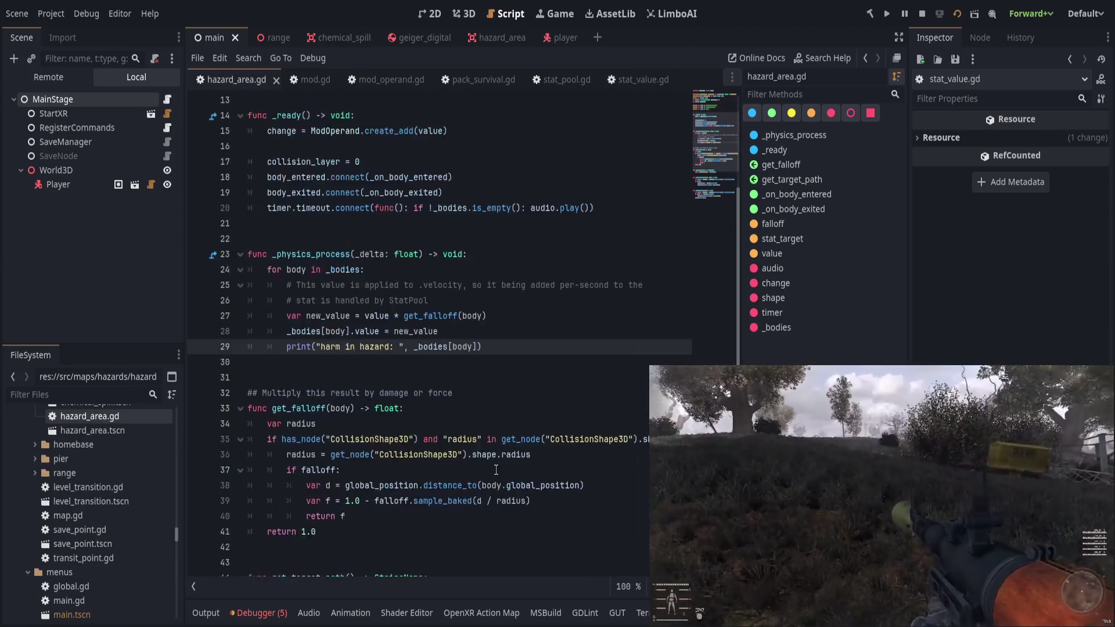
left_click(510, 469)
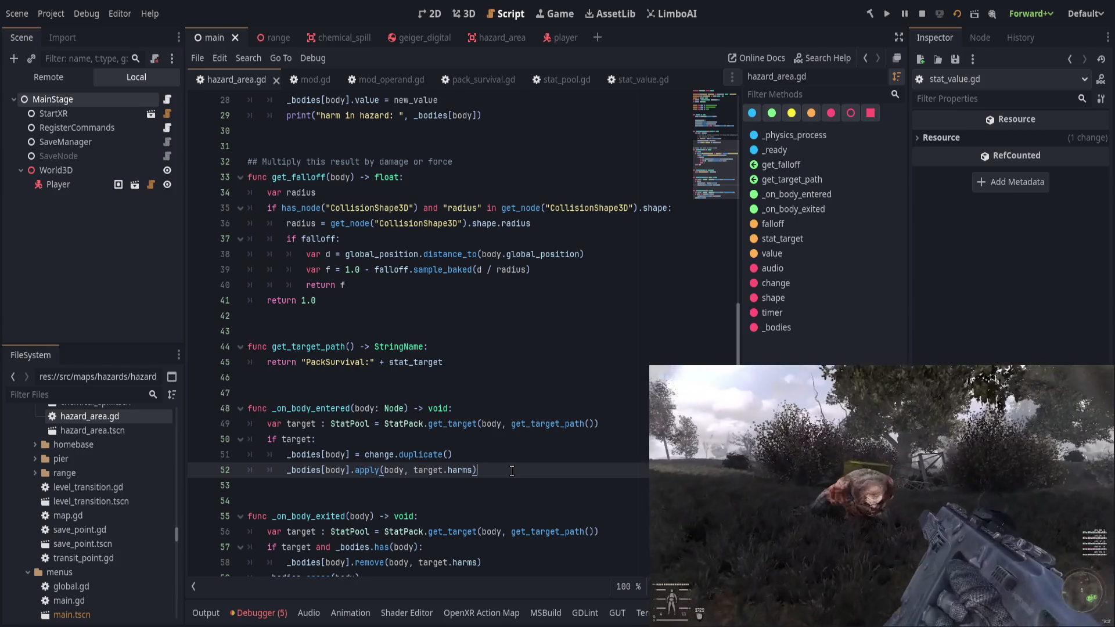
scroll(499, 408, "down", 1)
left_click(441, 498)
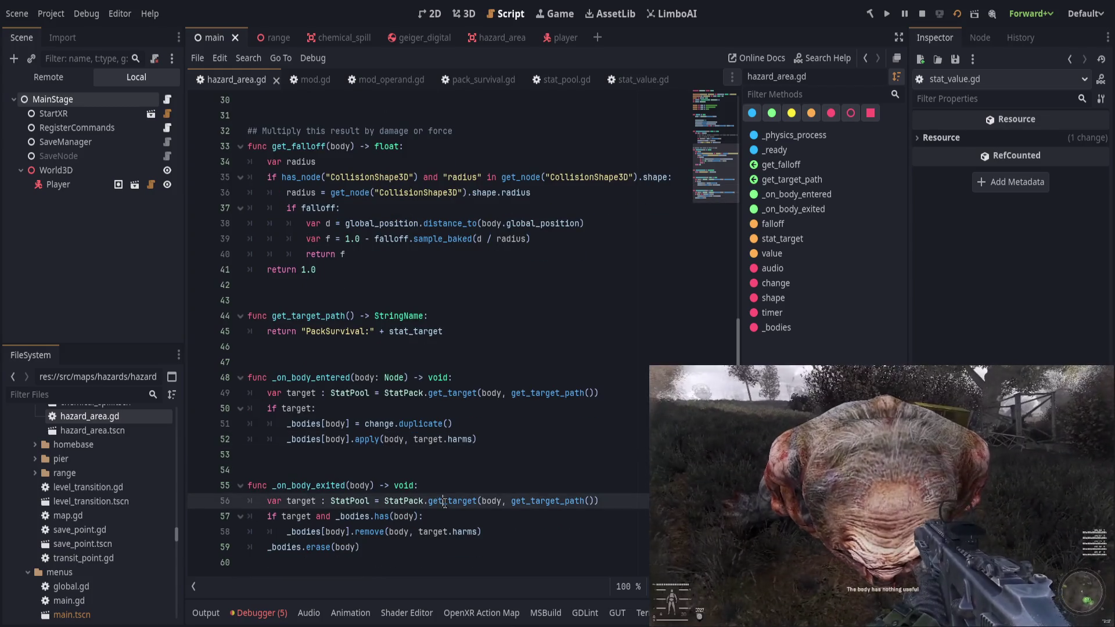
left_click(460, 521)
left_click(468, 501)
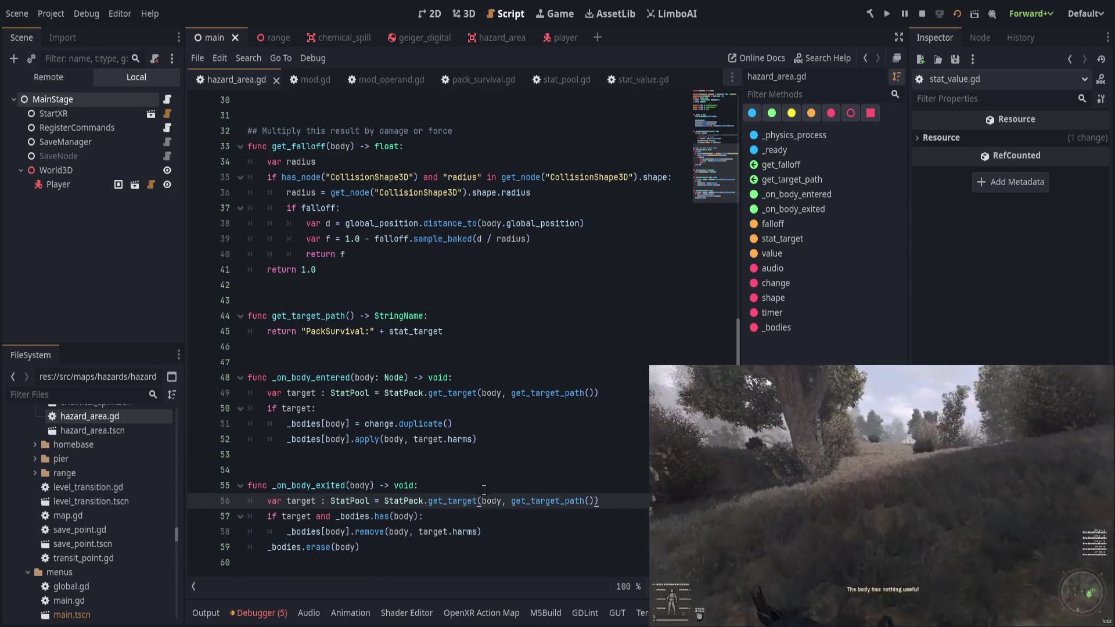
left_click(489, 487)
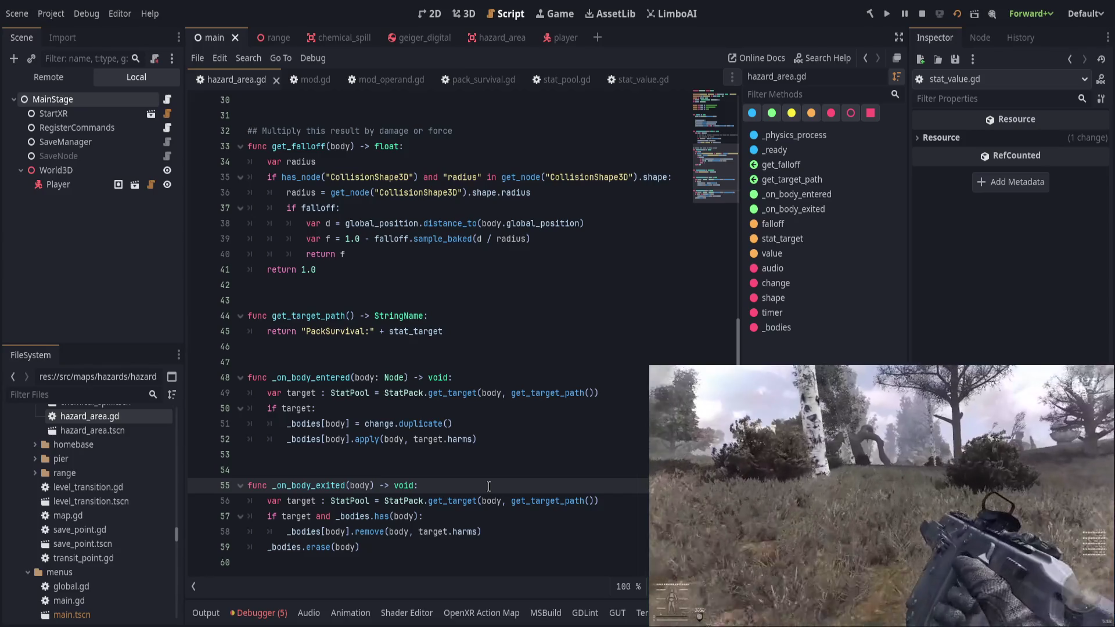
scroll(489, 486, "up", 8)
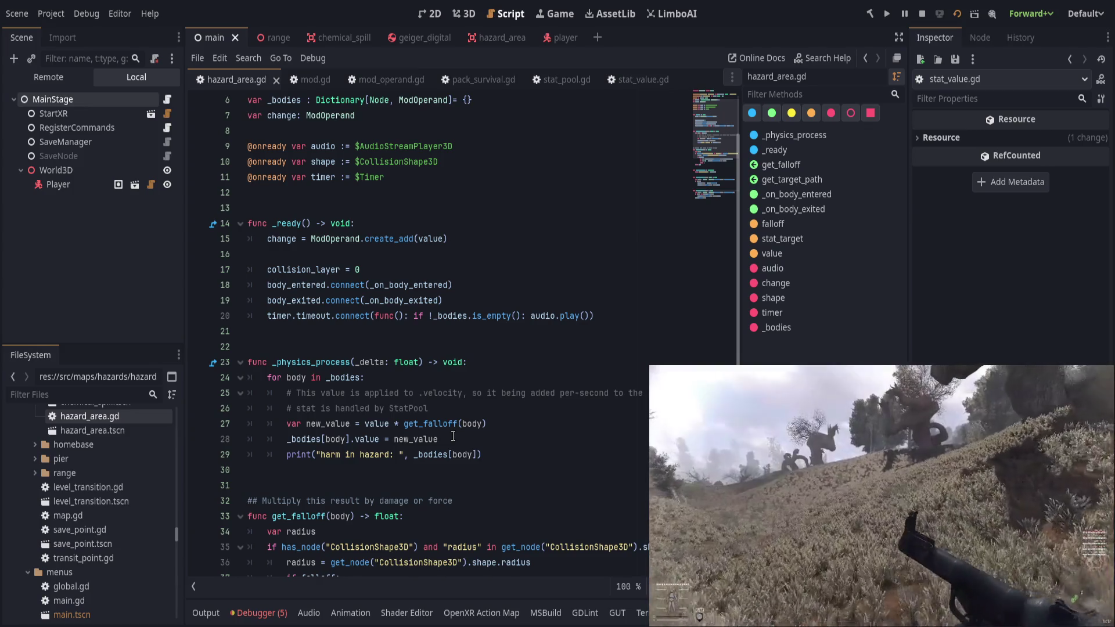
left_click(484, 424)
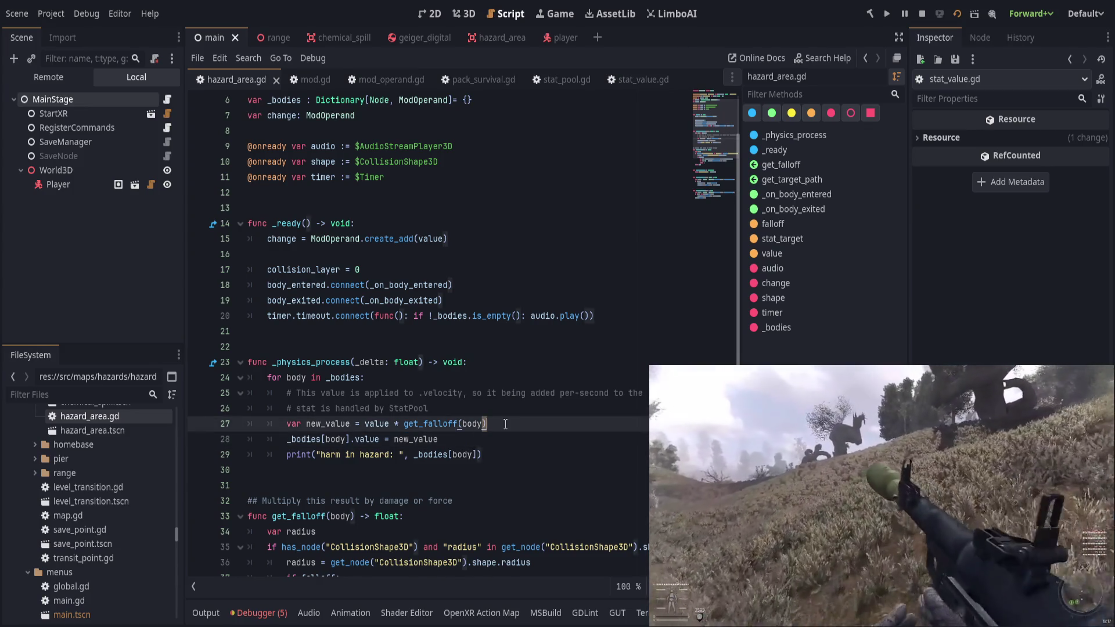
Switch from the harm debug print line to the pack_survival.gd script with its StatPool exports.
left_click(512, 456)
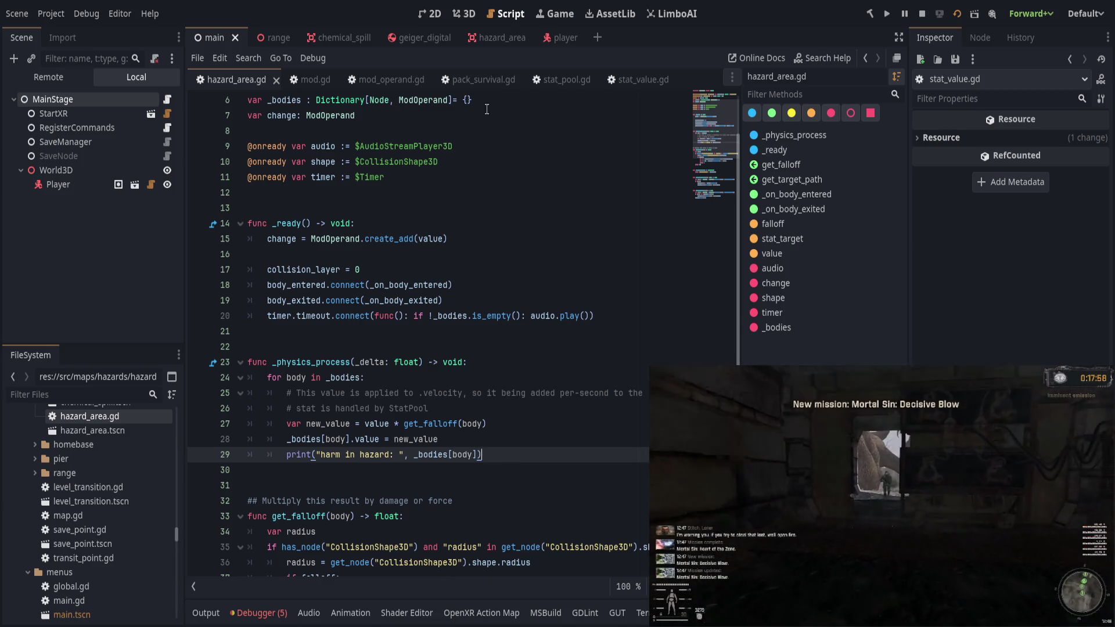
left_click(478, 79)
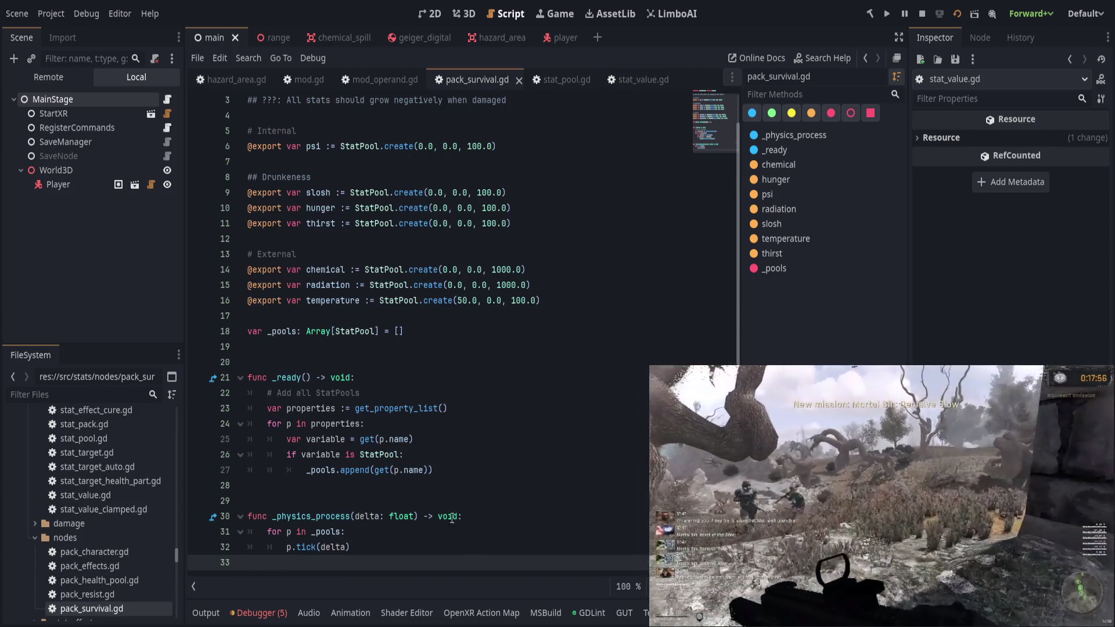
Insert p.update_value_cache() above p.tick(delta) in the _pools loop, save, and test-run the game.
left_click(410, 537)
left_click(423, 544)
left_click(434, 532)
key("Return")
type("p.up")
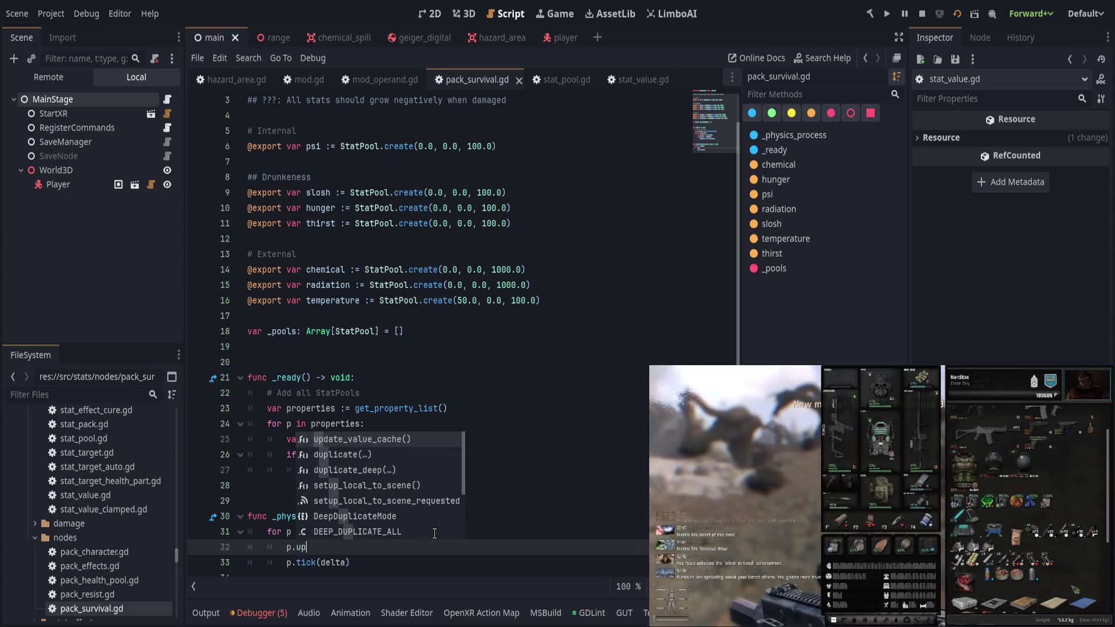
key("Return")
scroll(434, 532, "down", 1)
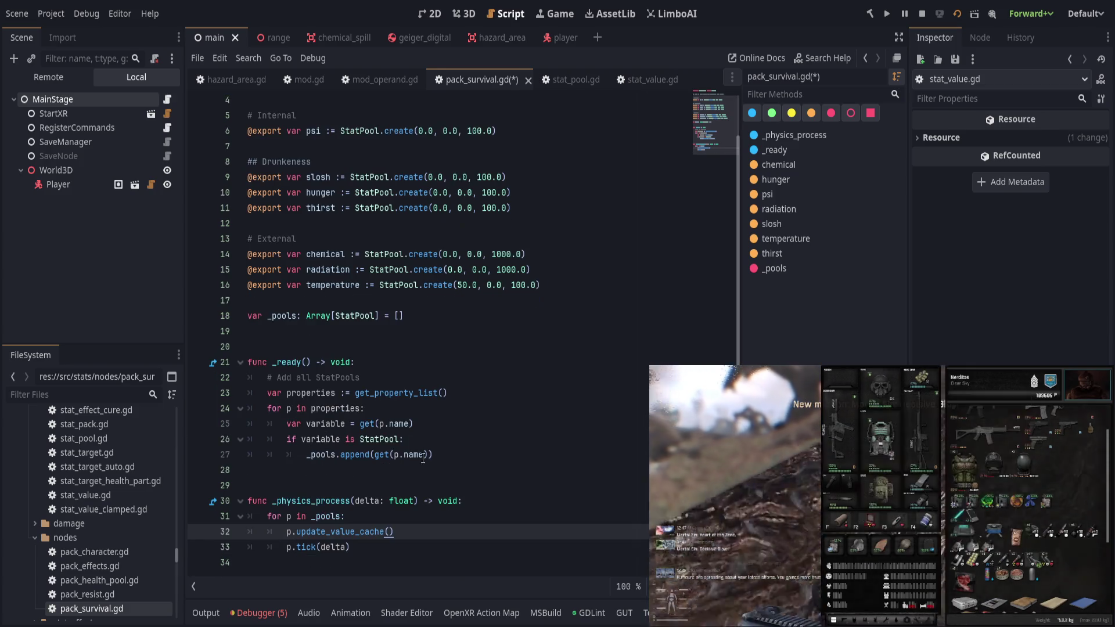
key("ctrl+s")
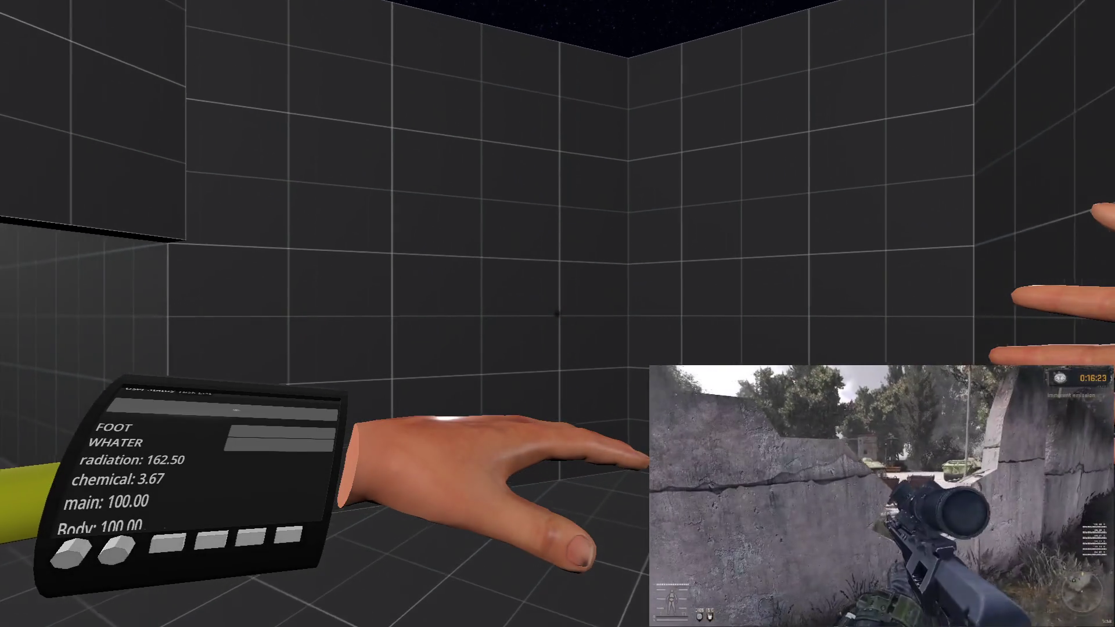
key("F8")
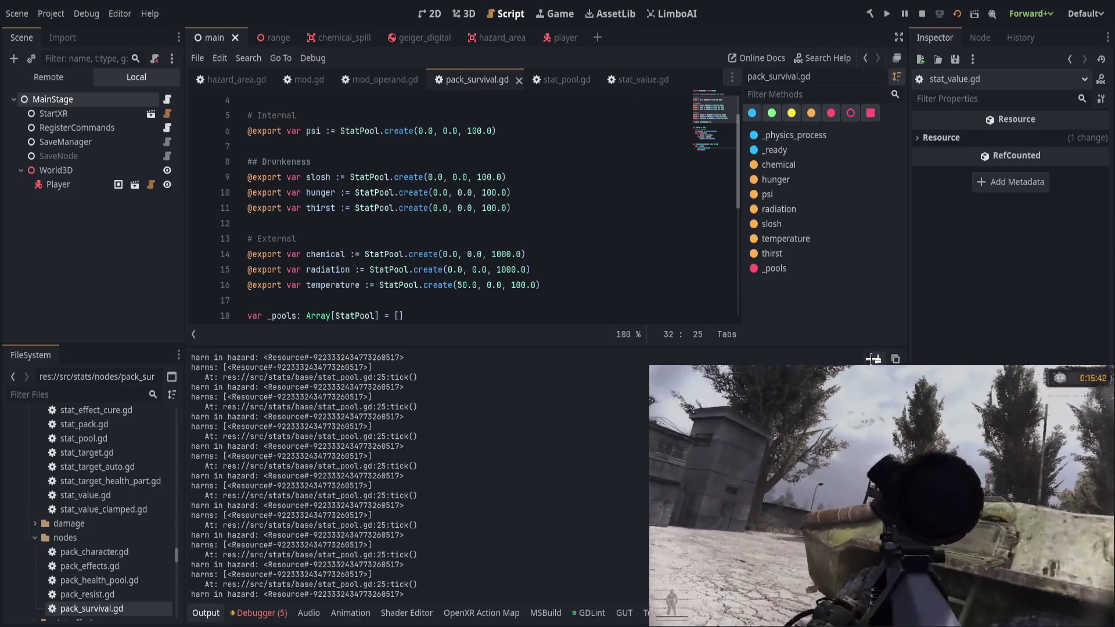
Set a breakpoint on the line 32 cache-refresh call and step over it with F10.
left_click(581, 288)
scroll(581, 287, "down", 6)
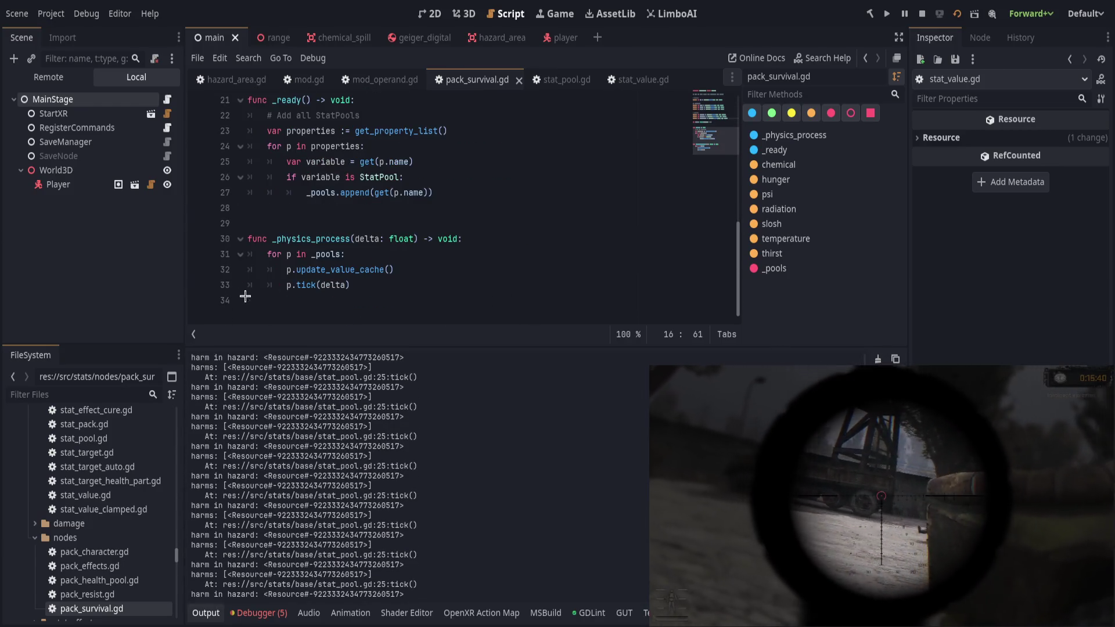
left_click(198, 270)
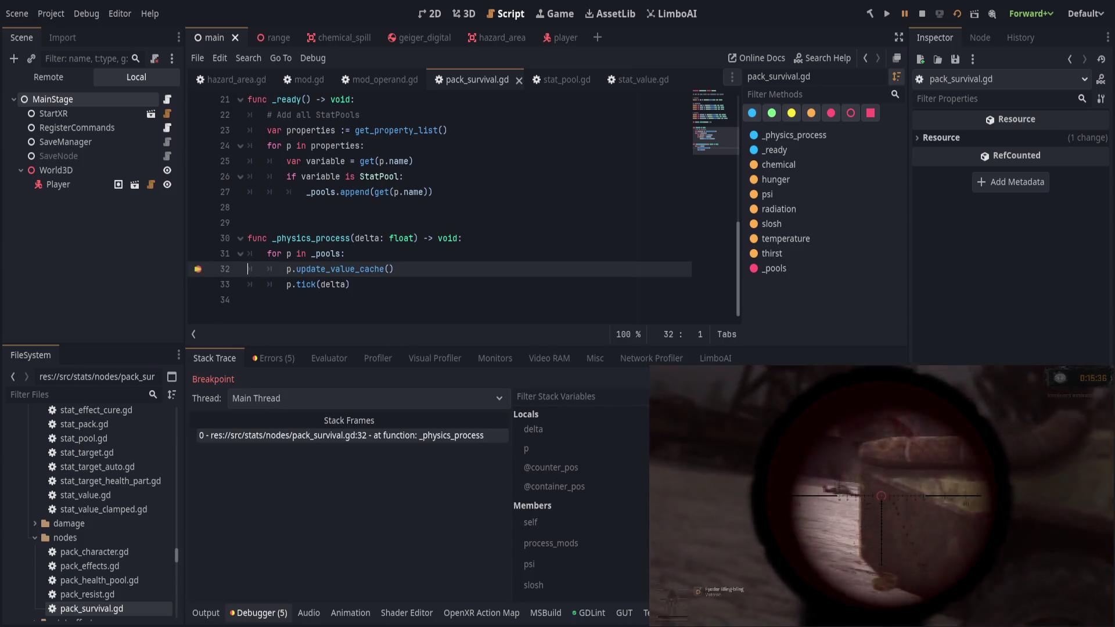
key("F10")
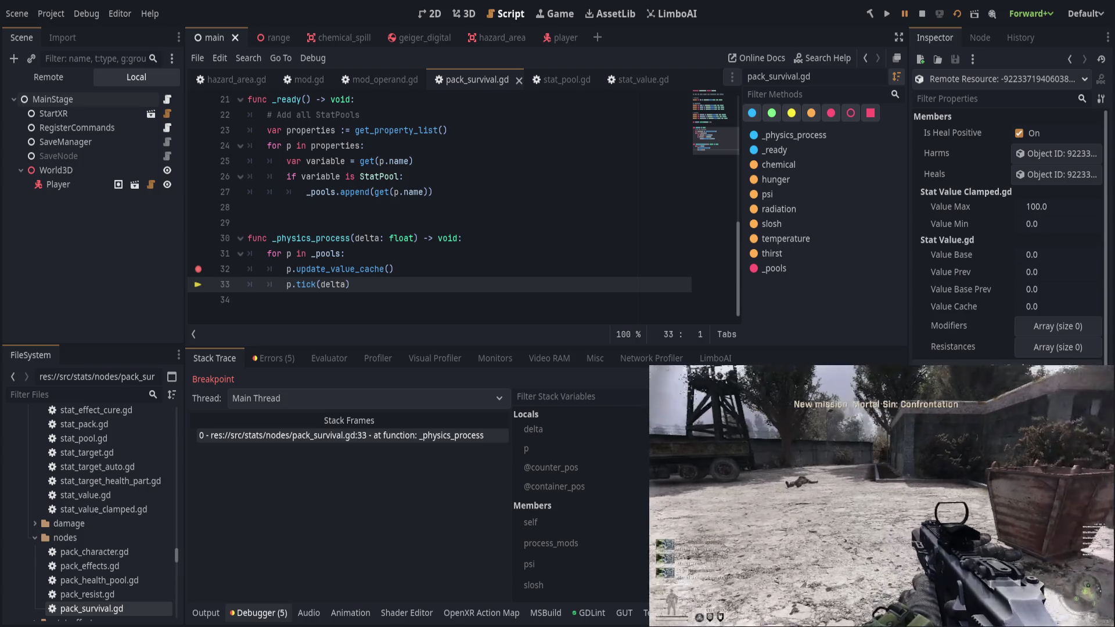
left_click(321, 269)
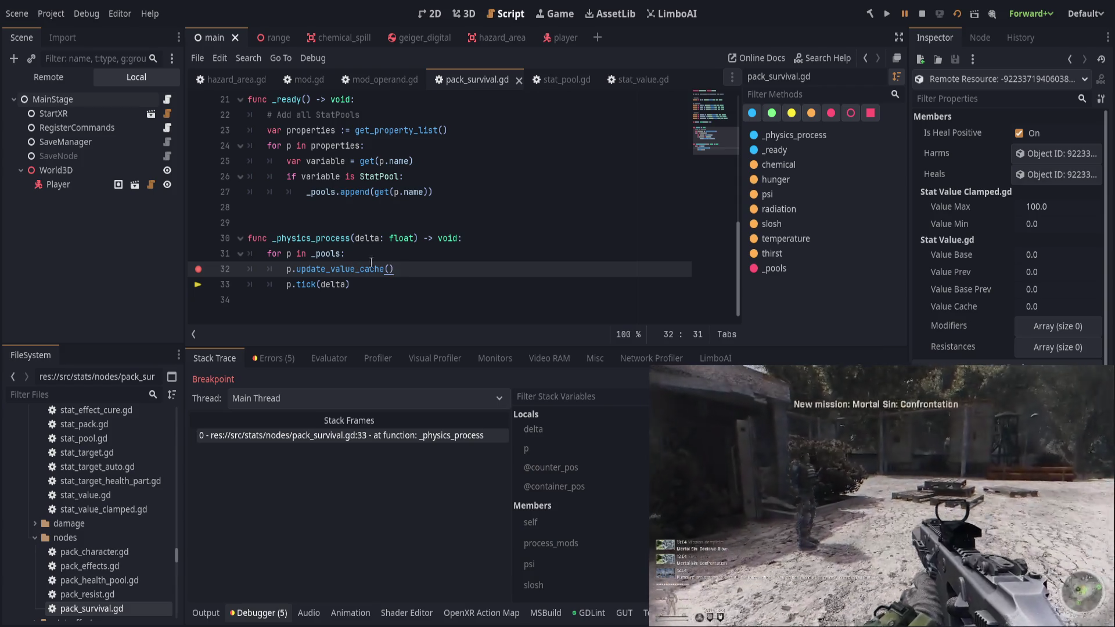
left_click(521, 240)
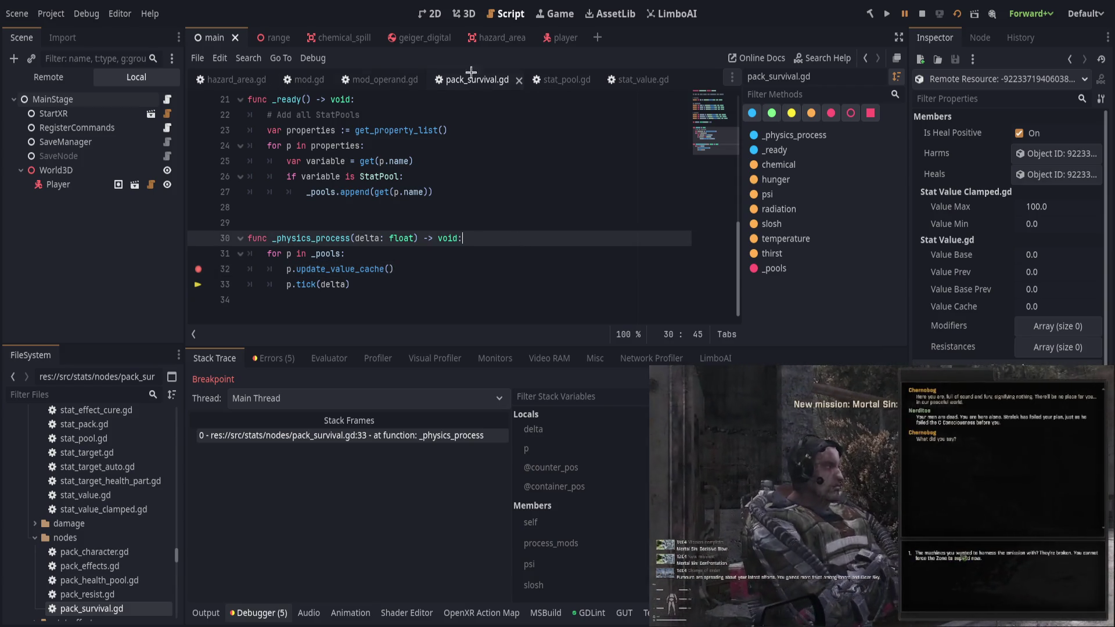
Open stat_pool.gd and hide the debugger output to show more of its code.
left_click(561, 79)
scroll(495, 198, "down", 4)
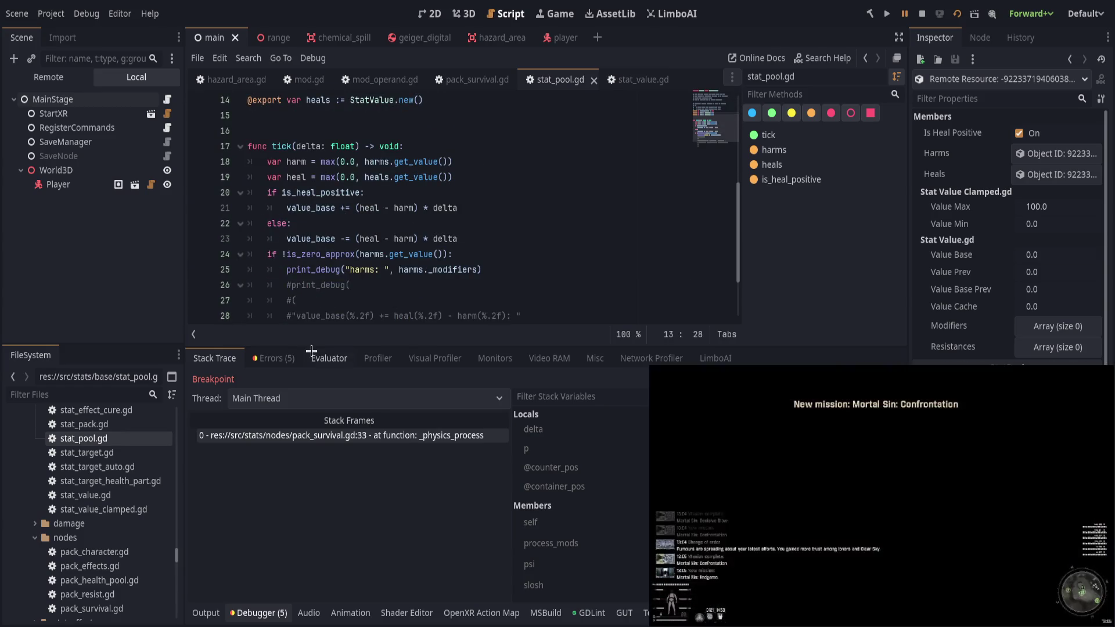
left_click(259, 613)
left_click(524, 286)
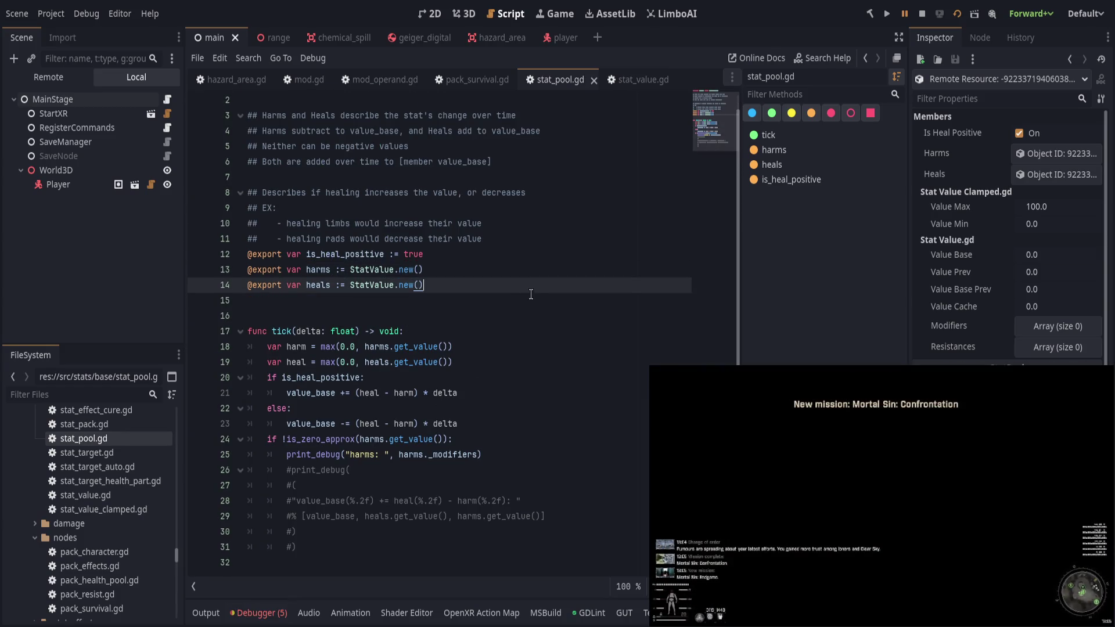
Add an update_value_cache function calling harms and heals update_value_cache() plus super(), and save.
key("Return")
key("Return")
type("func upd")
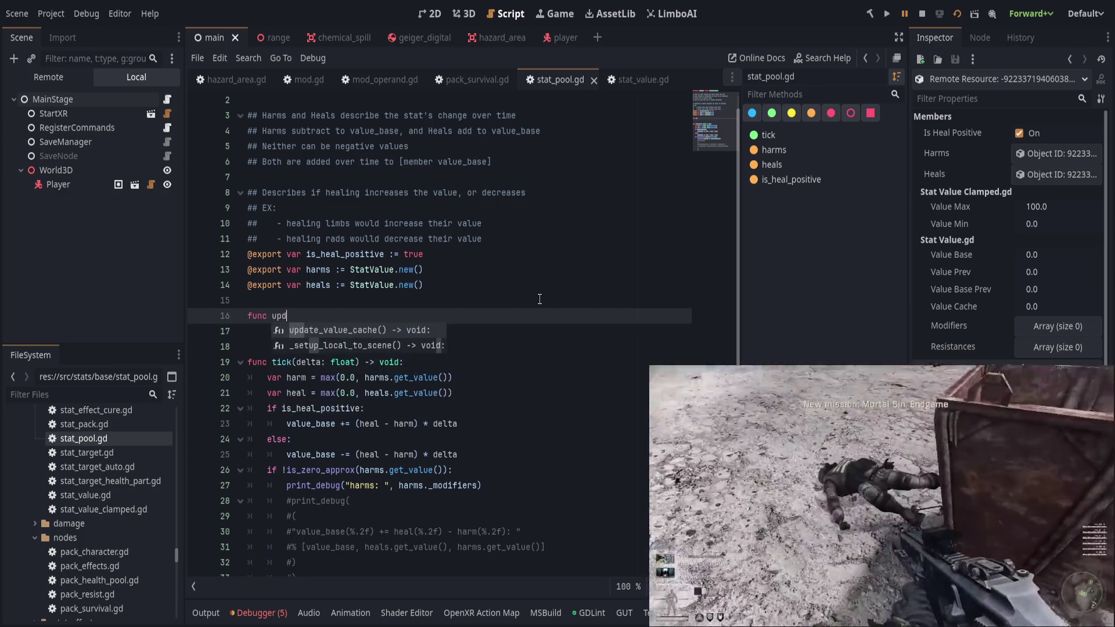
key("Return")
key("Return")
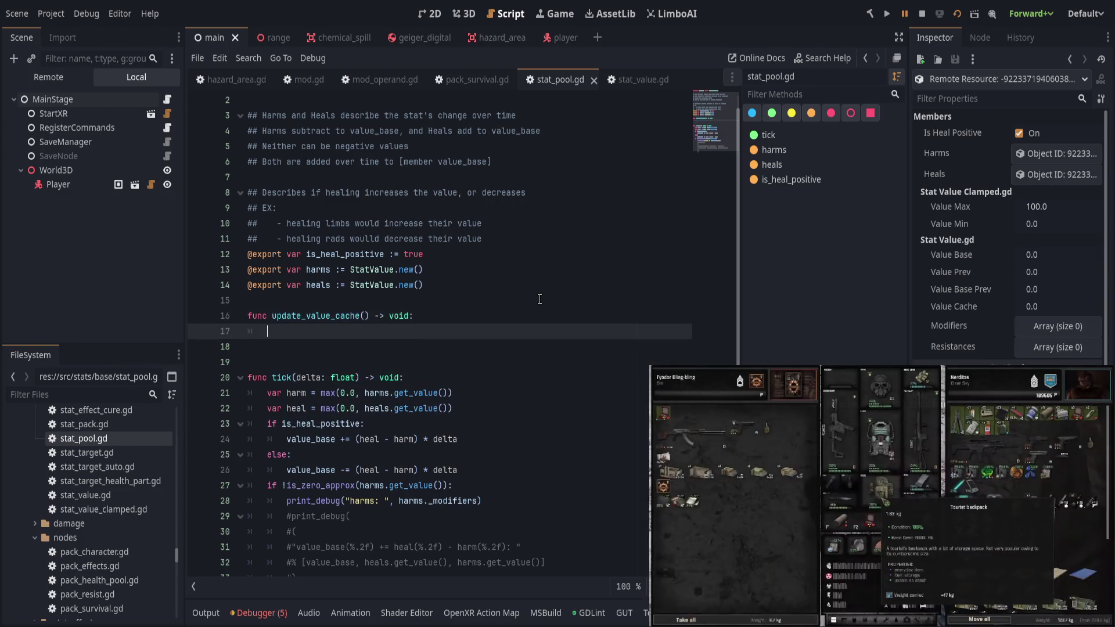
type("harms.upd")
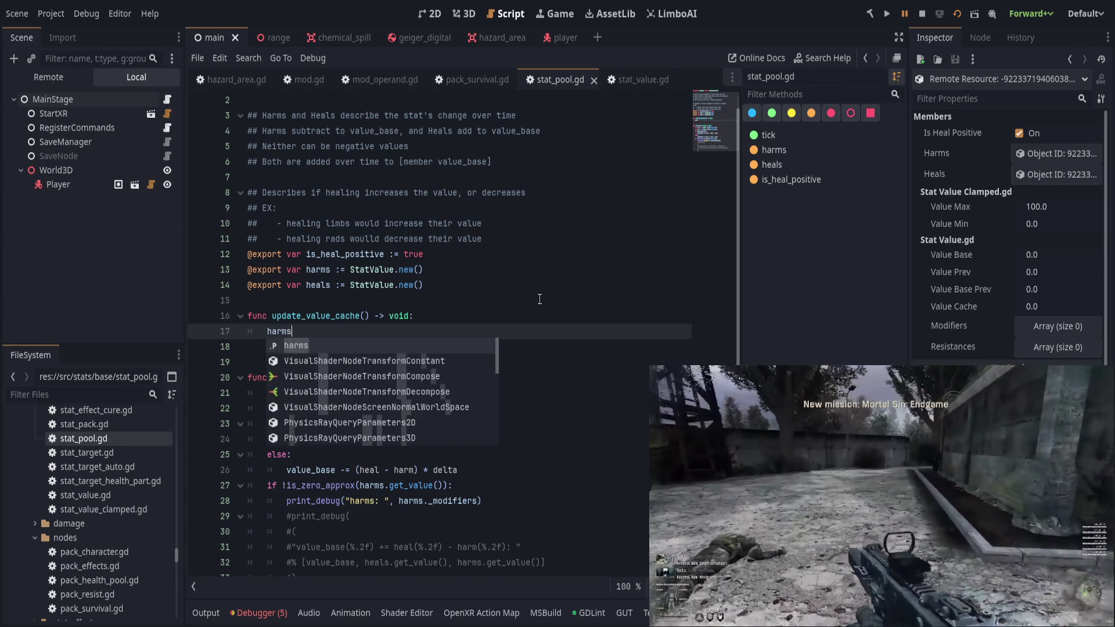
key("Return")
key("Return")
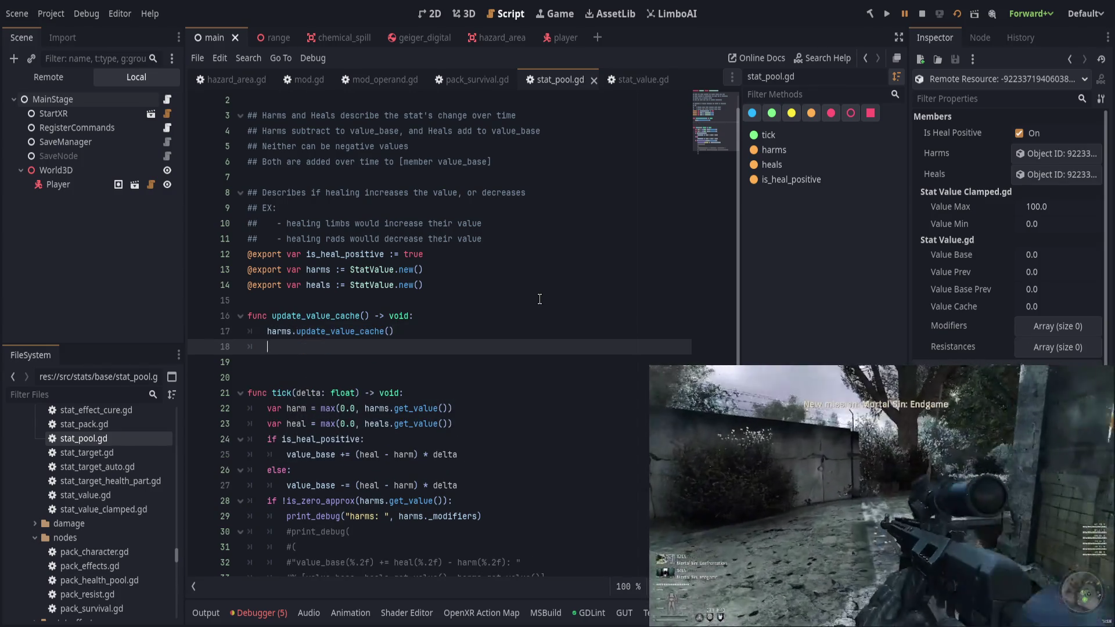
type("heals.")
key("Return")
key("Return")
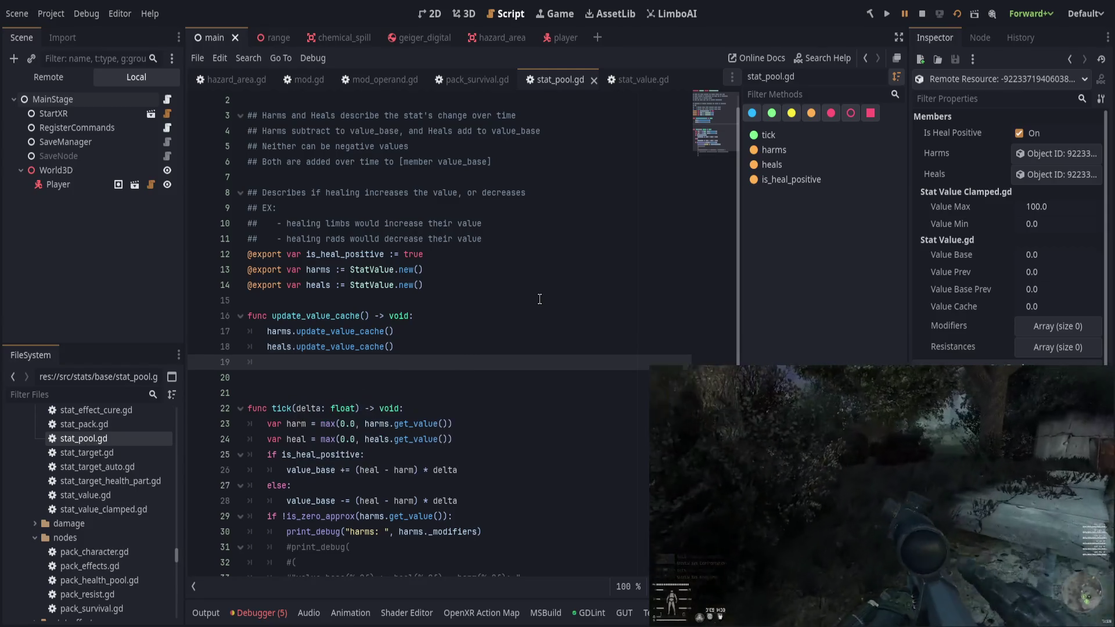
type("super()")
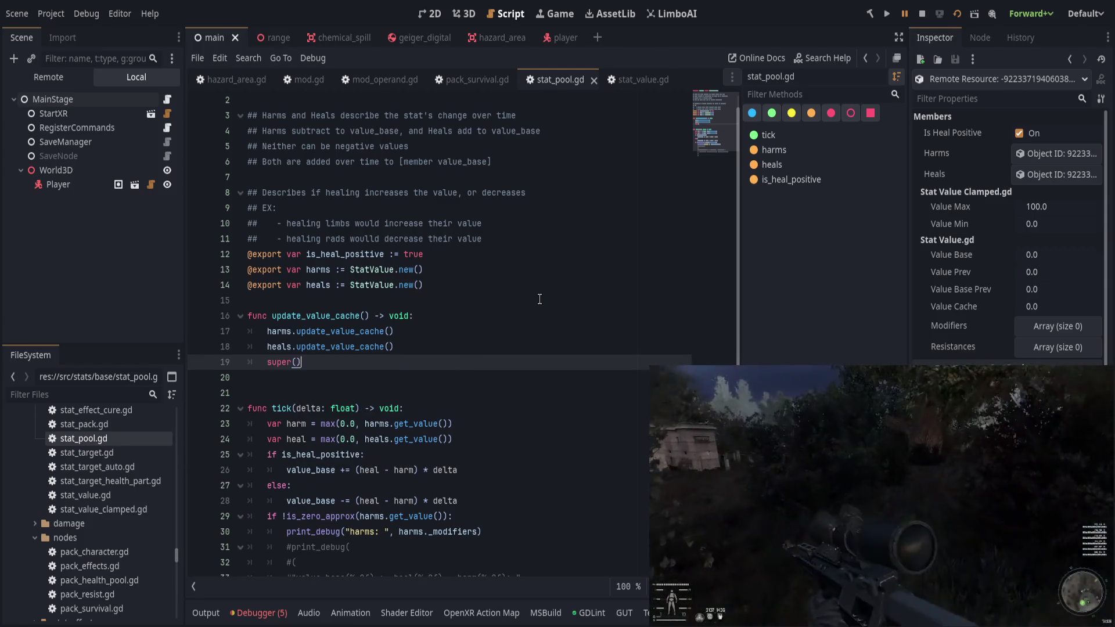
key("ctrl+s")
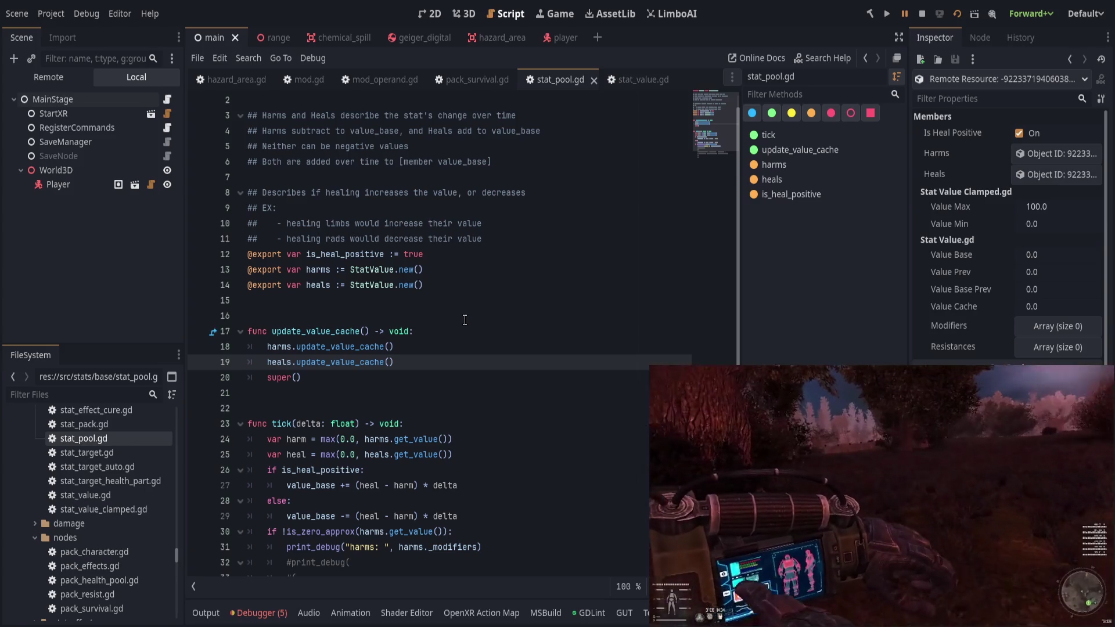
Copy the harms and heals cache-update lines into the top of the tick function.
scroll(481, 321, "down", 1)
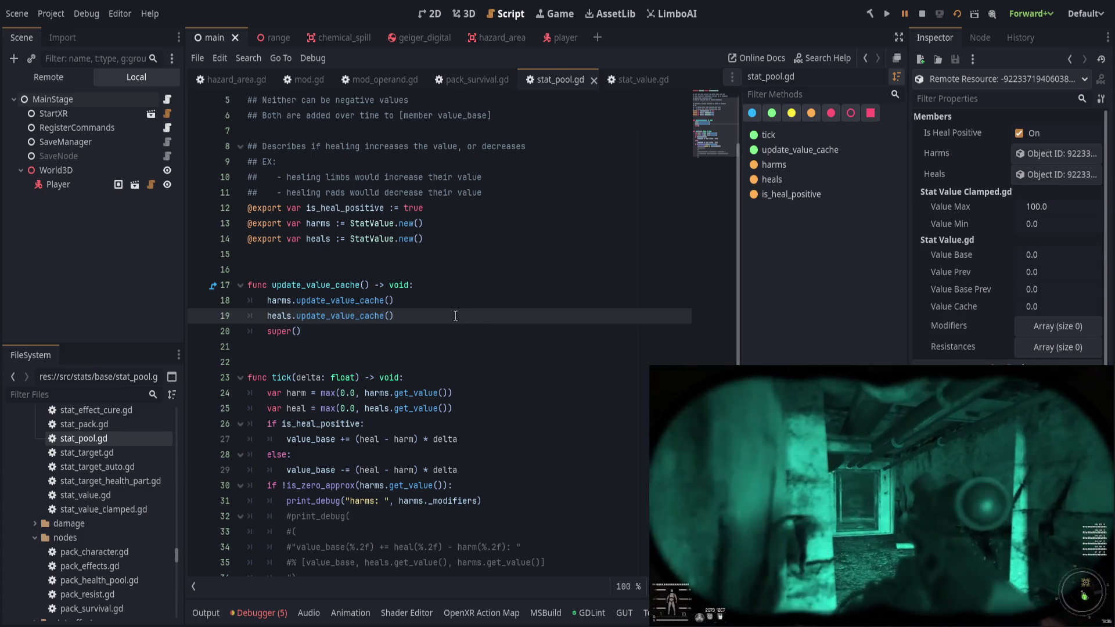
left_click(470, 299)
left_click_drag(485, 321, 502, 292)
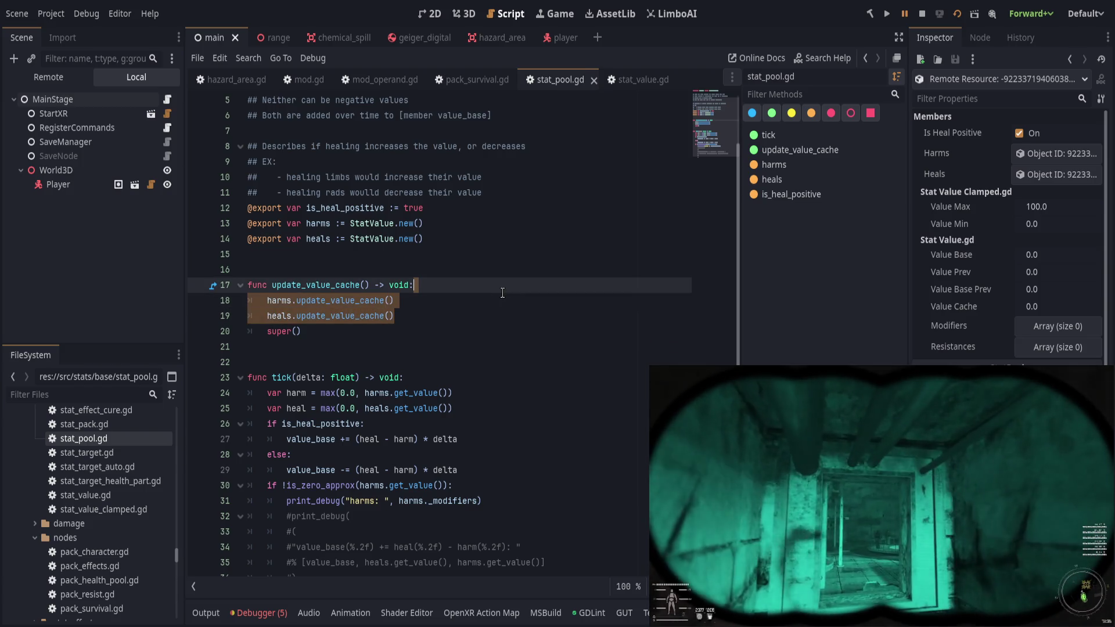
key("ctrl+x")
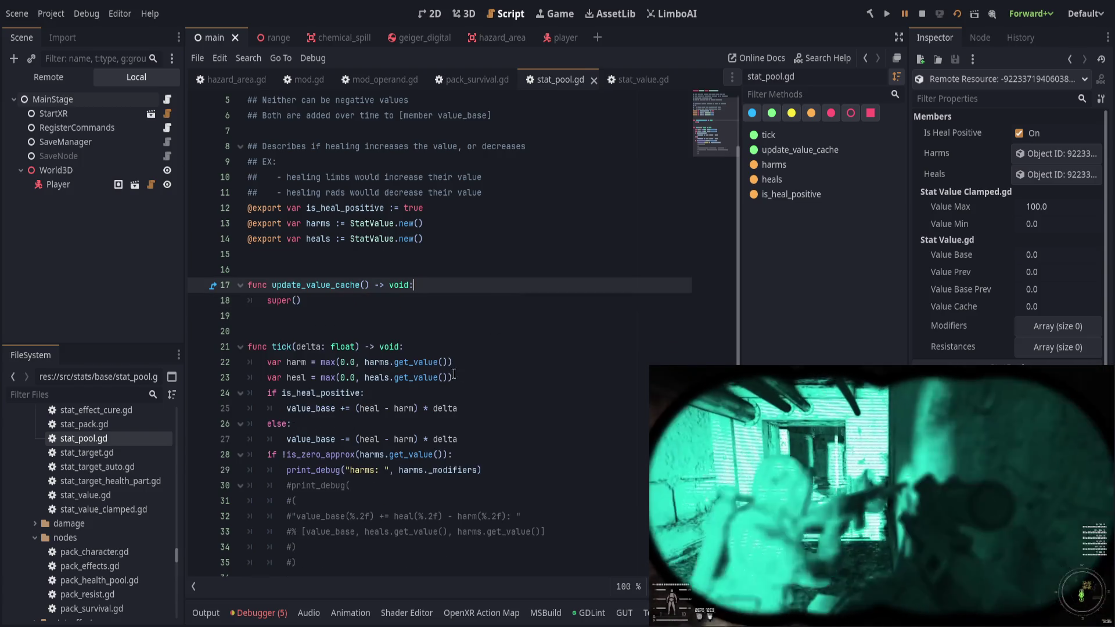
key("ctrl+z")
left_click(437, 366)
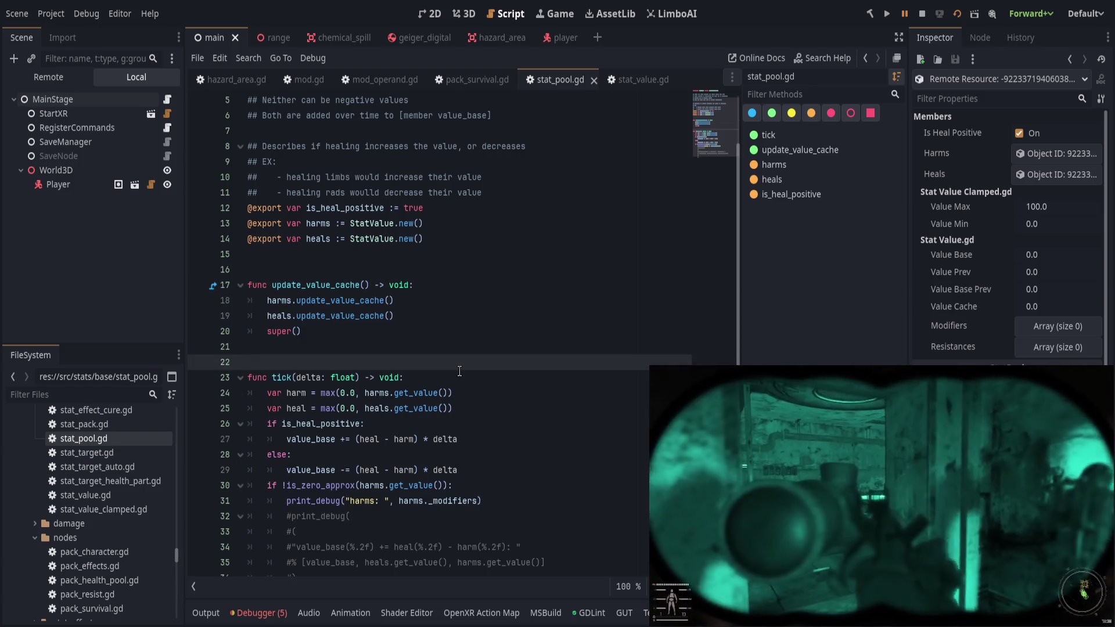
left_click(460, 372)
key("Return")
key("ctrl+v")
Delete the stray empty line in tick and save stat_pool.gd.
left_click(427, 388)
key("ctrl+shift+k")
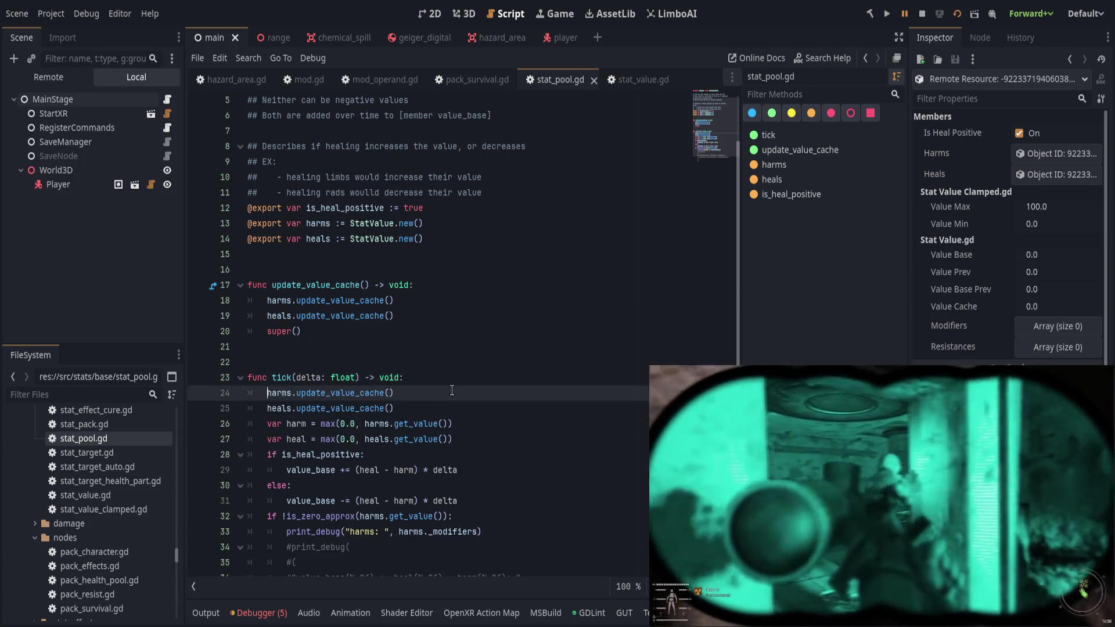
left_click_drag(366, 346, 374, 260)
left_click(383, 301)
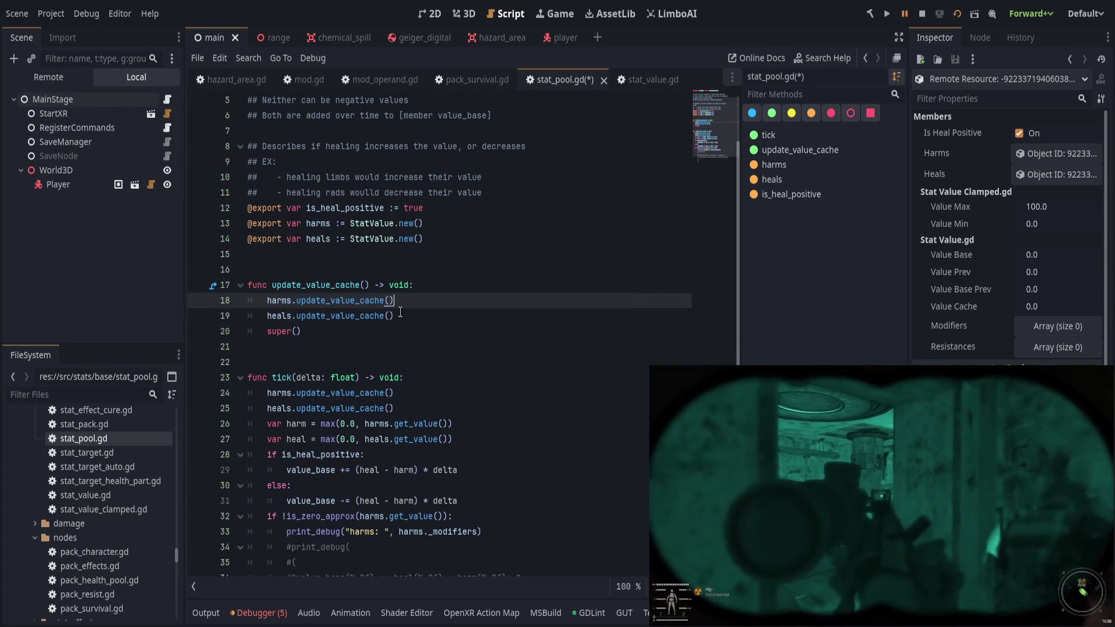
key("ctrl+s")
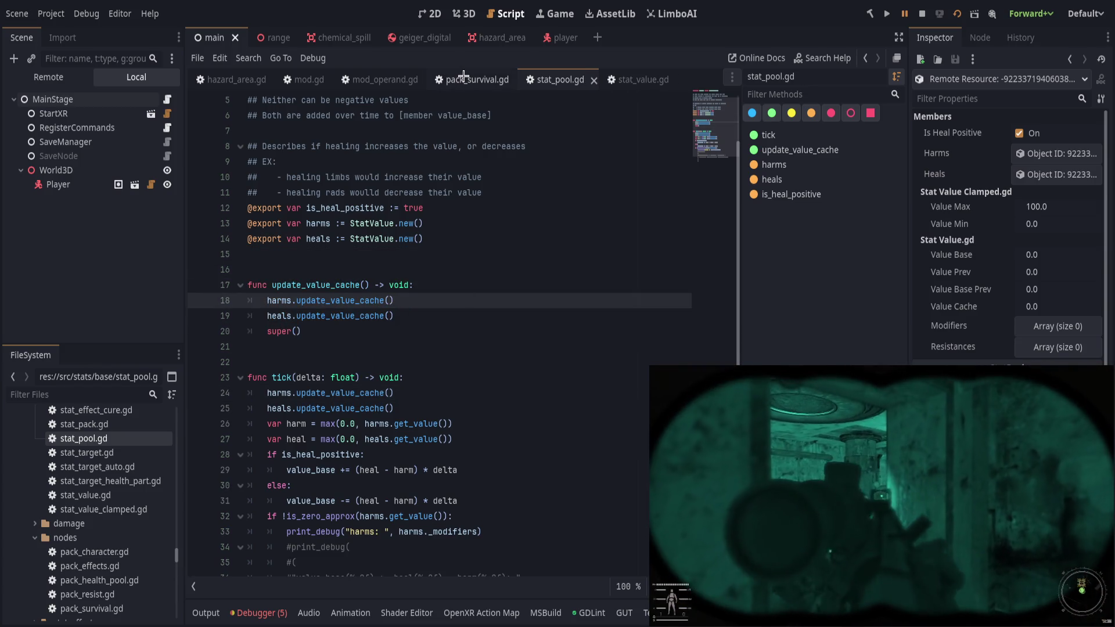
Remove the p.update_value_cache() call from pack_survival.gd's pool loop and save.
left_click(464, 79)
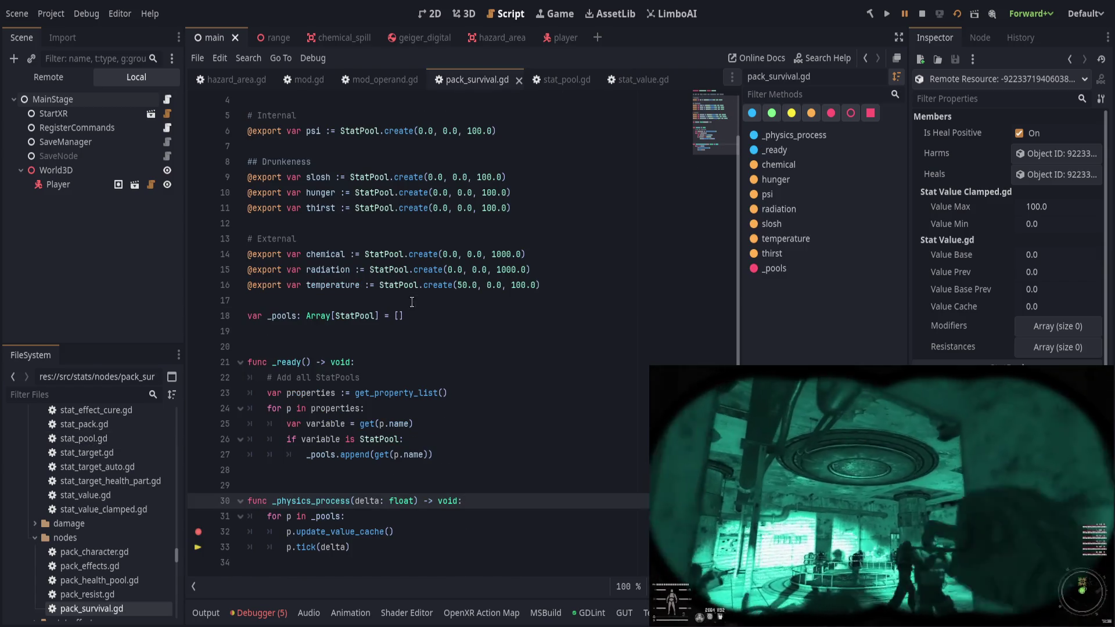
left_click(435, 522)
key("ctrl+s")
left_click(198, 531)
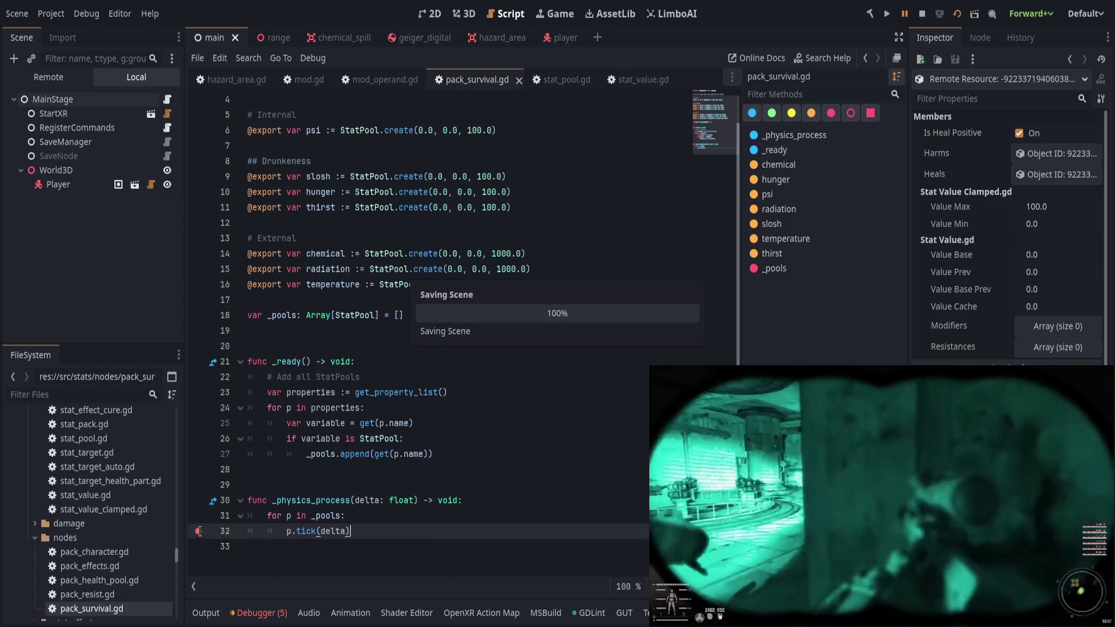
left_click(435, 469)
key("ctrl+s")
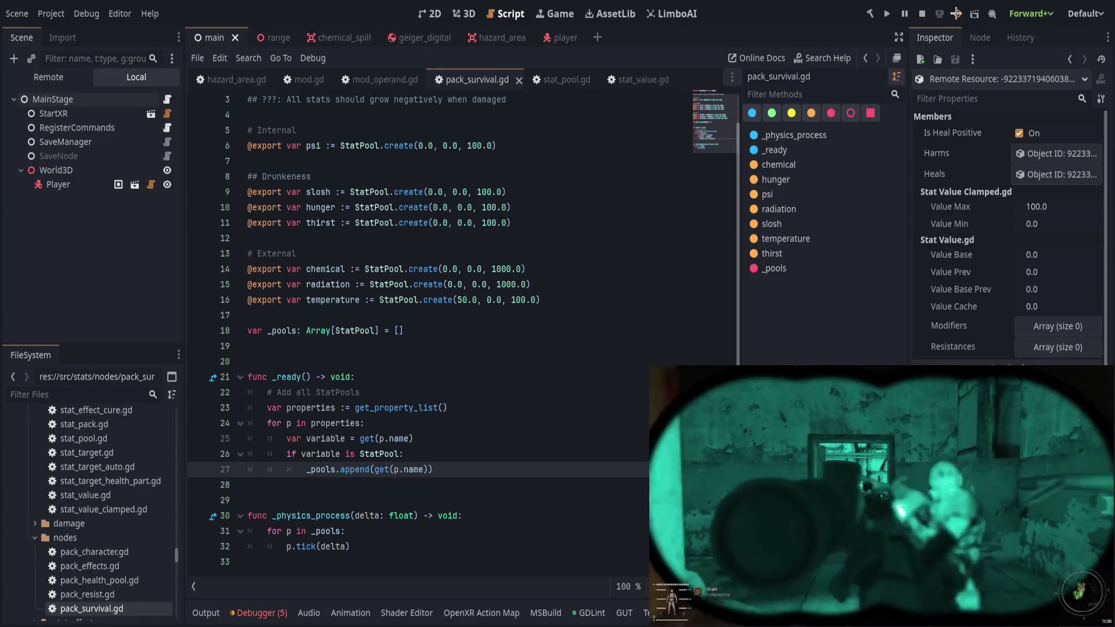
Restart the running game with the changes and hide the output log.
left_click(956, 13)
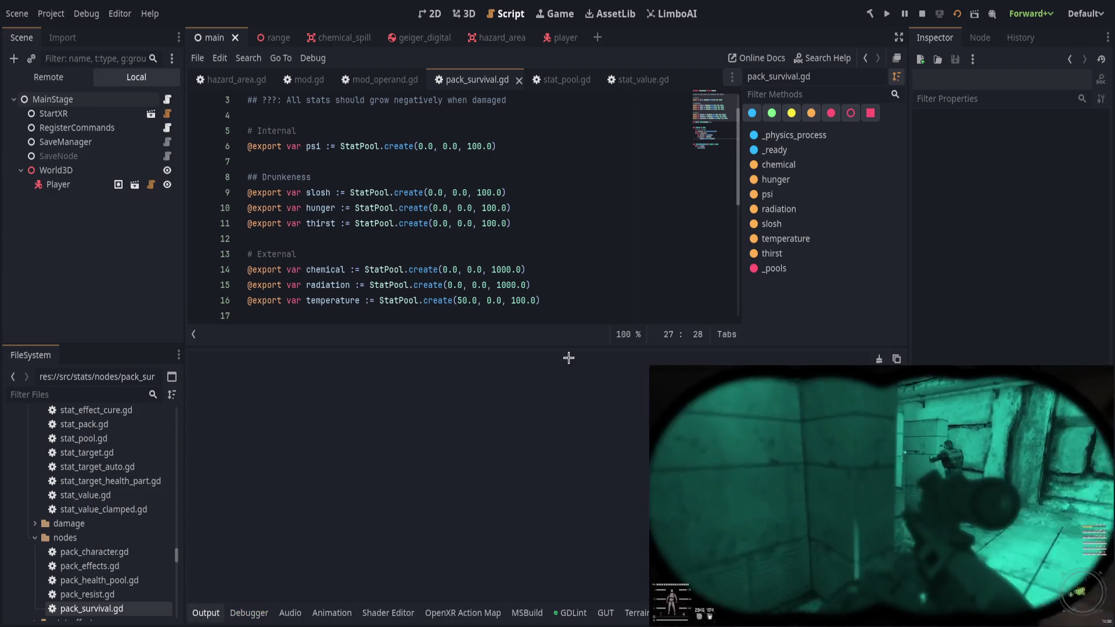
left_click(205, 613)
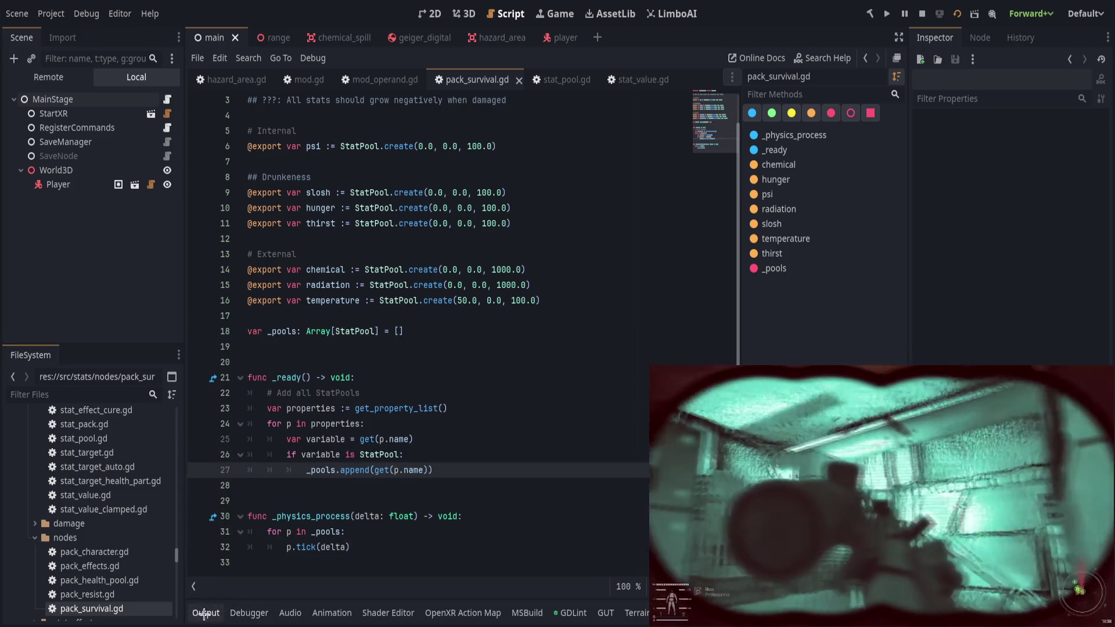
left_click(206, 613)
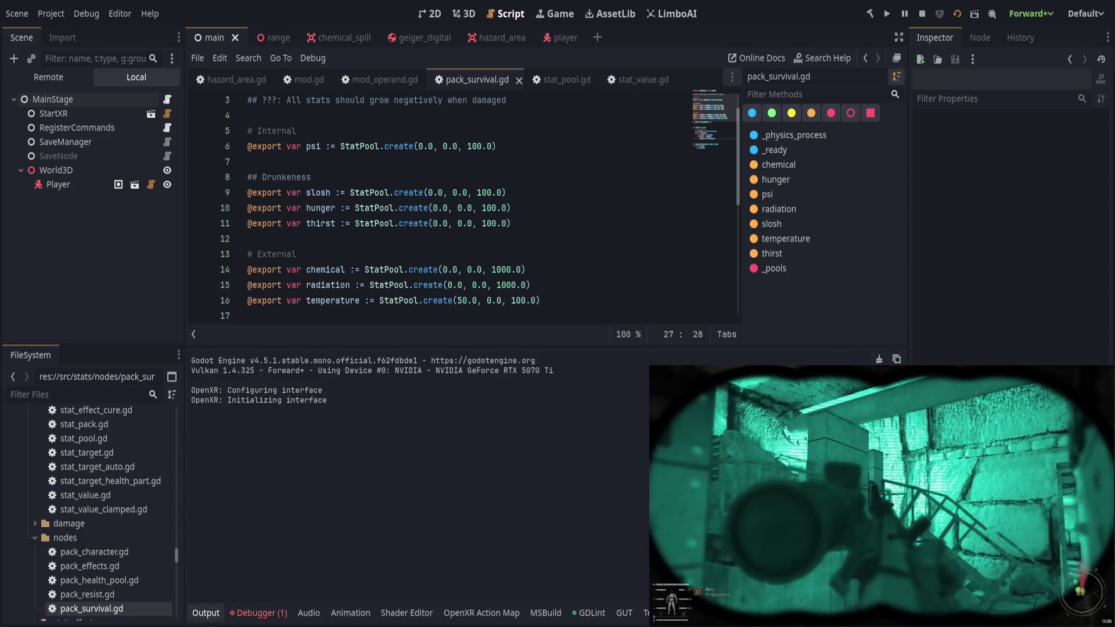
left_click(207, 614)
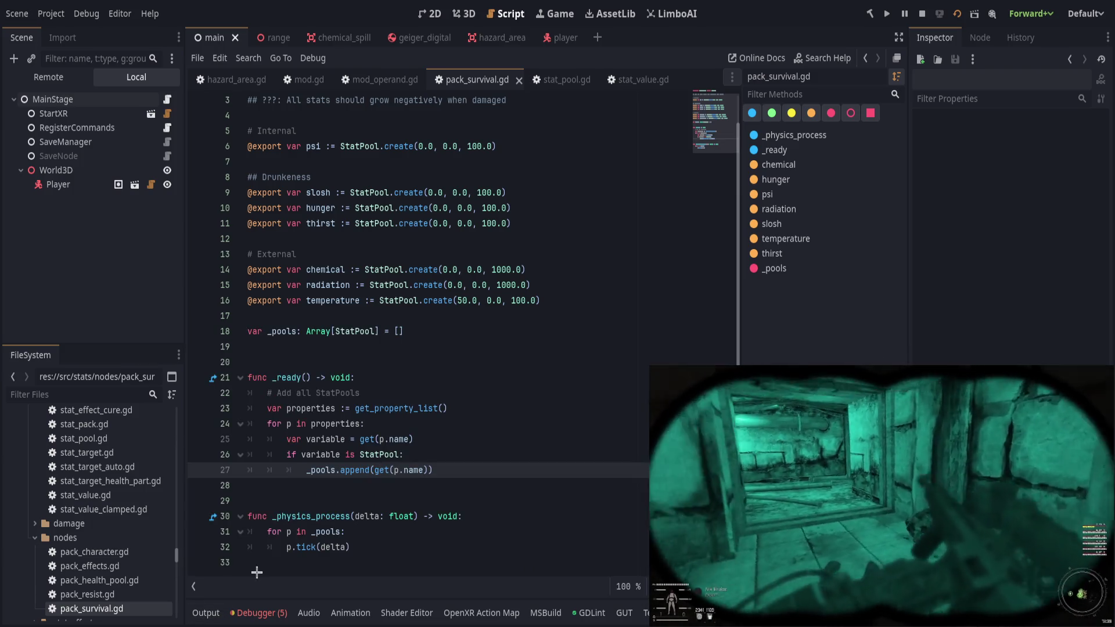
In stat_pool.gd's tick, try deleting the harms-modifiers print, undo the accidental edits, and save.
left_click(560, 80)
scroll(441, 348, "down", 4)
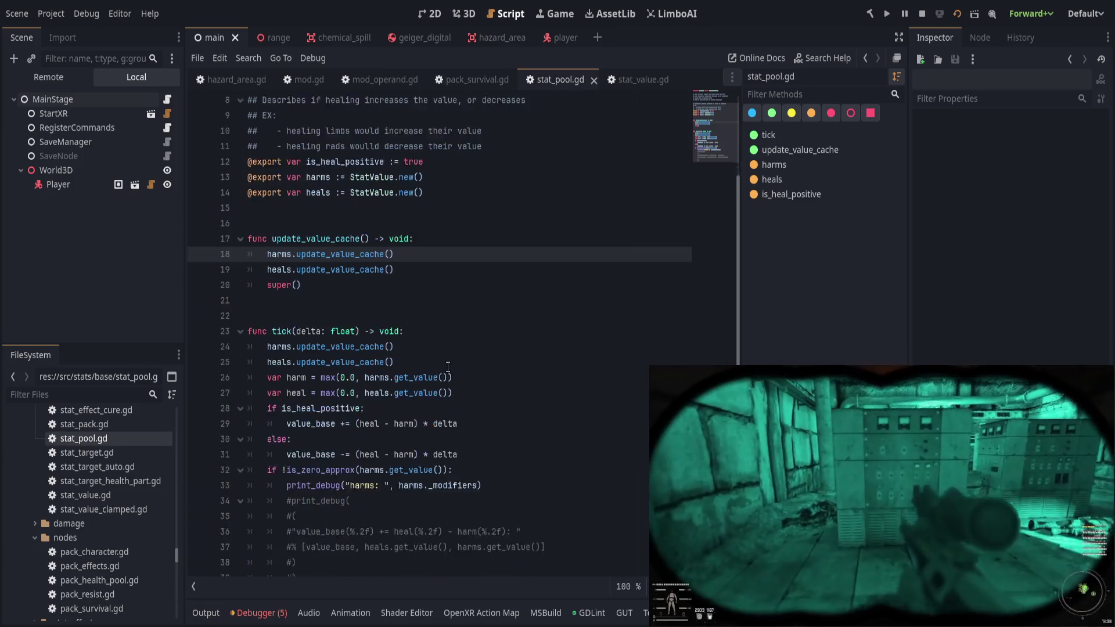
mouse_move(483, 440)
left_mouse_down()
mouse_move(483, 517)
mouse_move(482, 444)
left_mouse_up()
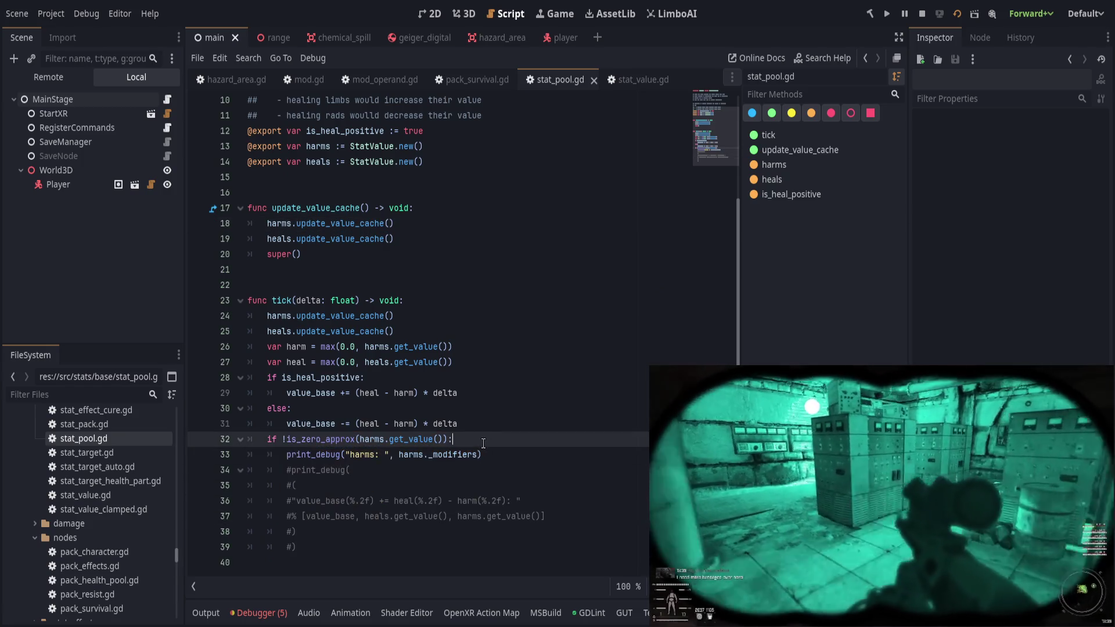
key("shift+Down")
key("Delete")
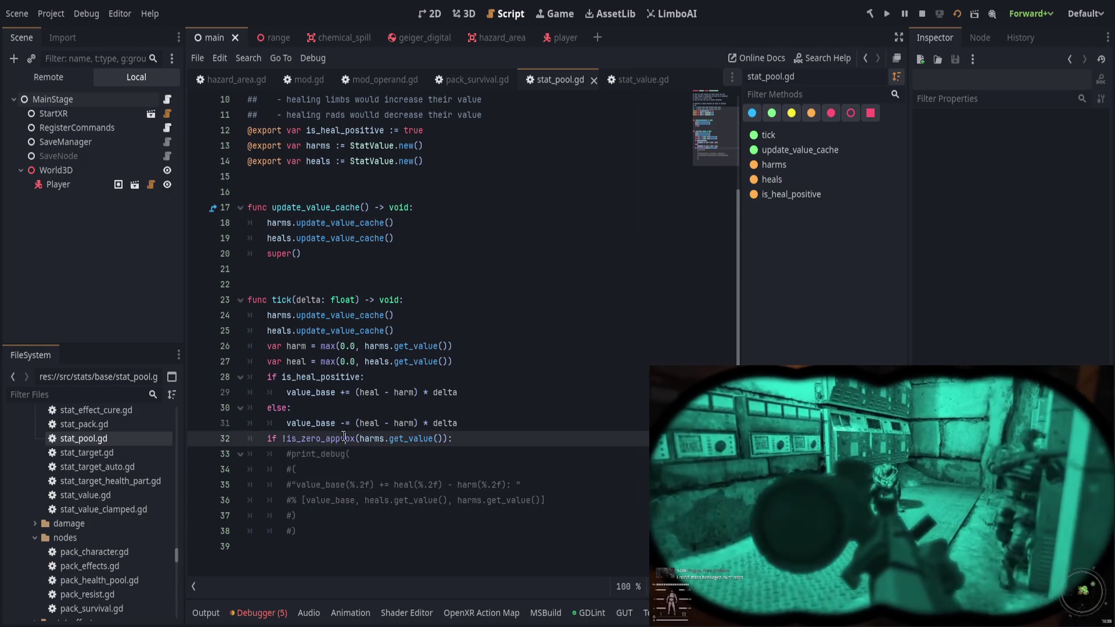
key("ctrl+k")
left_click(497, 418)
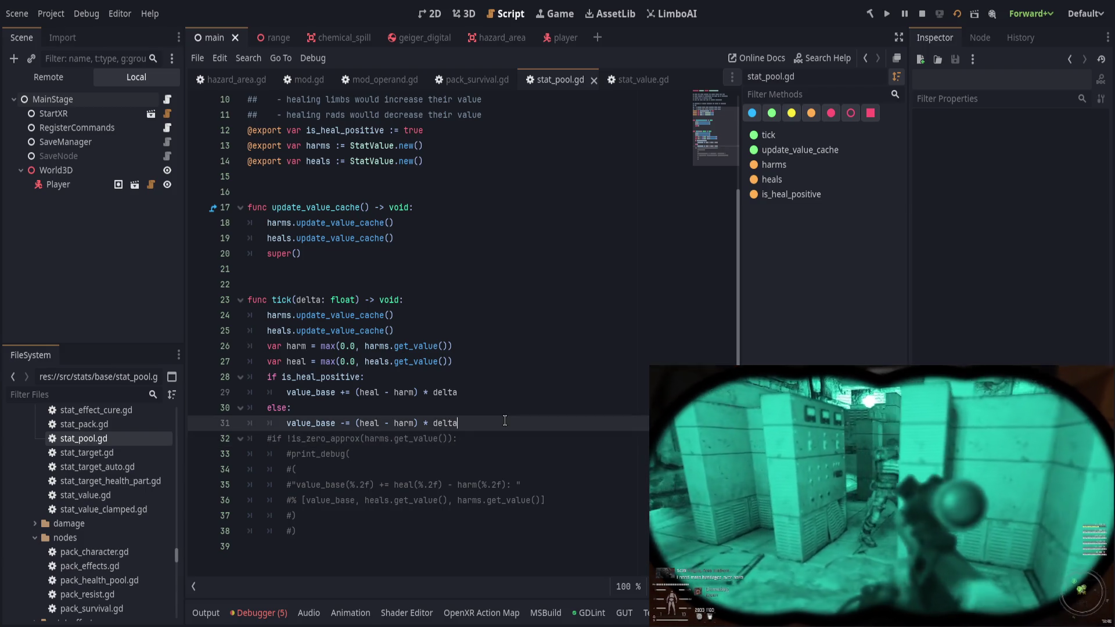
left_click(455, 334)
key("ctrl+z")
key("ctrl+z")
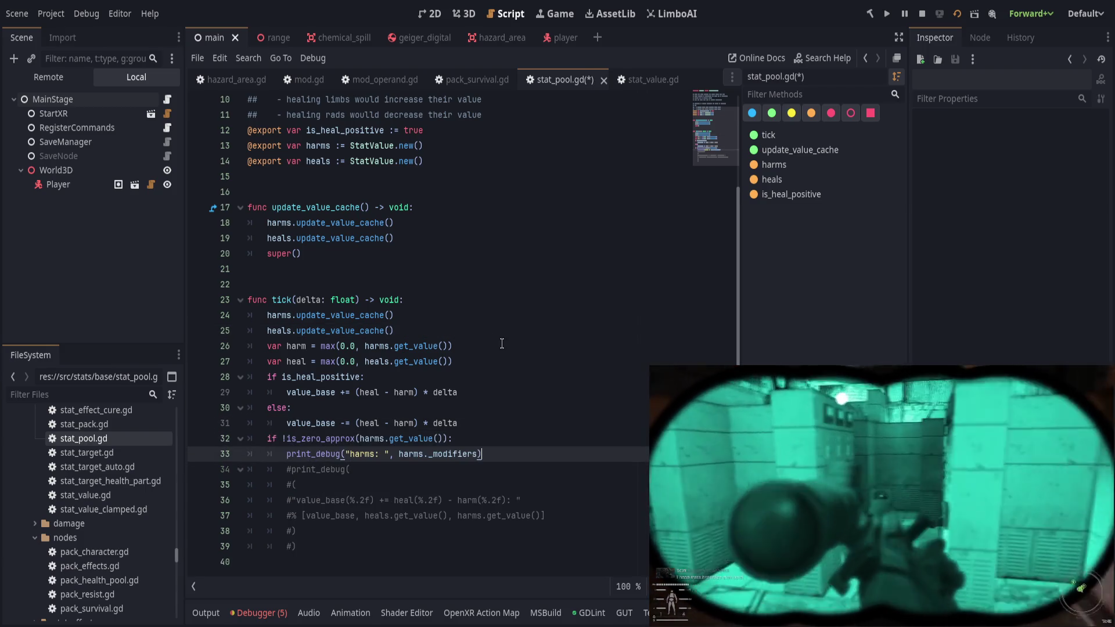
key("ctrl+s")
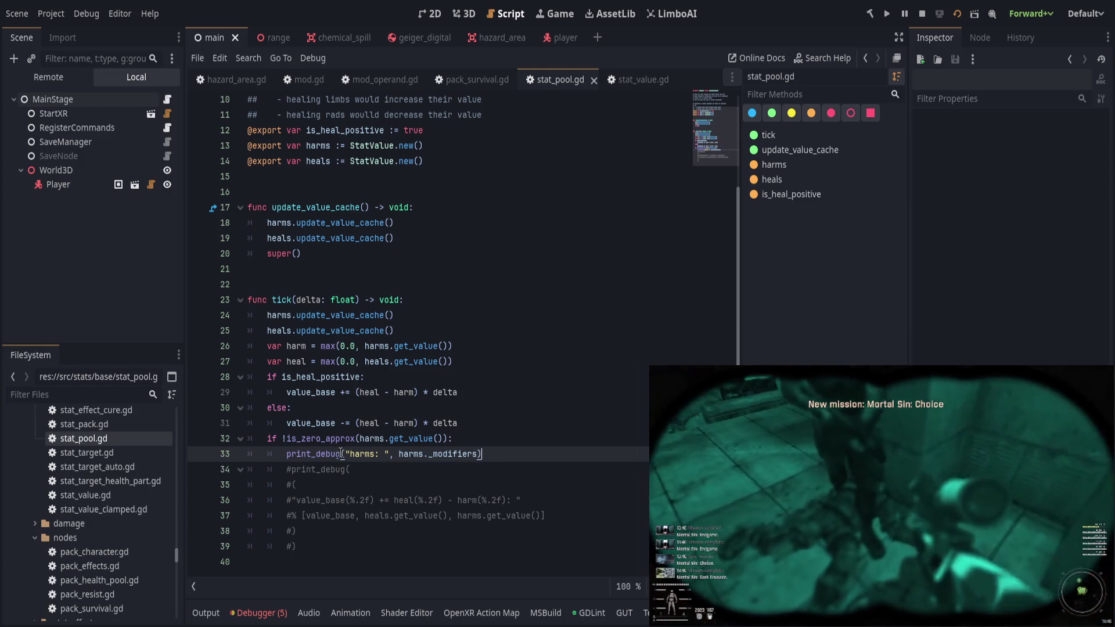
Replace it with the uncommented, indented value_base/heal/harm print_debug block, save, and run with F5.
key("ctrl+shift+k")
key("shift+Down")
key("shift+Down")
key("shift+Down")
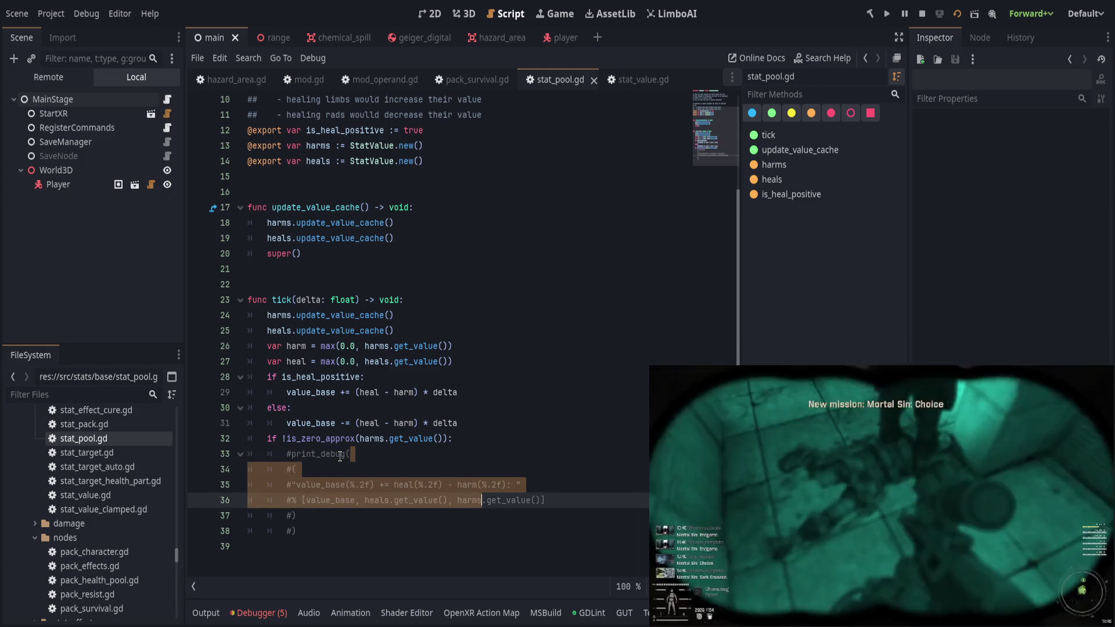
key("ctrl+k")
key("Tab")
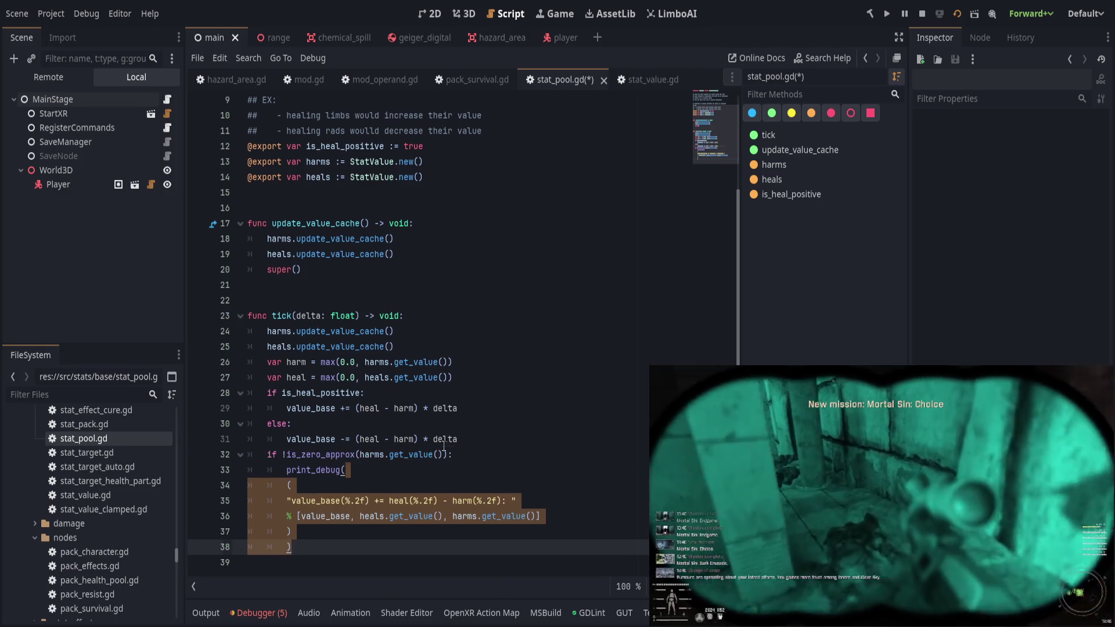
left_click(443, 440)
key("ctrl+s")
key("F5")
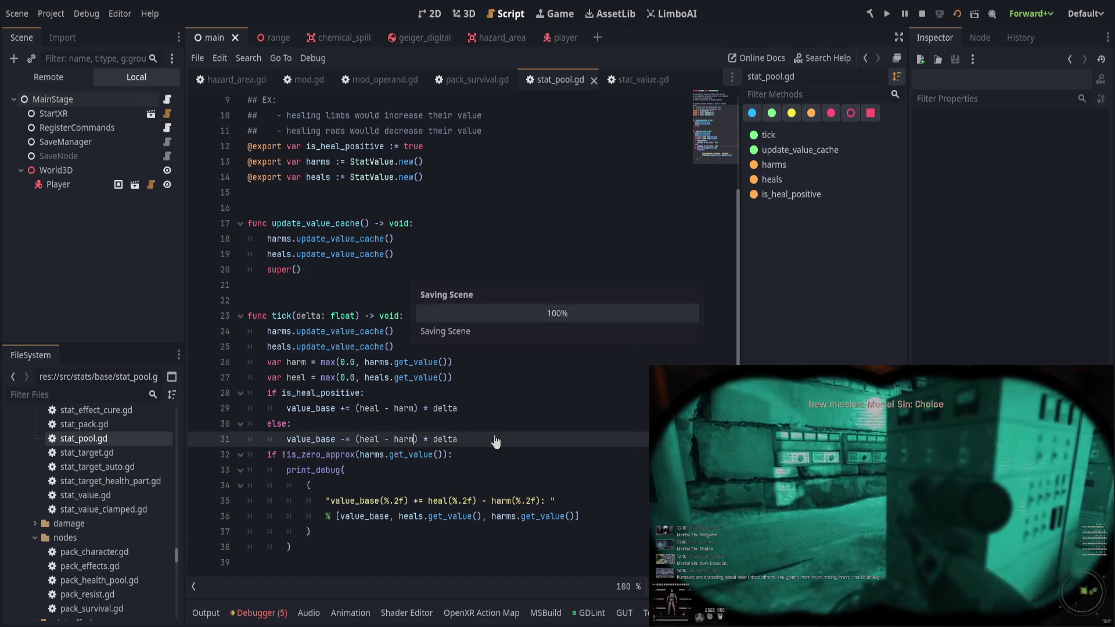
left_click(209, 613)
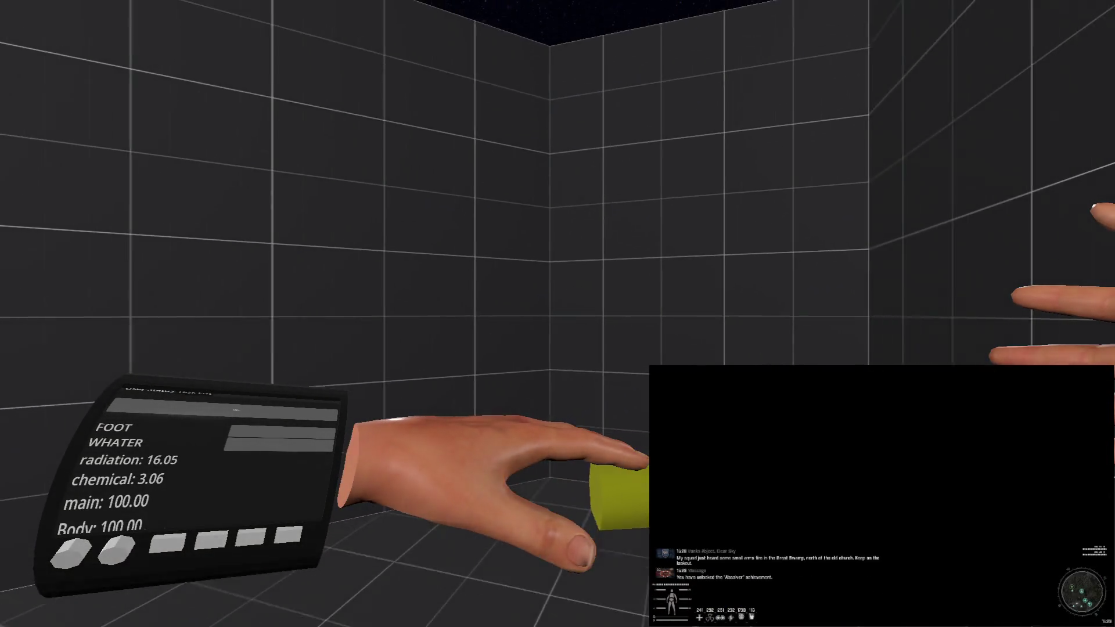
Stop and relaunch the test, watching radiation rise as the log shows heal 0.00 minus harm 19.22.
key("F8")
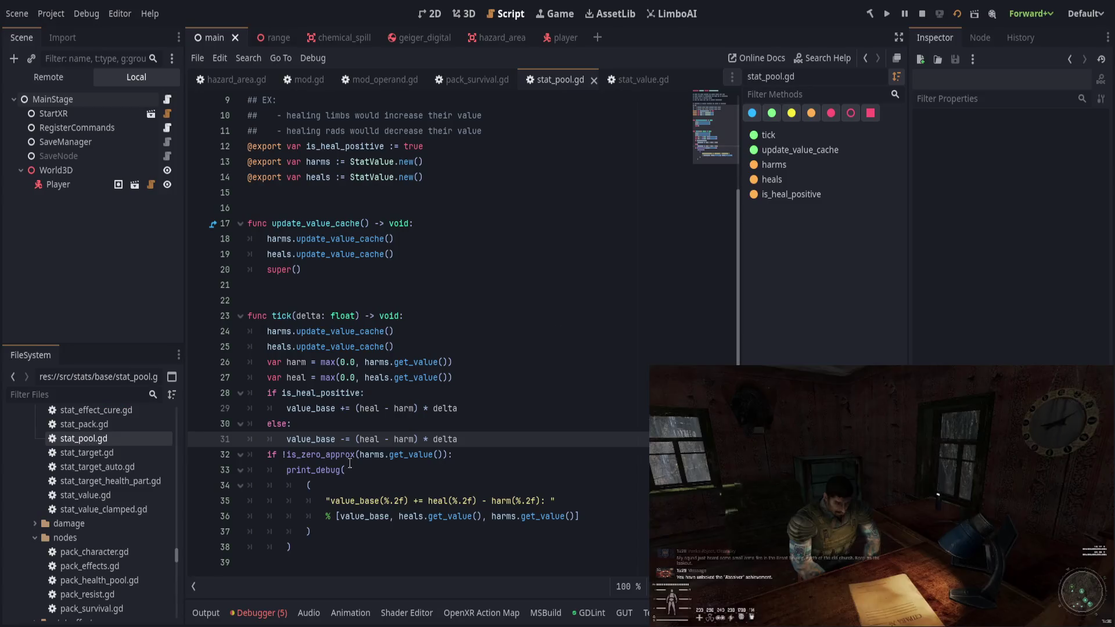
left_click(210, 606)
key("F5")
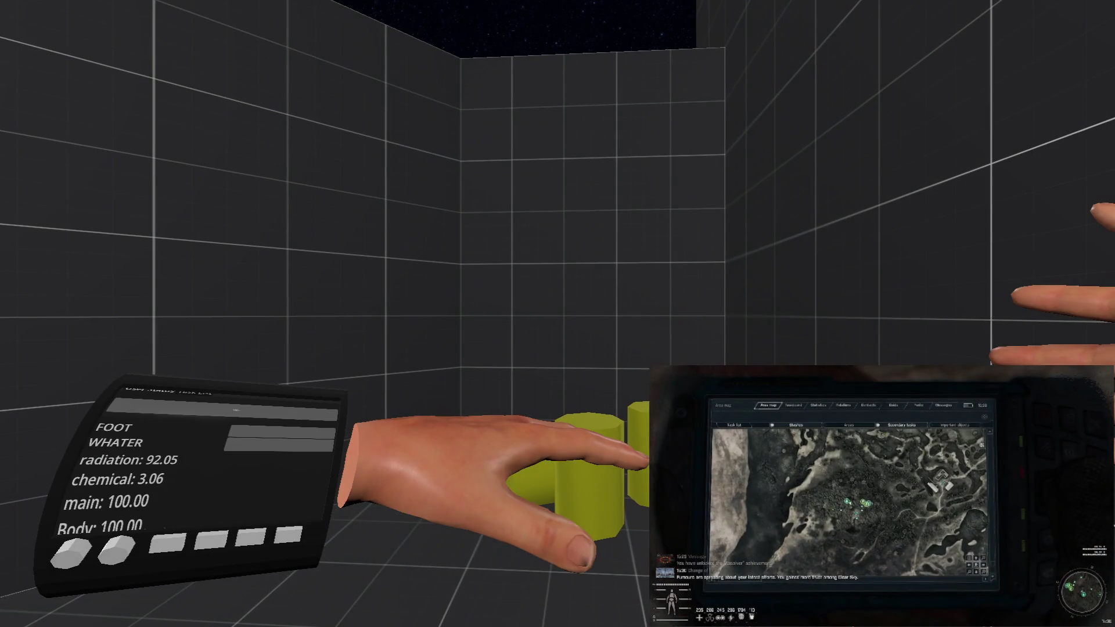
key("F8")
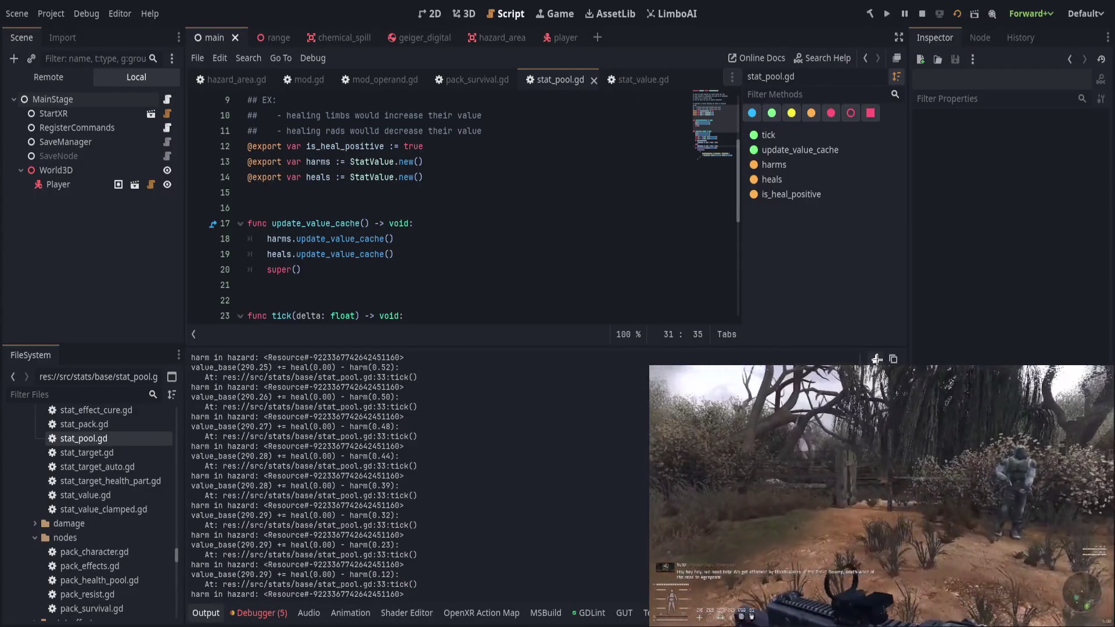
Clear the log, collapse the Debugger, review tick's heals cache update, and close stat_pool.gd.
left_click(877, 359)
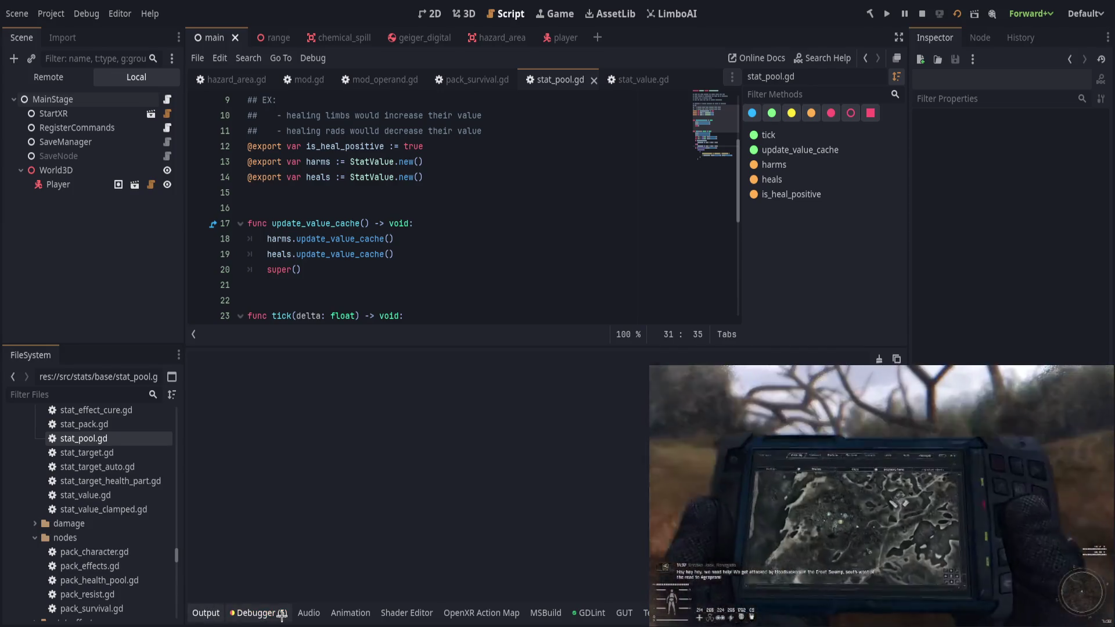
left_click(261, 613)
left_click(275, 358)
left_click(261, 613)
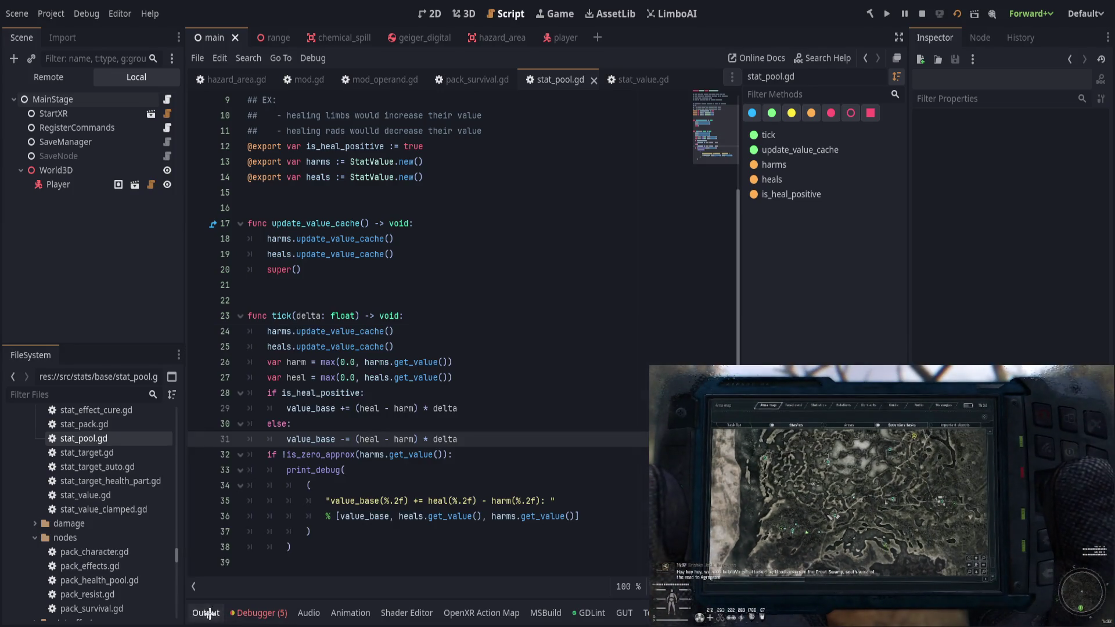
left_click(472, 406)
left_click(475, 346)
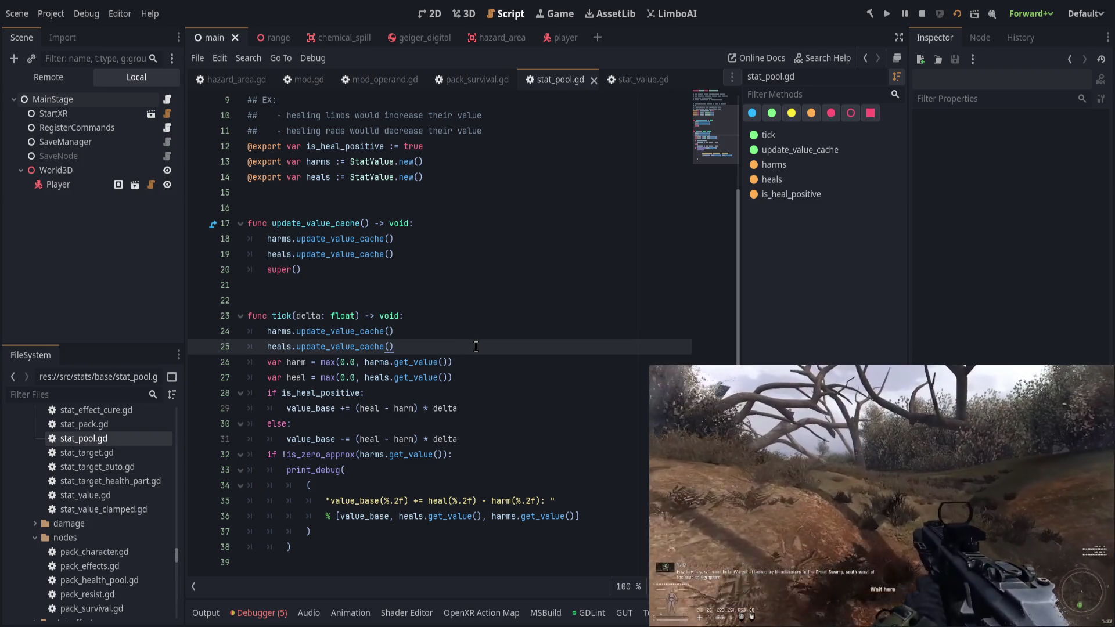
scroll(373, 261, "up", 3)
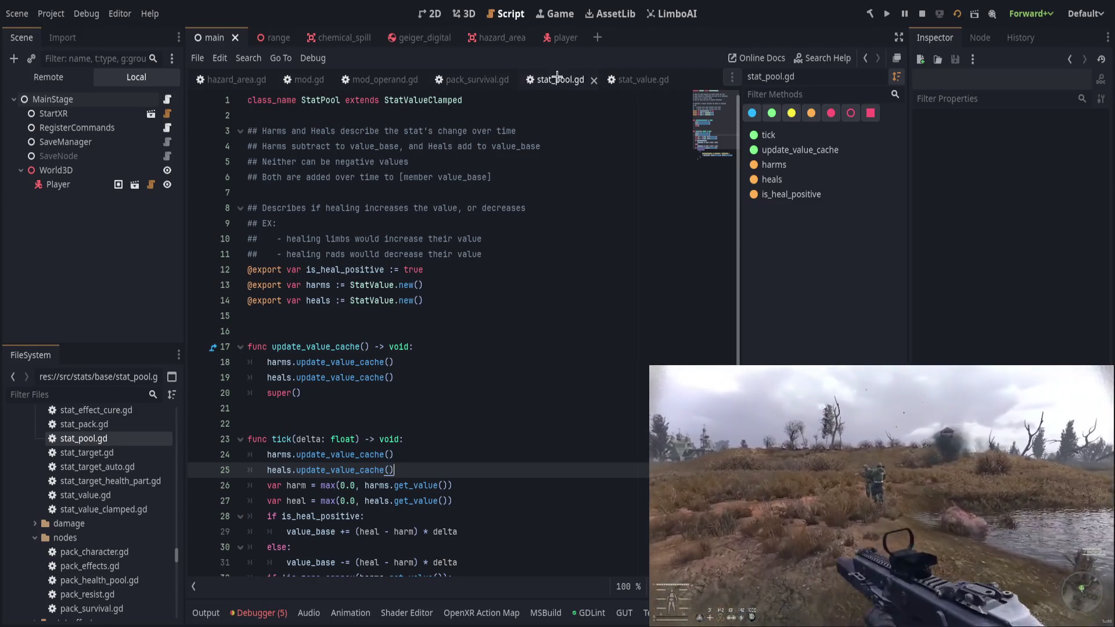
middle_click(557, 76)
scroll(452, 297, "up", 1)
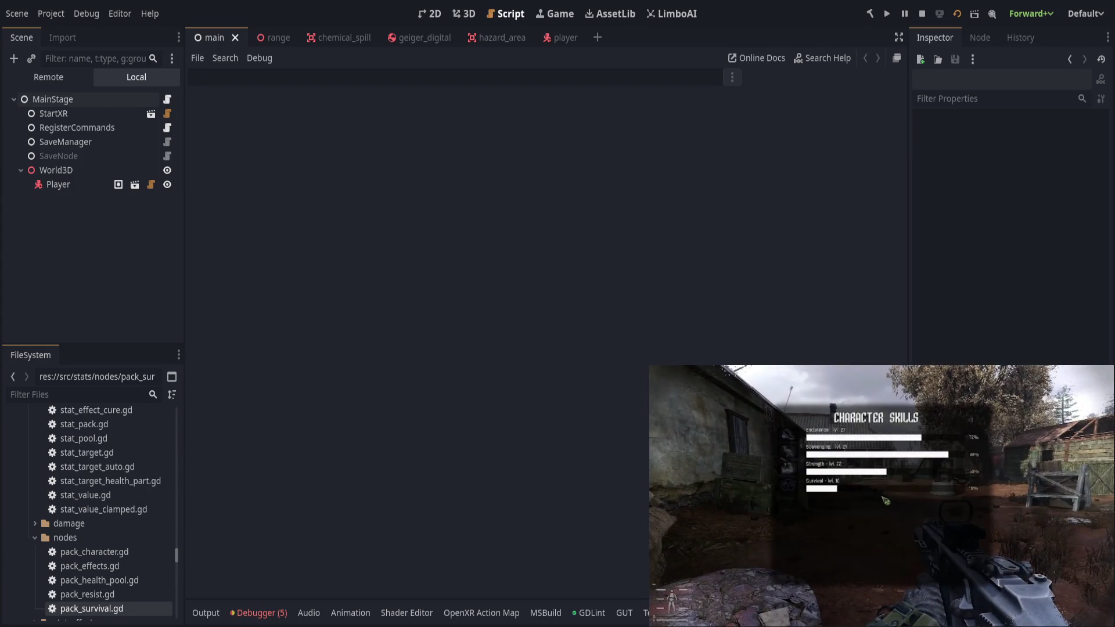
Open stat_pool.gd and then hazard_area.gd from the FileSystem dock.
scroll(115, 607, "down", 2)
scroll(125, 563, "up", 3)
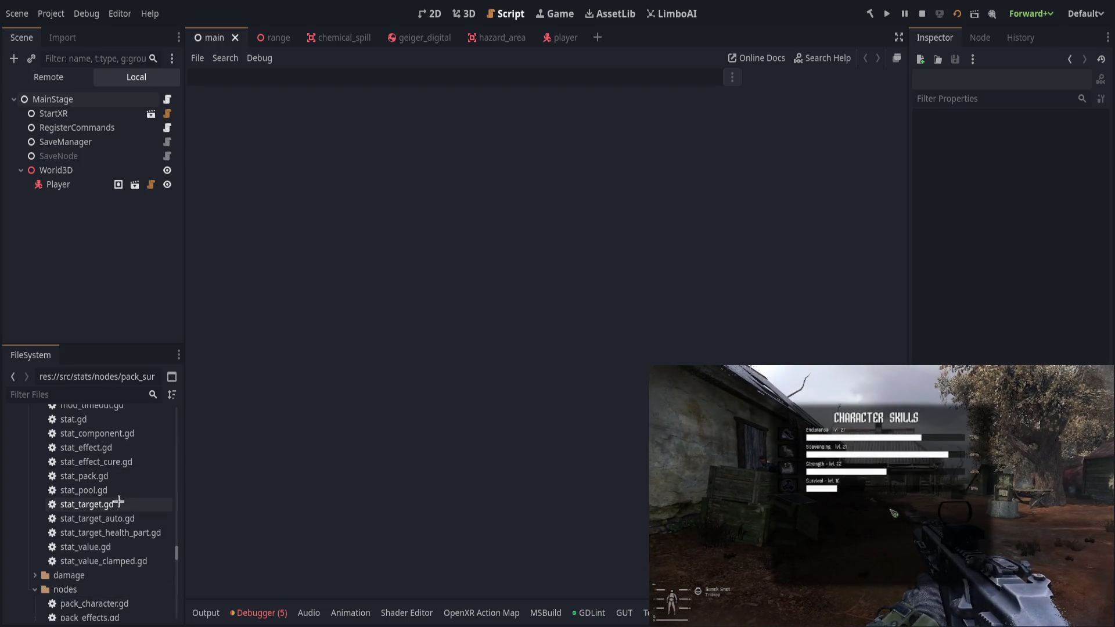
left_click(129, 486)
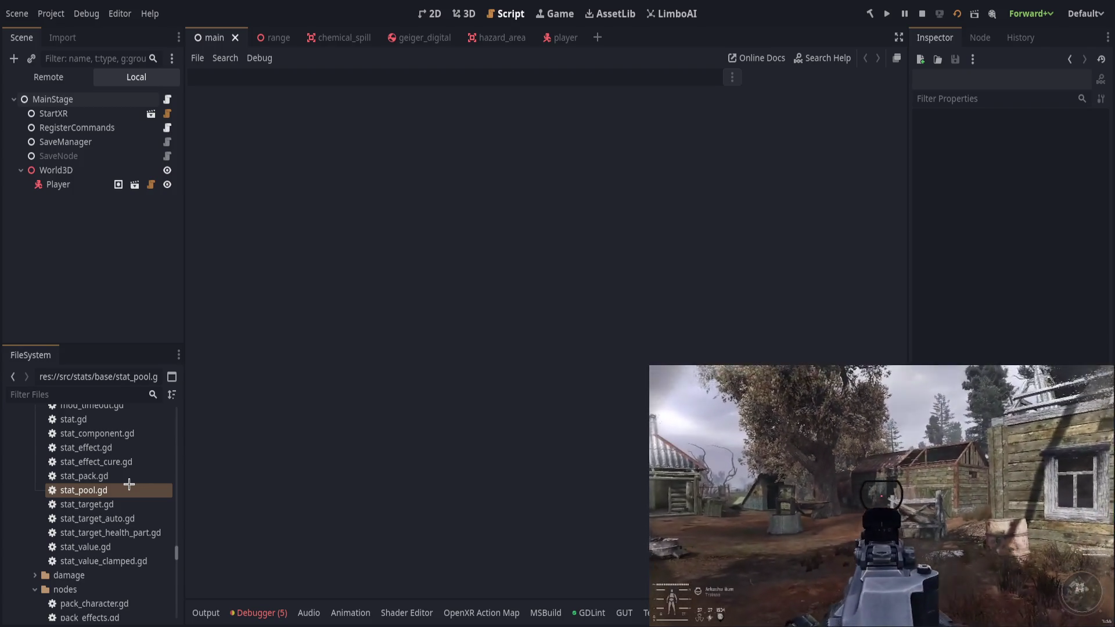
left_click(473, 37)
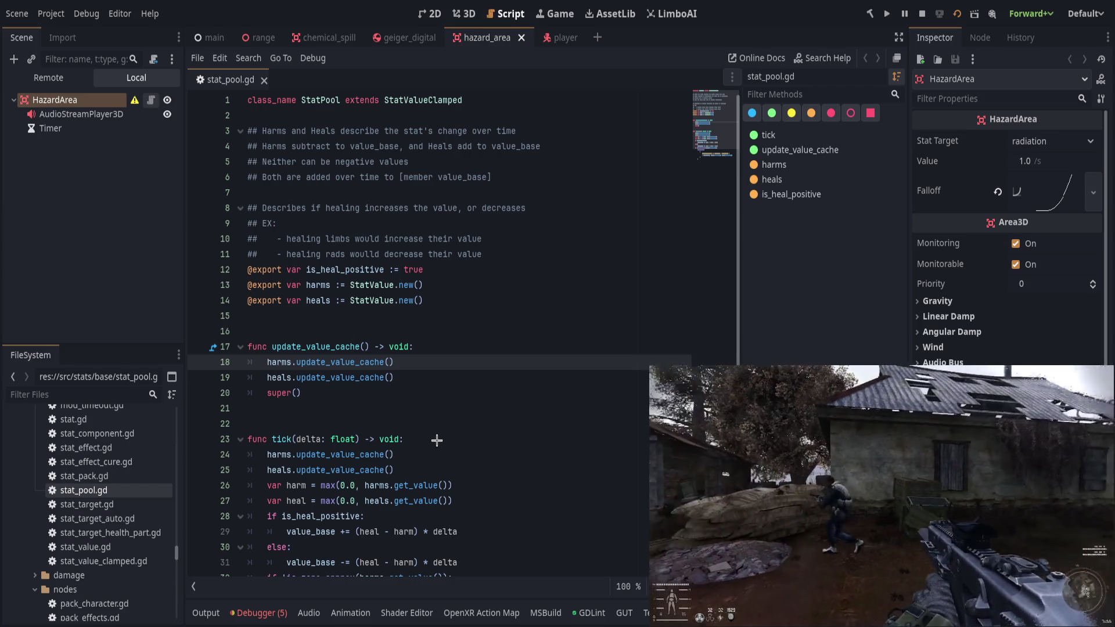
left_click(151, 100)
Try passing true to change.duplicate() on line 51, then remove it again.
scroll(506, 464, "down", 8)
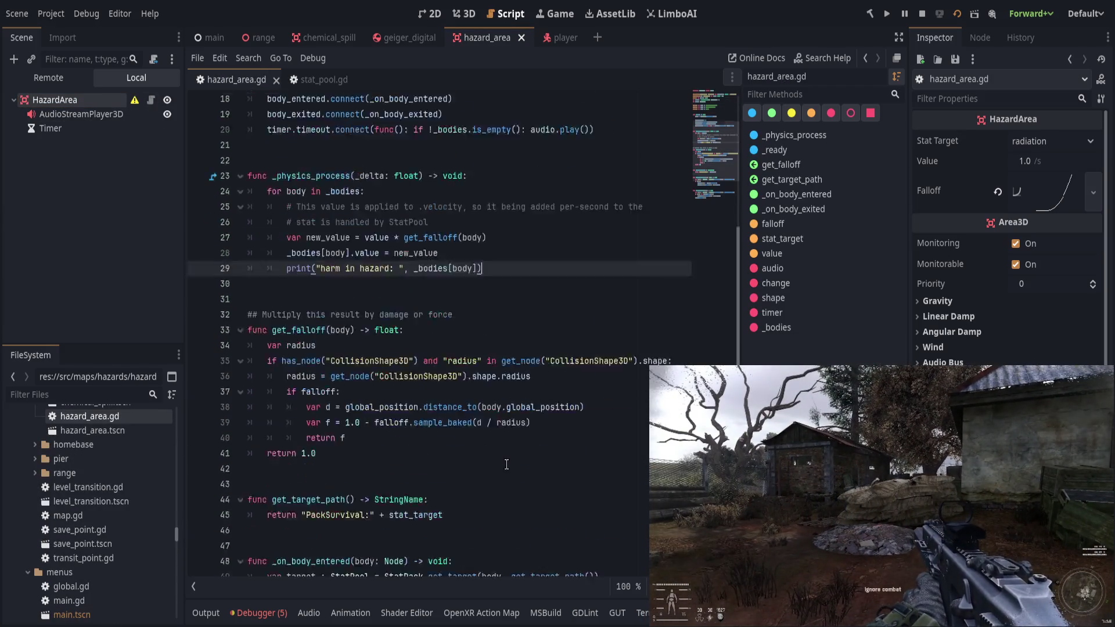
scroll(507, 465, "down", 2)
left_click(445, 423)
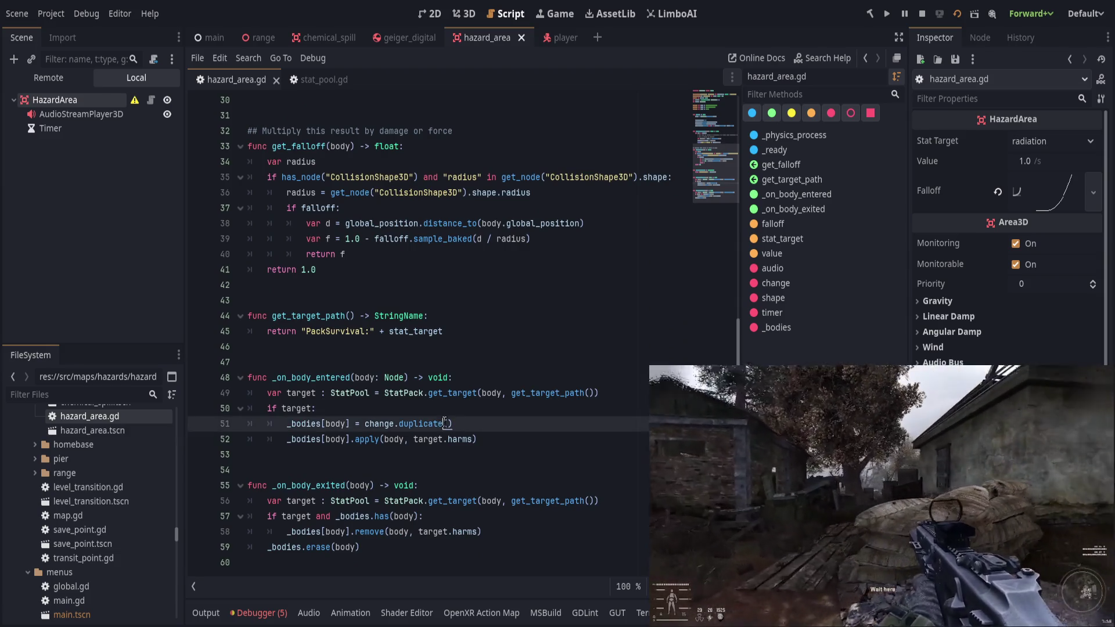
type("true")
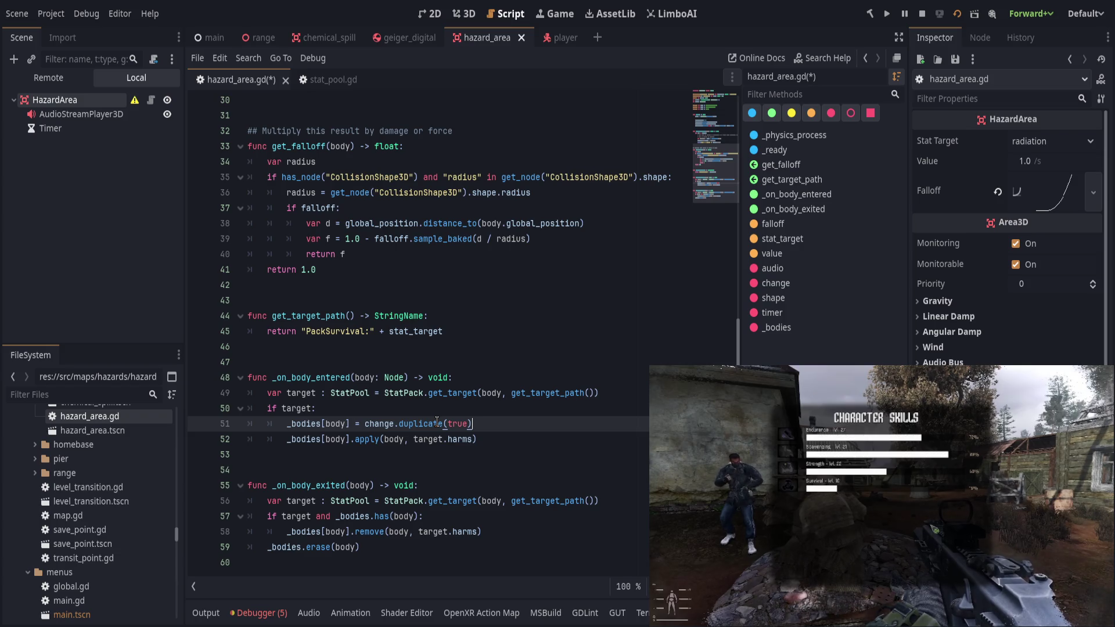
left_click(535, 433)
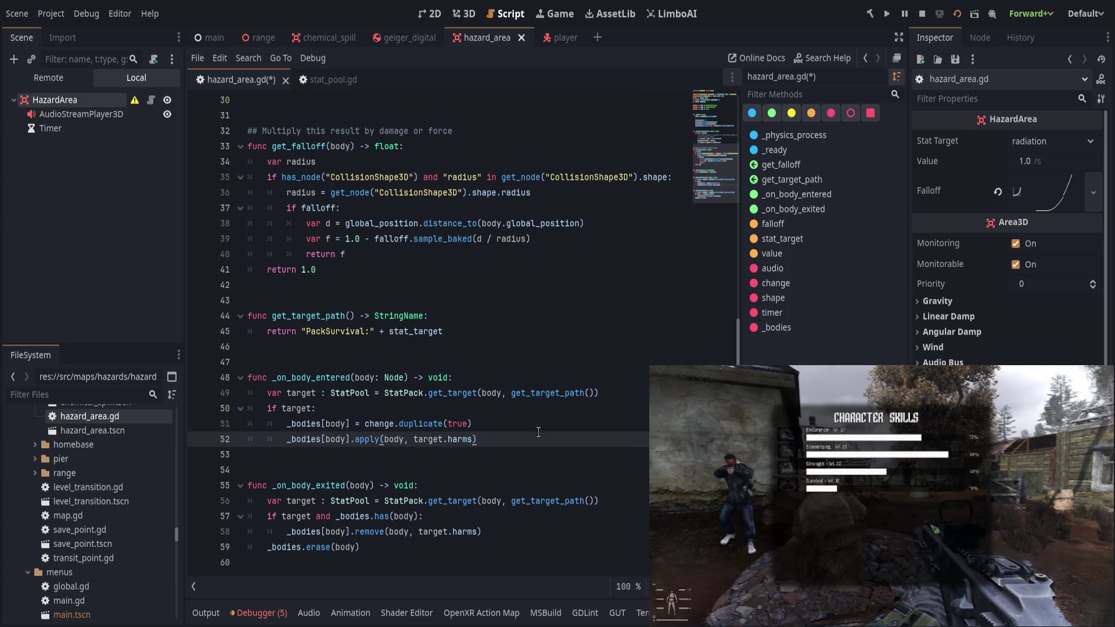
key("Up")
key("Left")
key("BackSpace")
key("BackSpace")
key("BackSpace")
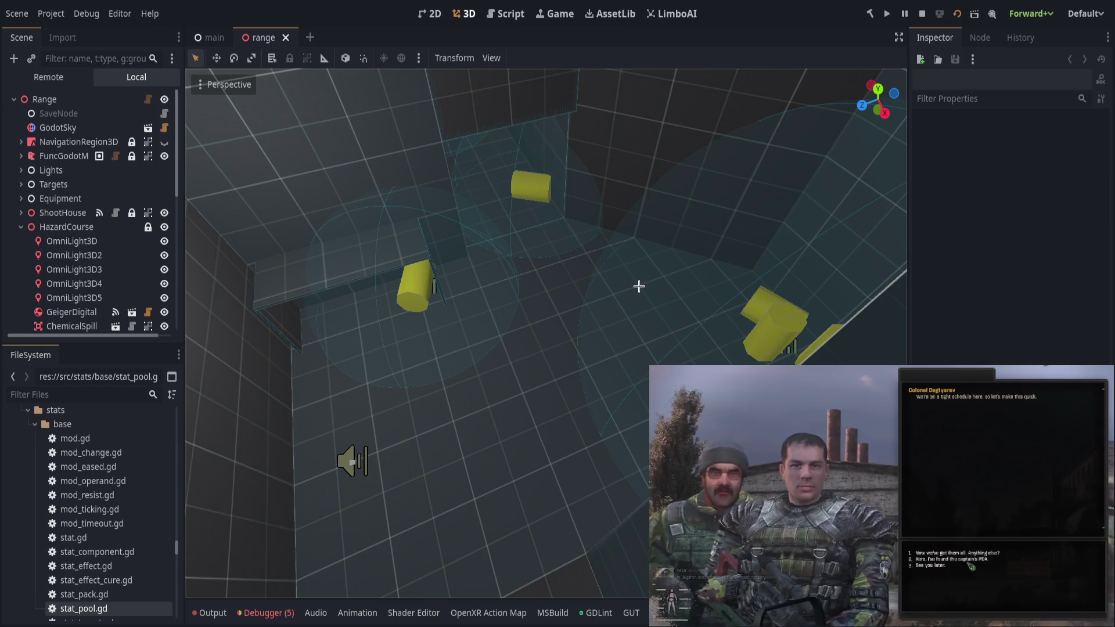
Orbit the range viewport down the hazard corridor to the table of yellow cylinders.
scroll(570, 226, "up", 5)
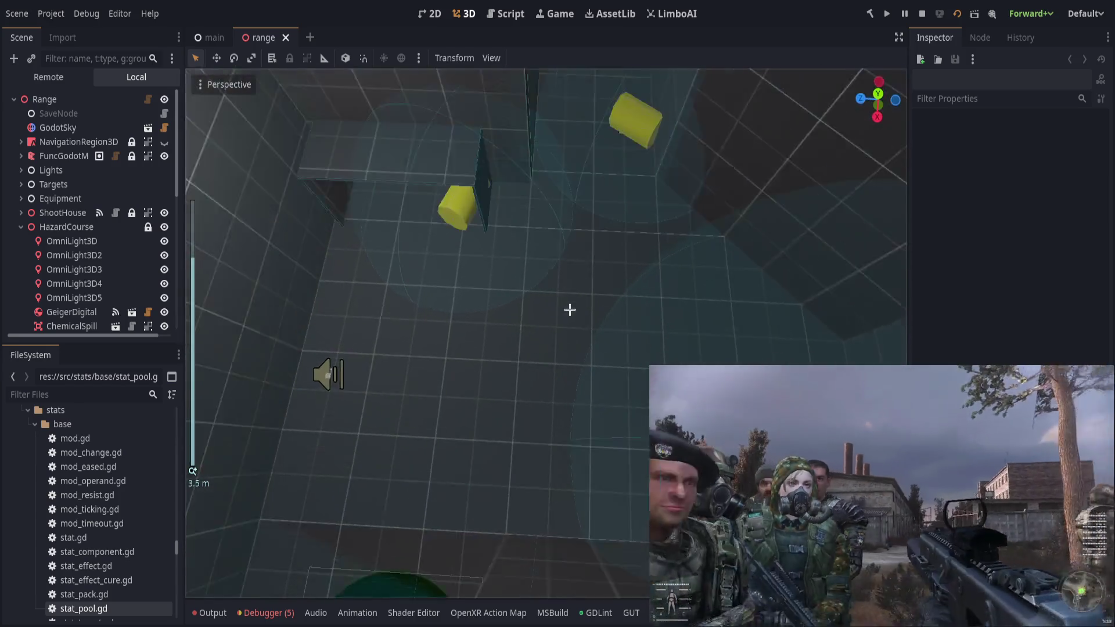
mouse_move(570, 309)
left_mouse_down()
mouse_move(688, 144)
mouse_move(542, 276)
mouse_move(732, 252)
left_mouse_up()
left_click_drag(546, 352, 505, 227)
key("w")
scroll(29, 273, "down", 5)
scroll(29, 273, "up", 5)
scroll(26, 281, "down", 4)
Collapse the RadsBig1, Rads, Rads2 and Rads3 groups and select GeigerDigital.
left_click(28, 251)
left_click(28, 265)
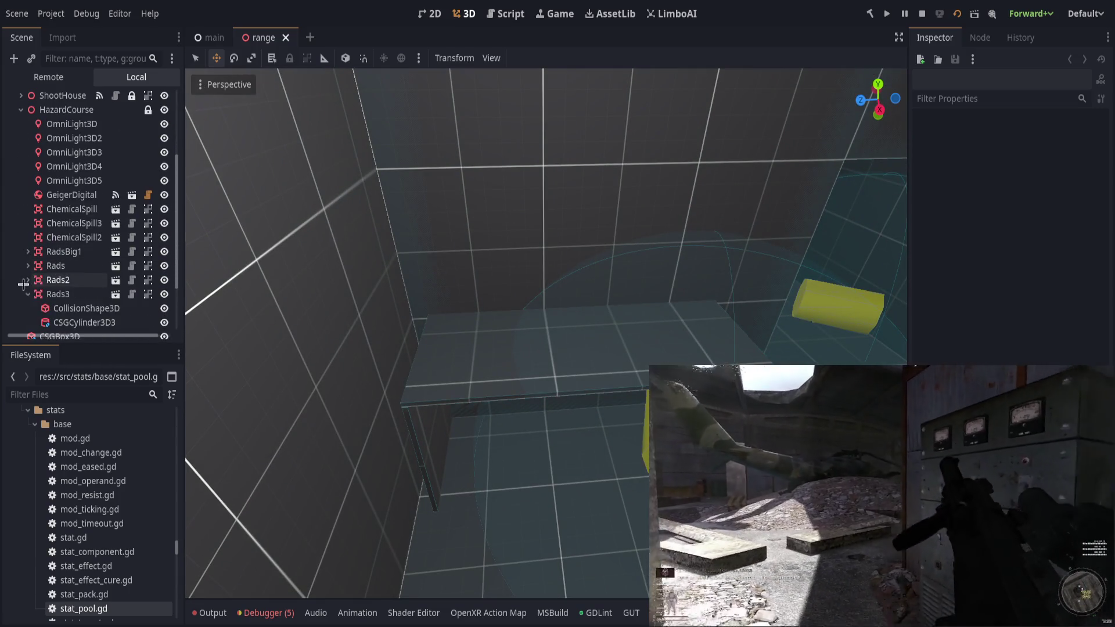
left_click(28, 280)
left_click(28, 294)
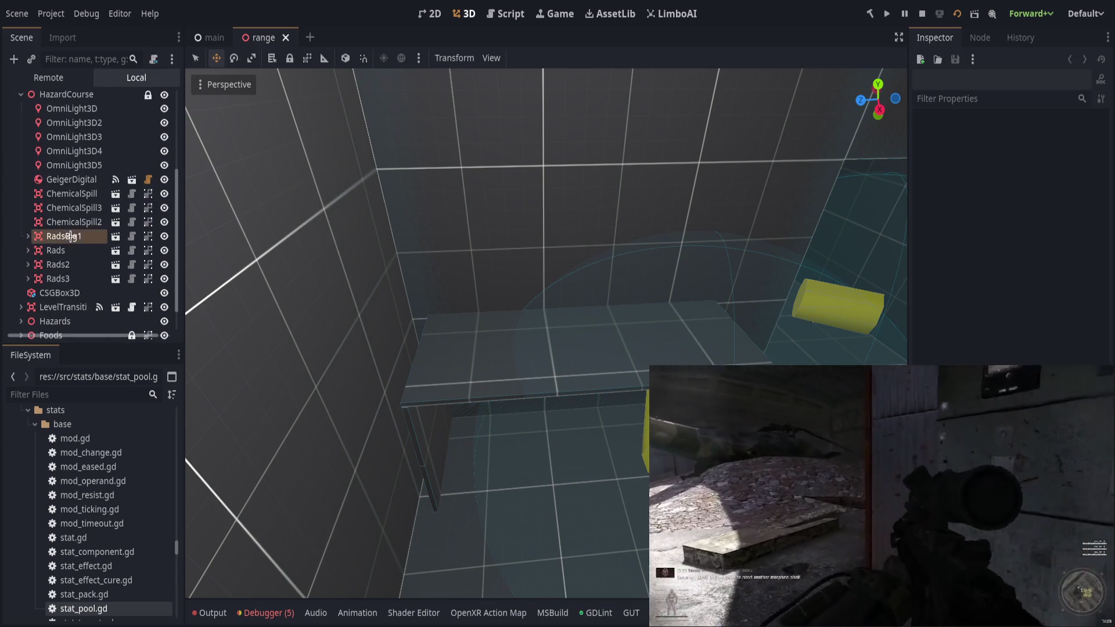
left_click(64, 236)
left_click(70, 196)
left_click(71, 180)
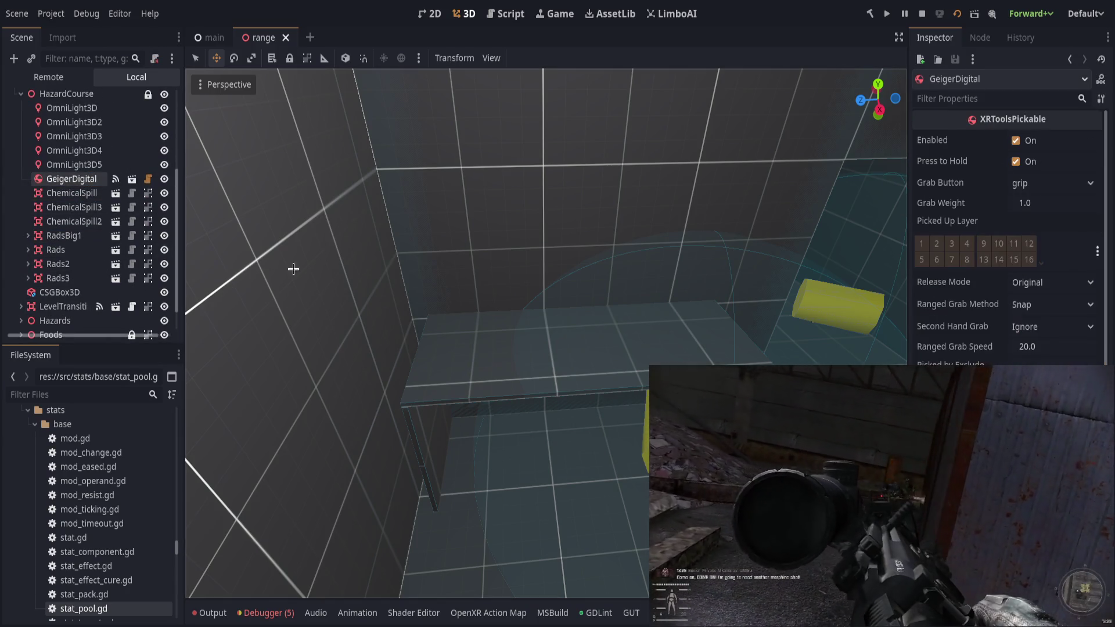
Frame the GeigerDigital counter and drag it to a new spot on the table.
key("f")
scroll(543, 323, "up", 2)
left_click_drag(537, 334, 518, 164)
key("f")
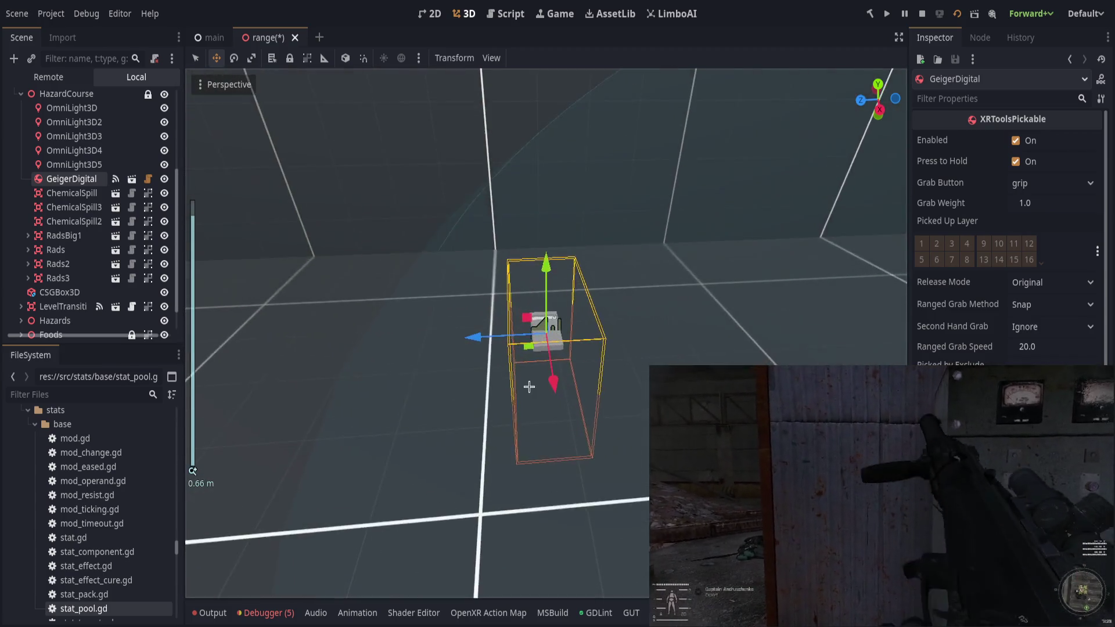
left_click_drag(525, 343, 593, 488)
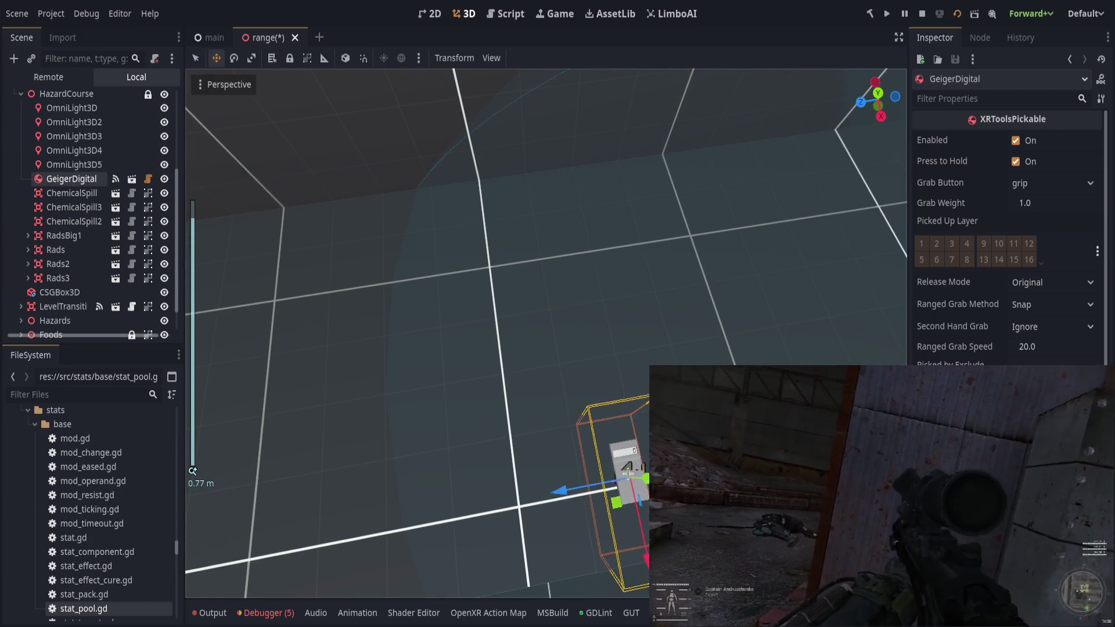
key("f")
mouse_move(534, 349)
left_mouse_down()
mouse_move(526, 343)
mouse_move(558, 302)
left_mouse_up()
left_click(473, 279)
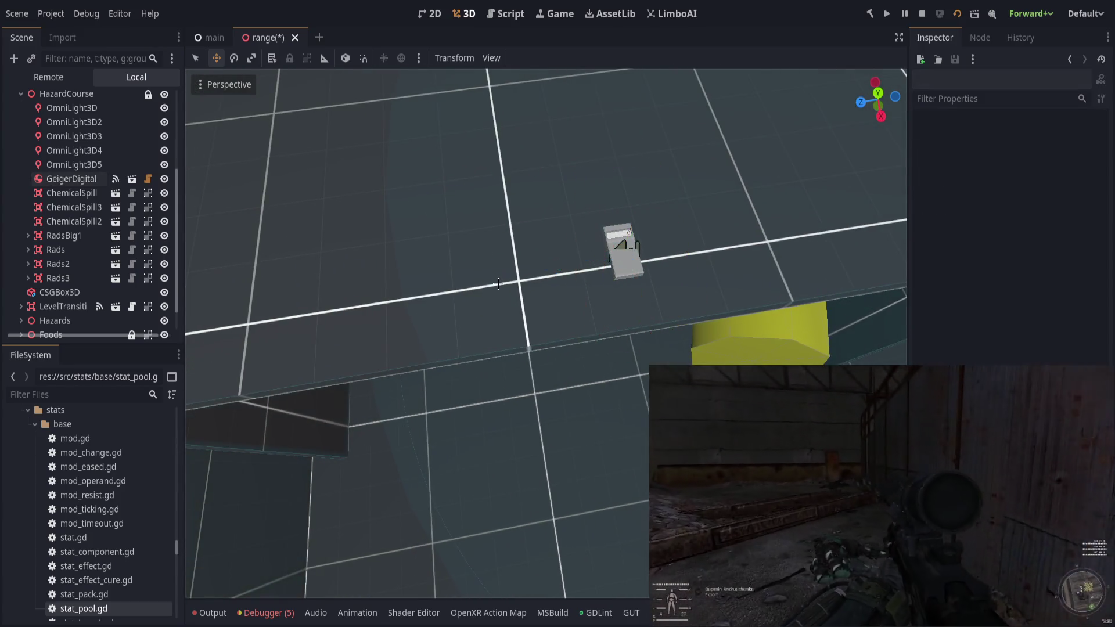
left_click(71, 178)
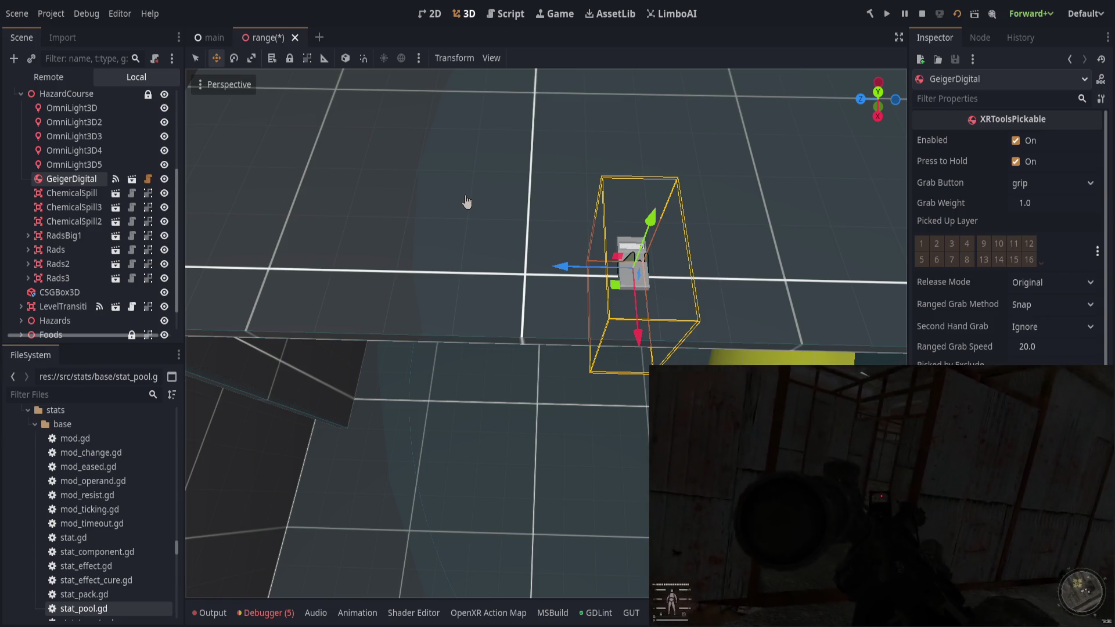
Add an InjectorRadCure under GeigerDigital, move and rotate it, then duplicate it as InjectorRadCure2.
key("ctrl+v")
mouse_move(610, 268)
left_mouse_down()
mouse_move(520, 263)
mouse_move(567, 264)
mouse_move(551, 264)
mouse_move(587, 216)
left_mouse_up()
key("e")
scroll(650, 302, "up", 3)
key("w")
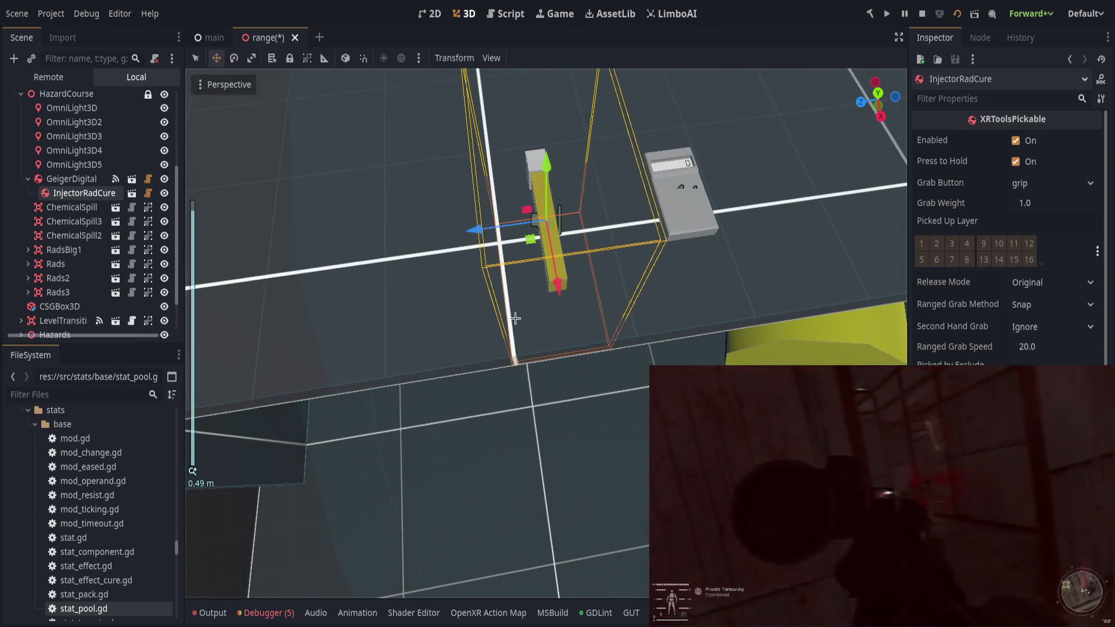
key("ctrl+d")
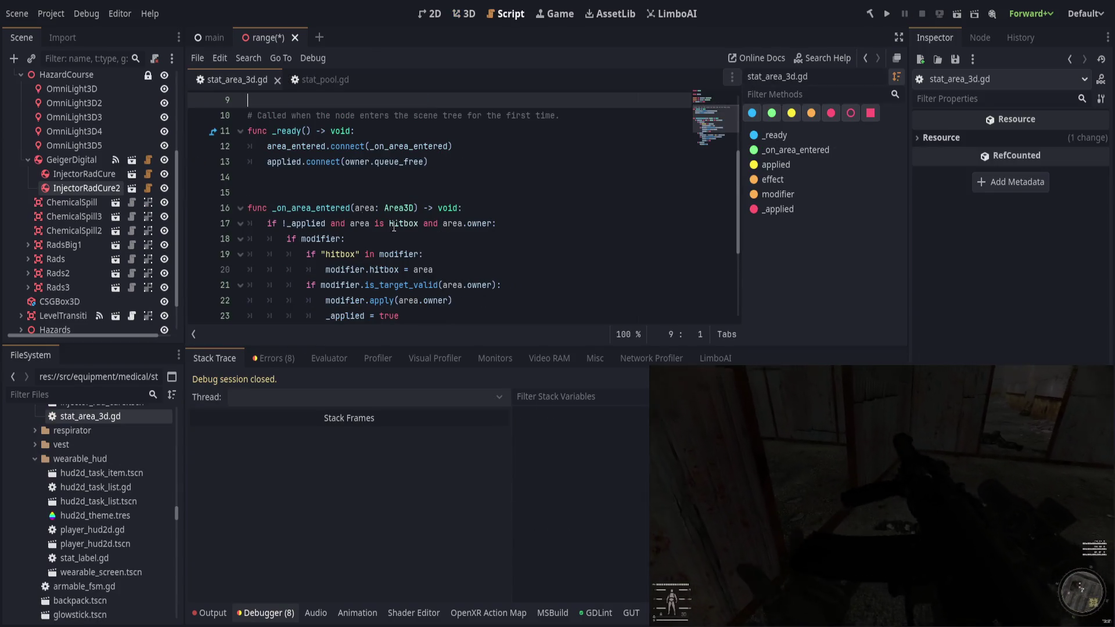
Close stat_area_3d.gd and stat_pool.gd, return to the 3D view, and save the range scene.
middle_click(242, 79)
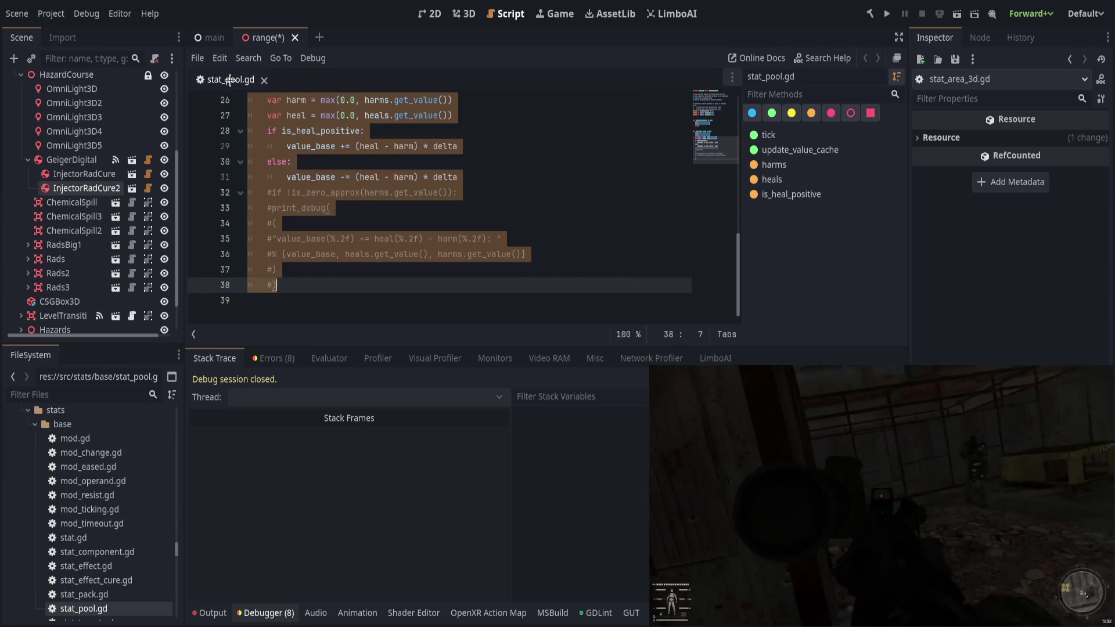
middle_click(243, 79)
left_click(464, 13)
key("ctrl+s")
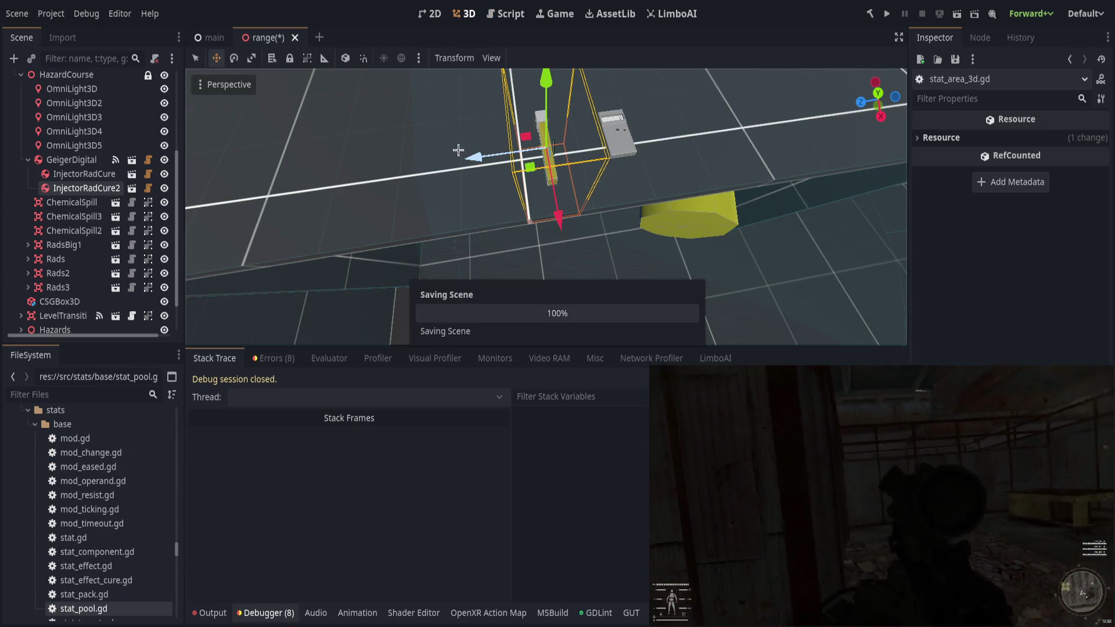
mouse_move(469, 124)
left_mouse_down()
mouse_move(454, 219)
mouse_move(499, 193)
mouse_move(518, 209)
left_mouse_up()
scroll(500, 193, "up", 2)
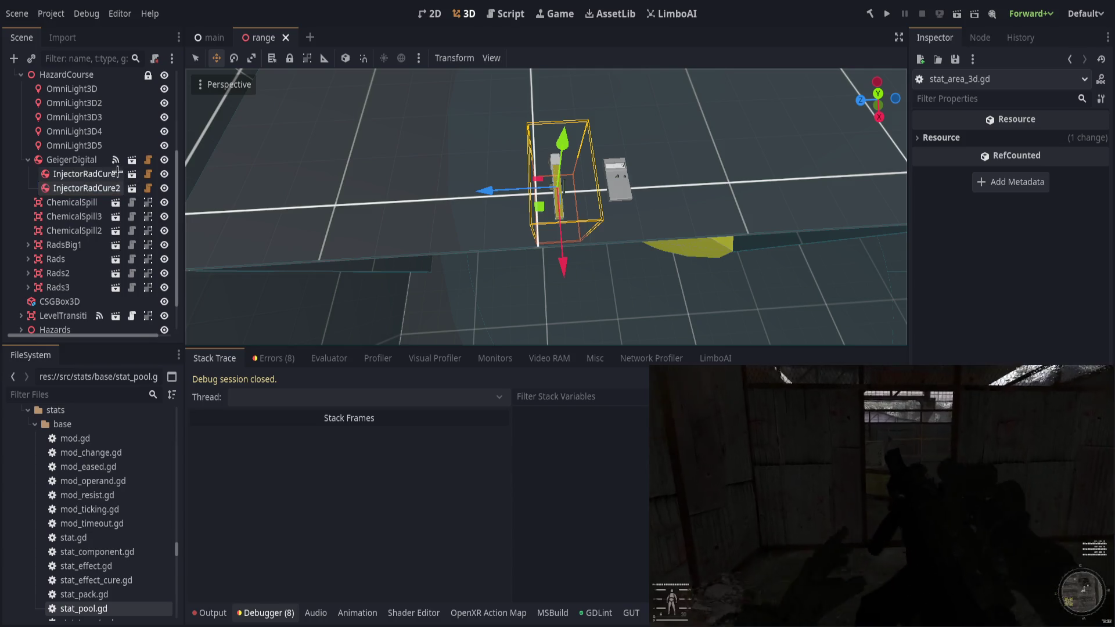
Move both InjectorRadCure injectors out from under GeigerDigital to become its siblings.
left_click(85, 174, "ctrl")
mouse_move(84, 174)
left_mouse_down()
mouse_move(70, 151)
mouse_move(318, 224)
mouse_move(440, 232)
left_mouse_up()
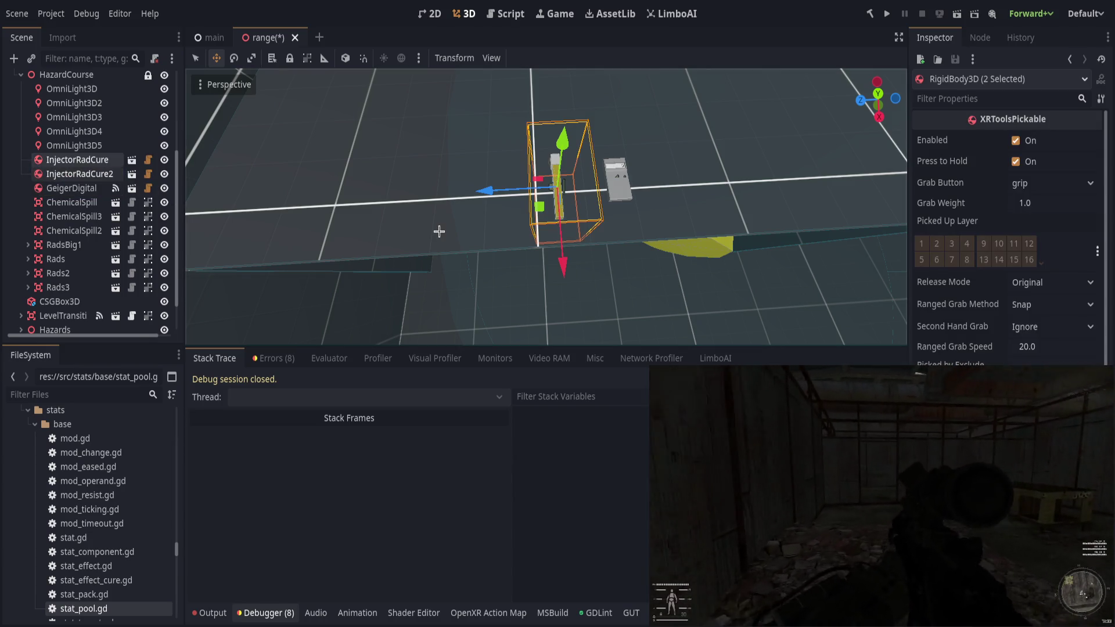
left_click(439, 232)
Duplicate an injector as InjectorRadCure3, line it up left of the others, and save.
left_click(534, 197)
key("ctrl+d")
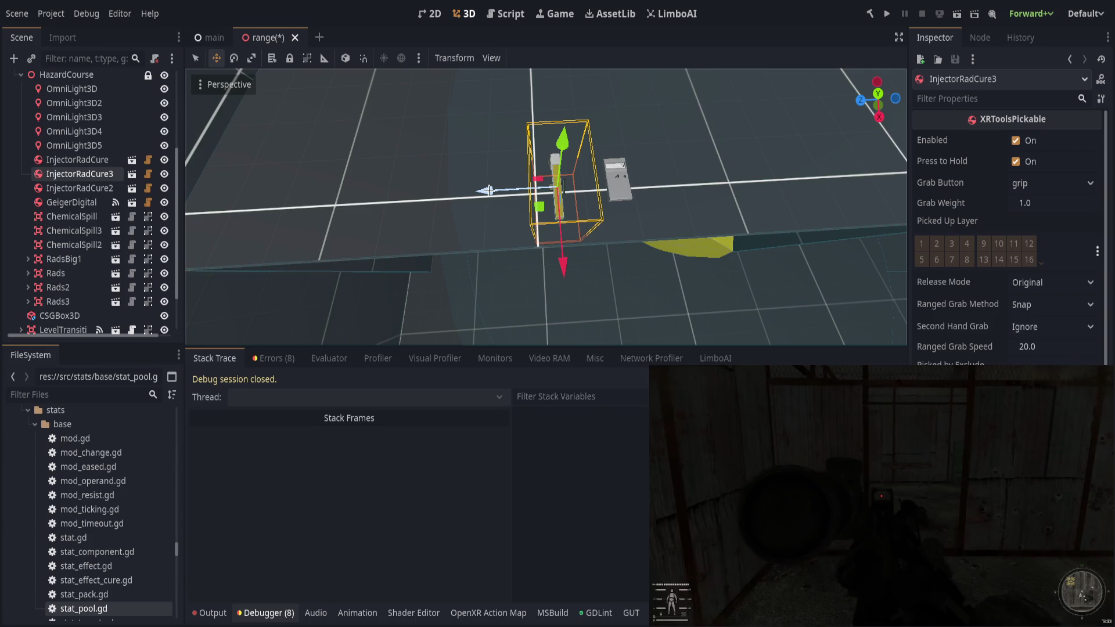
left_click_drag(485, 190, 468, 190)
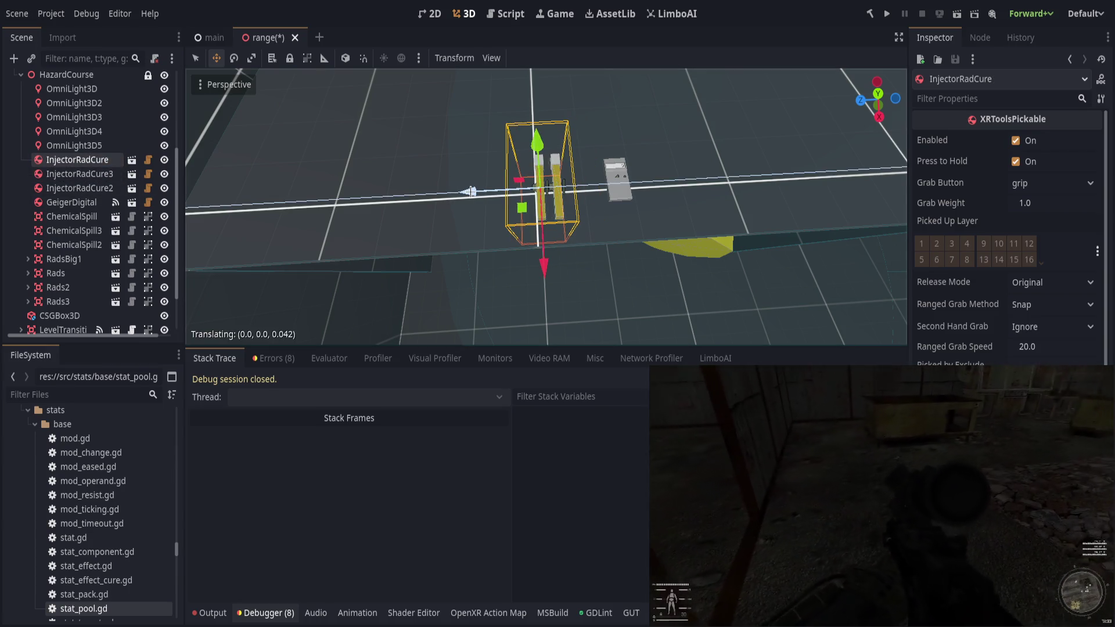
left_click(114, 174)
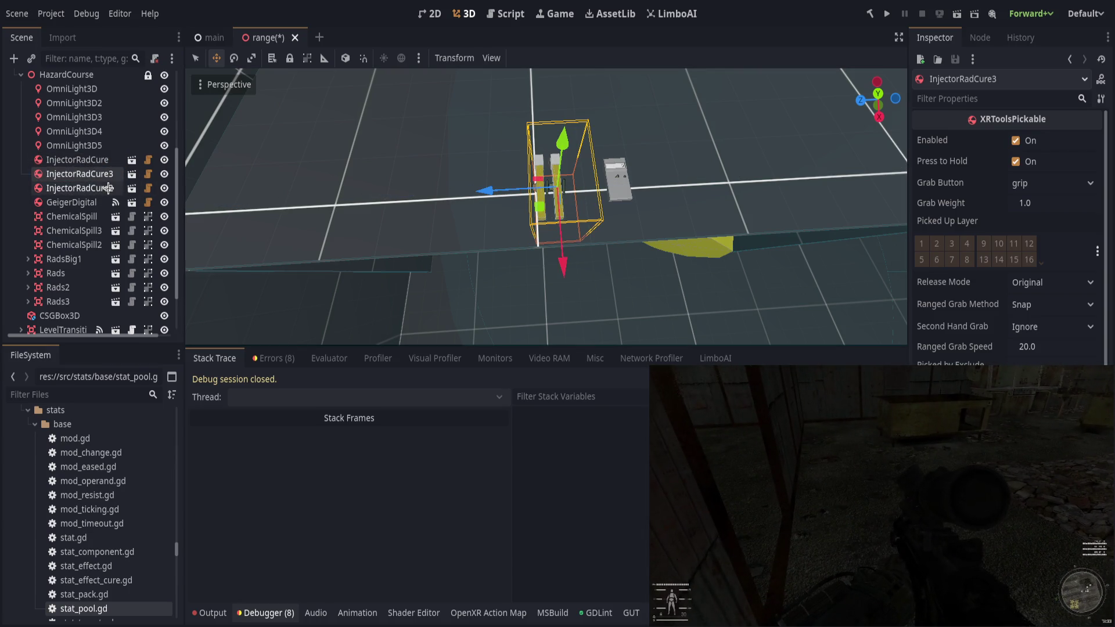
left_click_drag(477, 191, 441, 198)
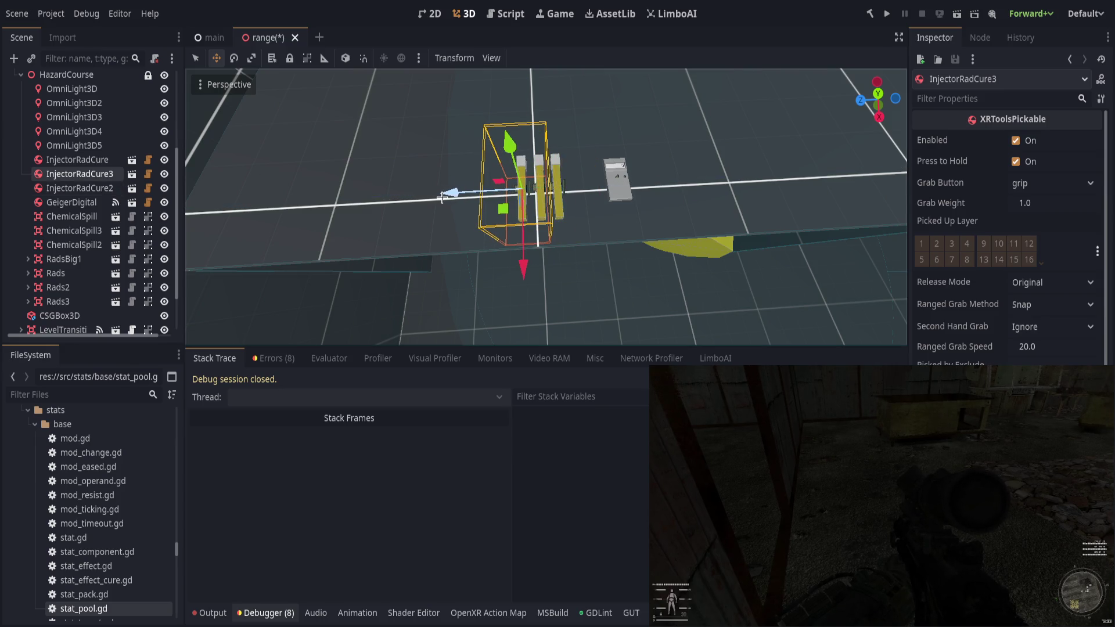
key("ctrl+s")
left_click(763, 118)
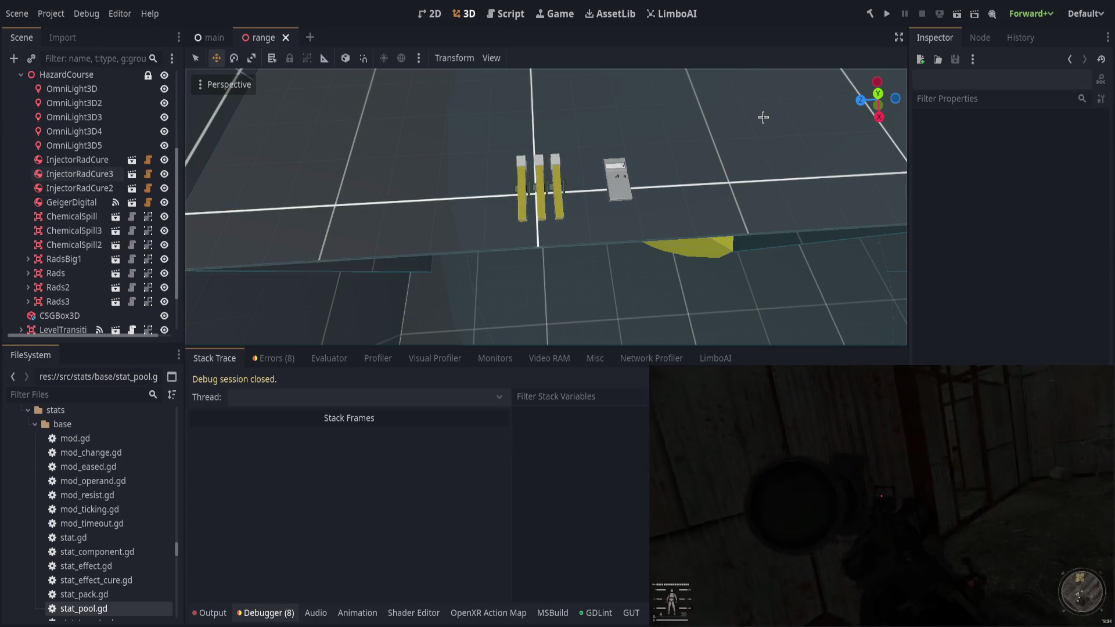
key("ctrl+s")
left_click_drag(762, 116, 697, 103)
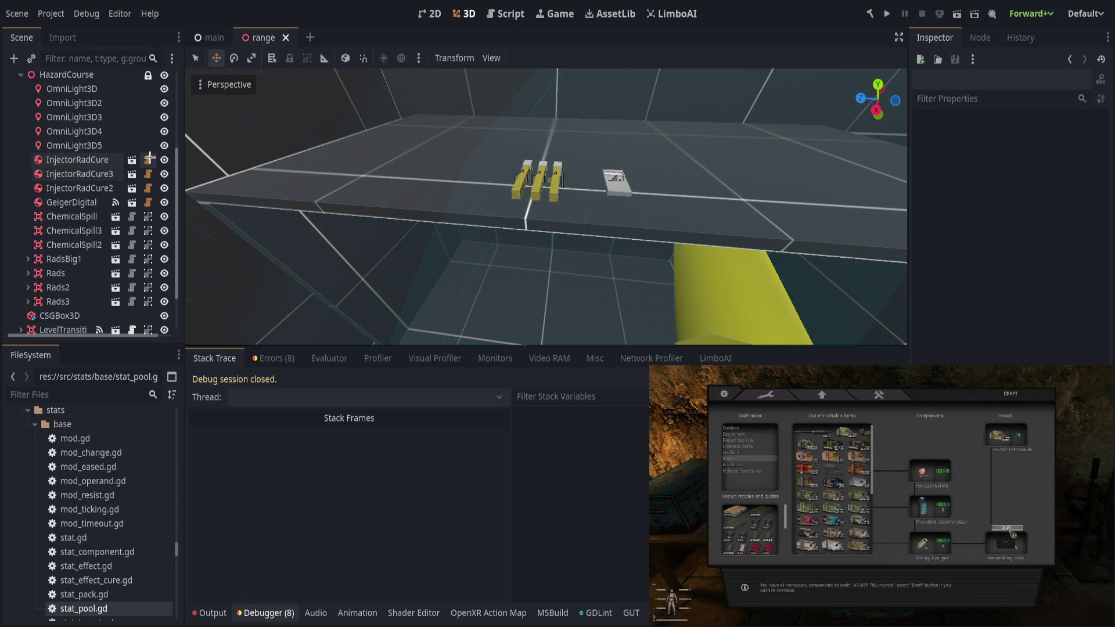
Open pickable.gd and enlarge the code area by narrowing the Inspector and collapsing the debugger.
left_click(149, 159)
left_click(281, 223)
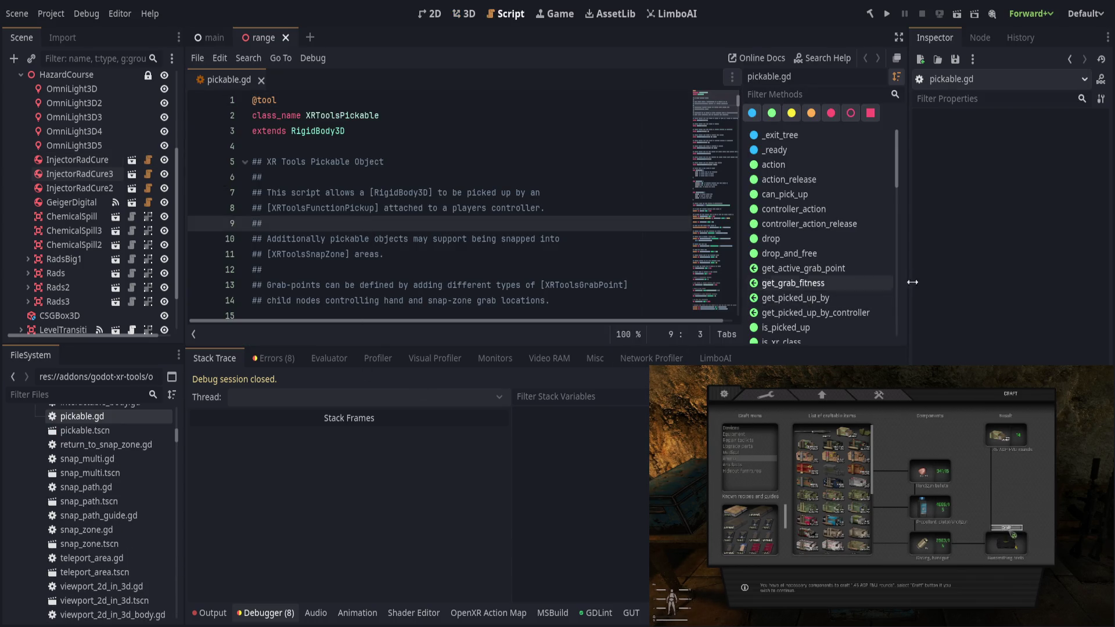
left_click_drag(917, 283, 951, 284)
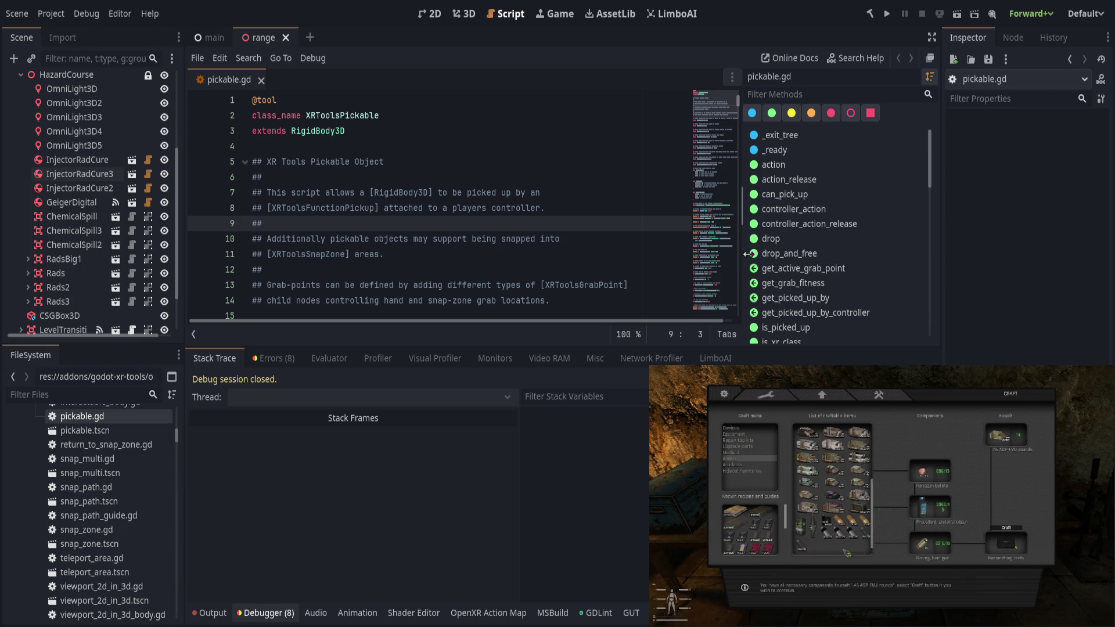
left_click(261, 611)
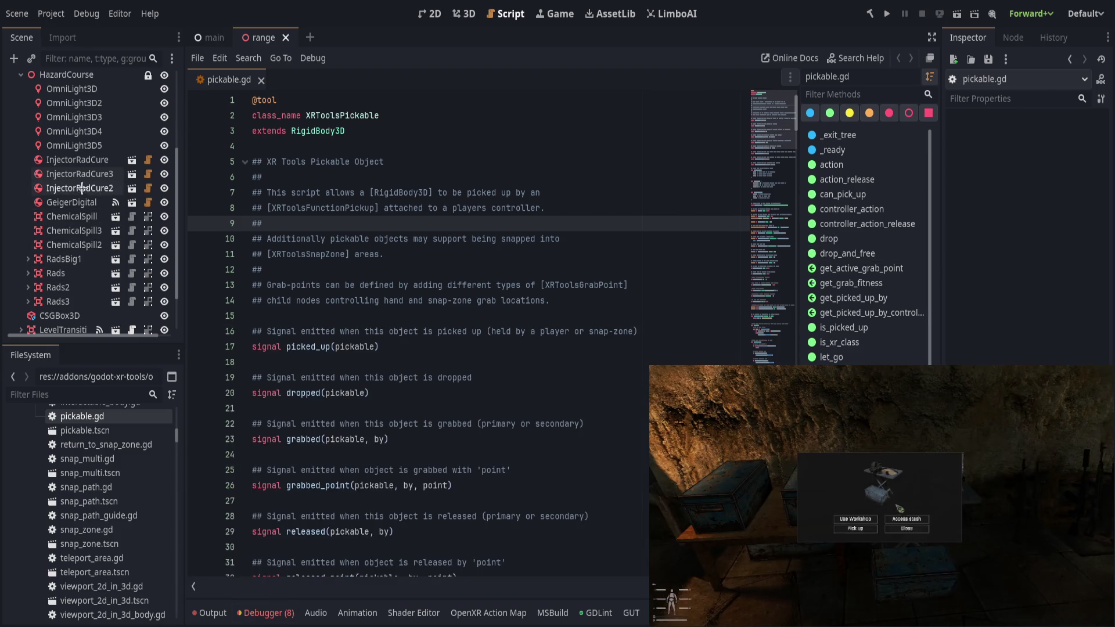
Review the StatArea3D node's settings in the InjectorRadCure scene.
left_click(130, 159)
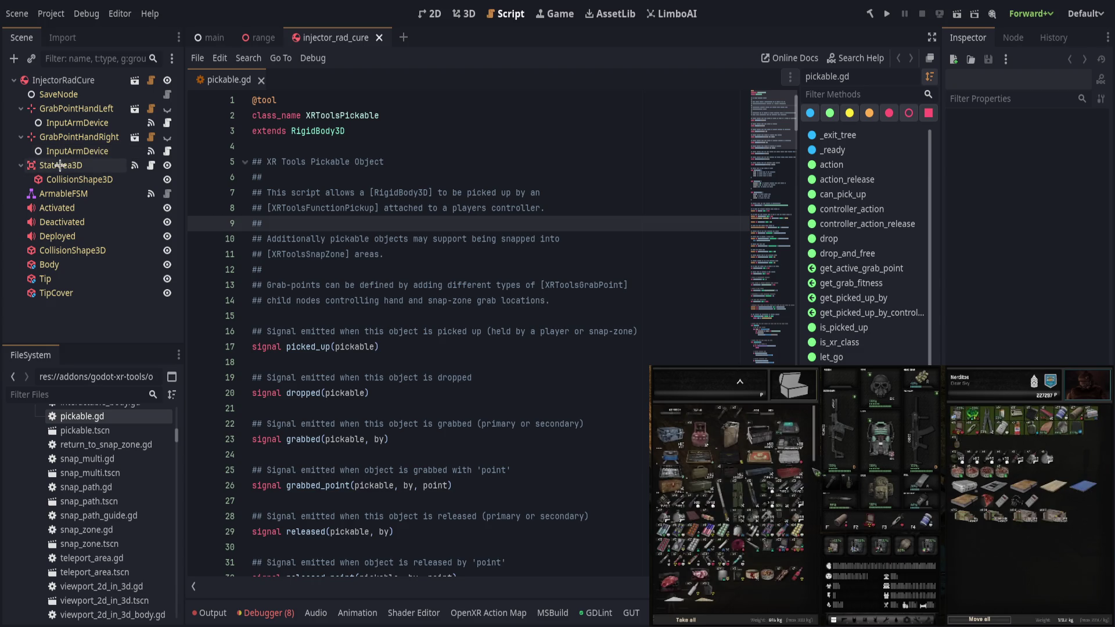
left_click(60, 165)
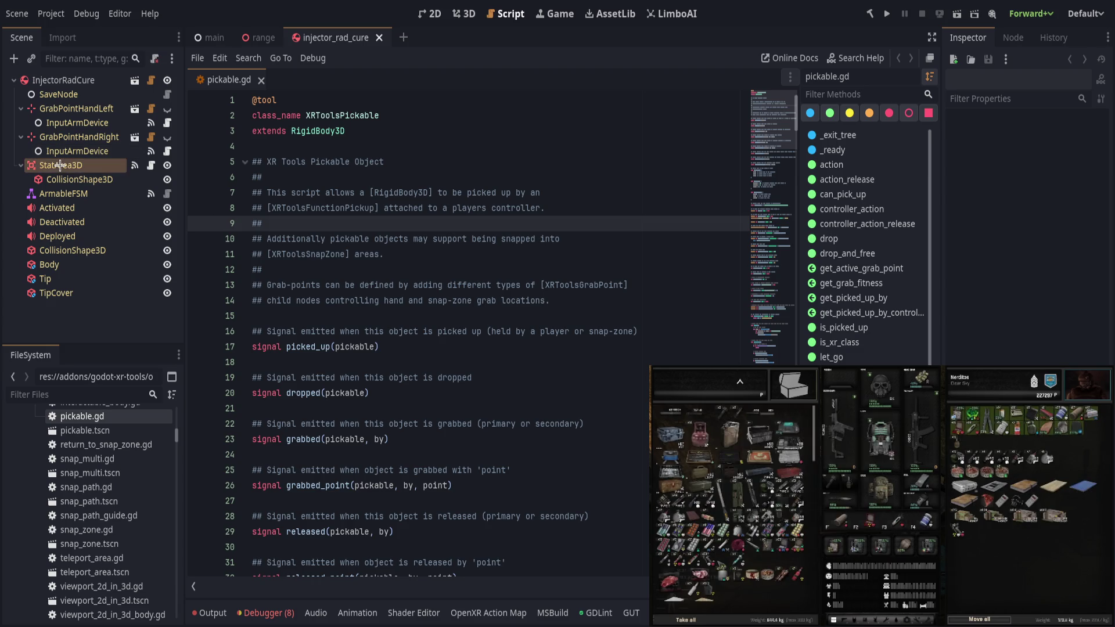
scroll(998, 358, "down", 5)
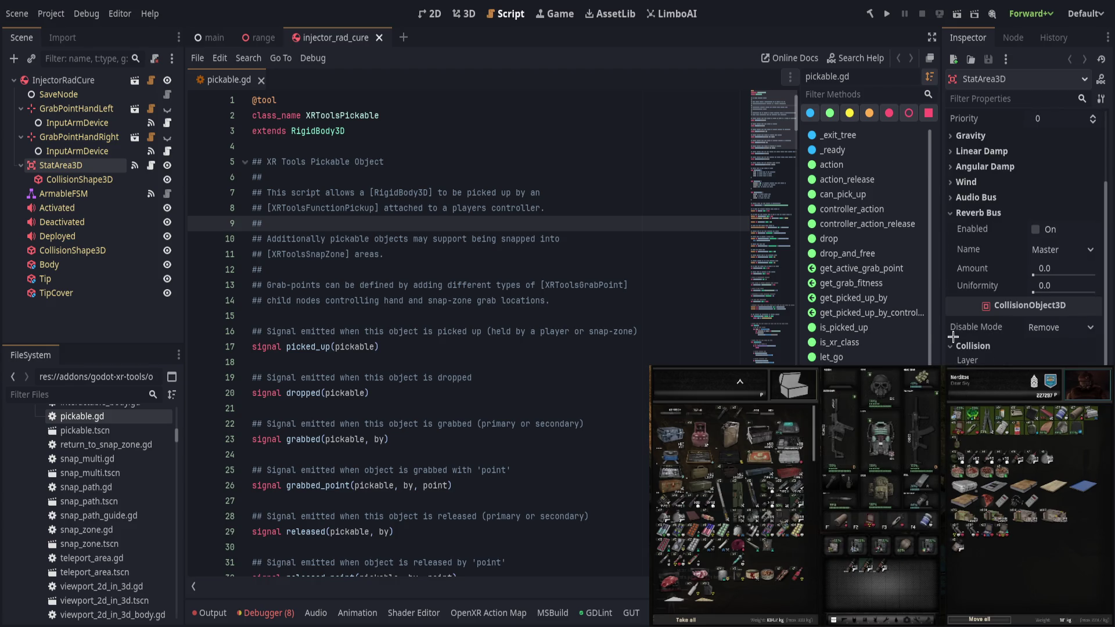
scroll(953, 336, "up", 5)
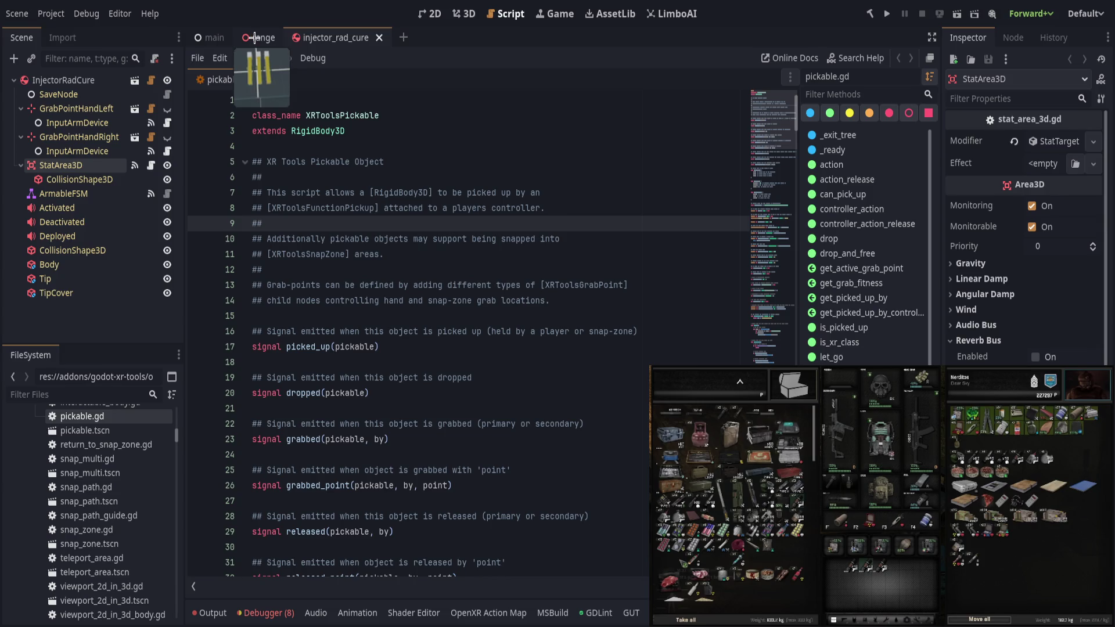
Review GeigerDigital and ChemicalSpill in the range scene, save it, and launch the project.
left_click(254, 38)
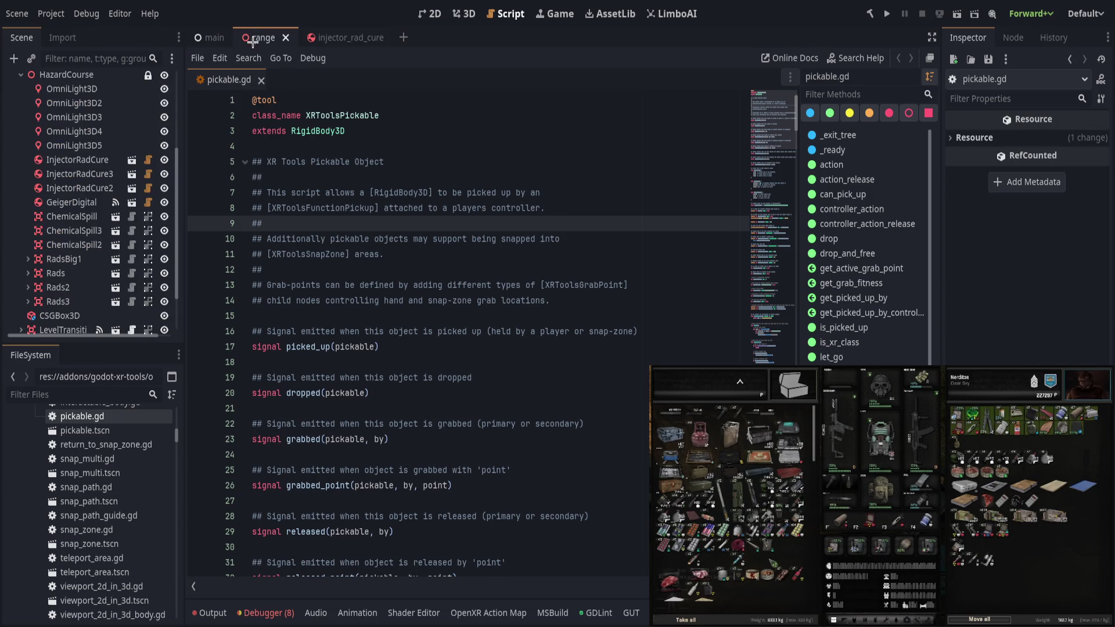
left_click(75, 201)
scroll(970, 336, "down", 10)
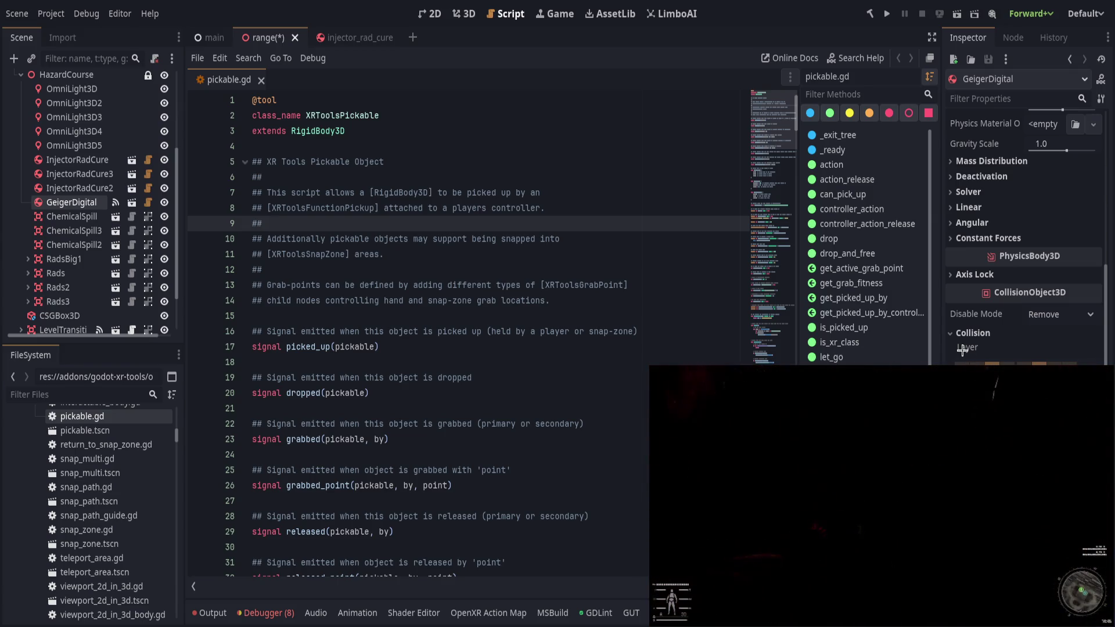
key("ctrl+s")
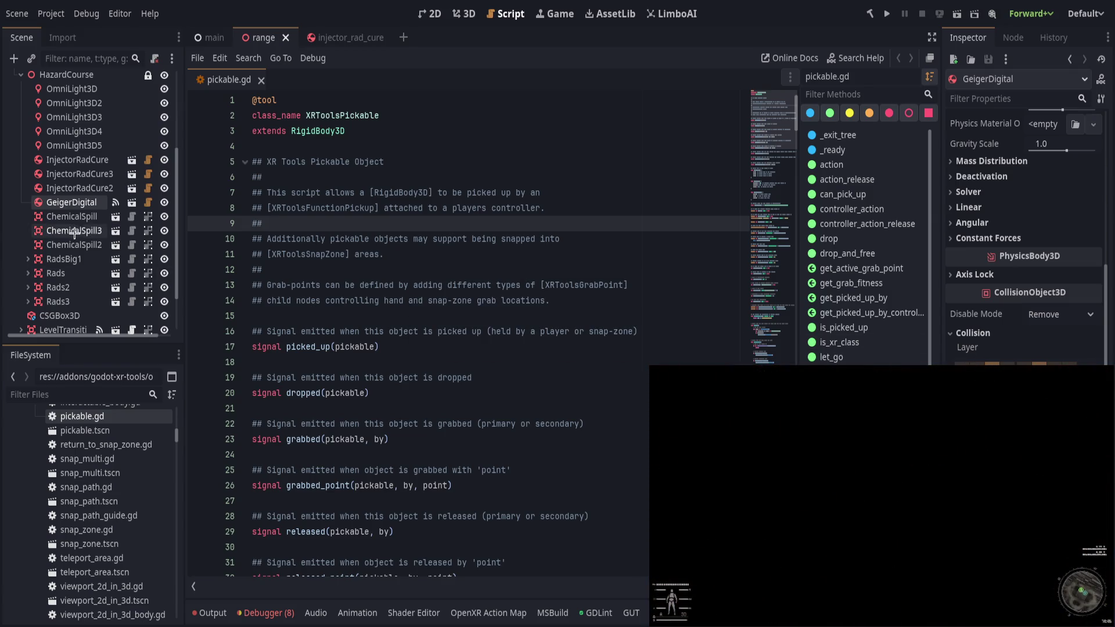
left_click(72, 217)
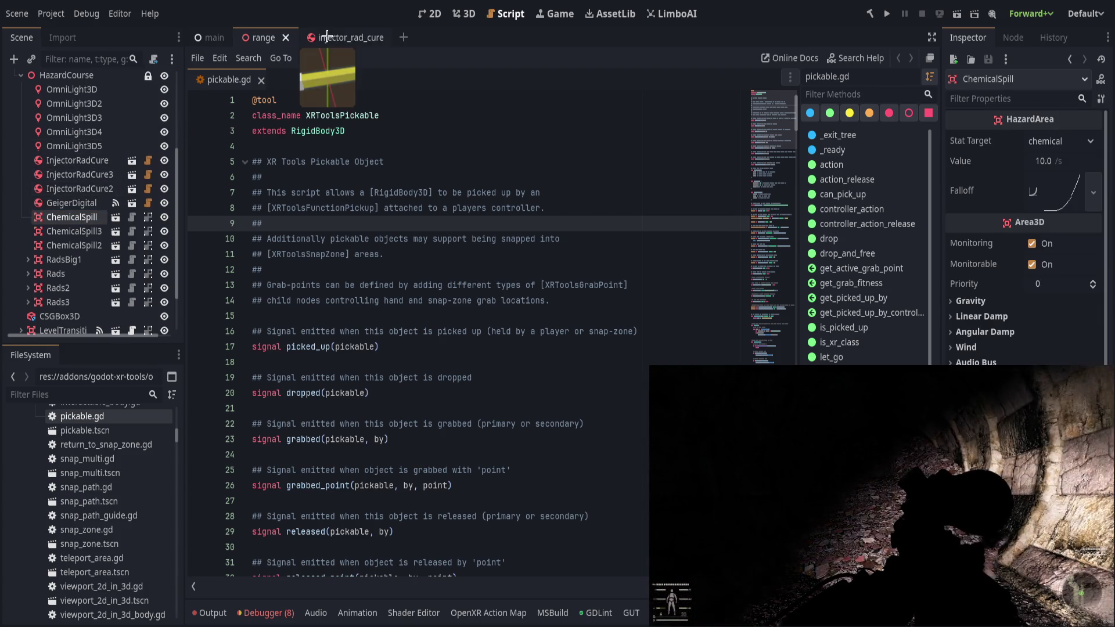
left_click(327, 37)
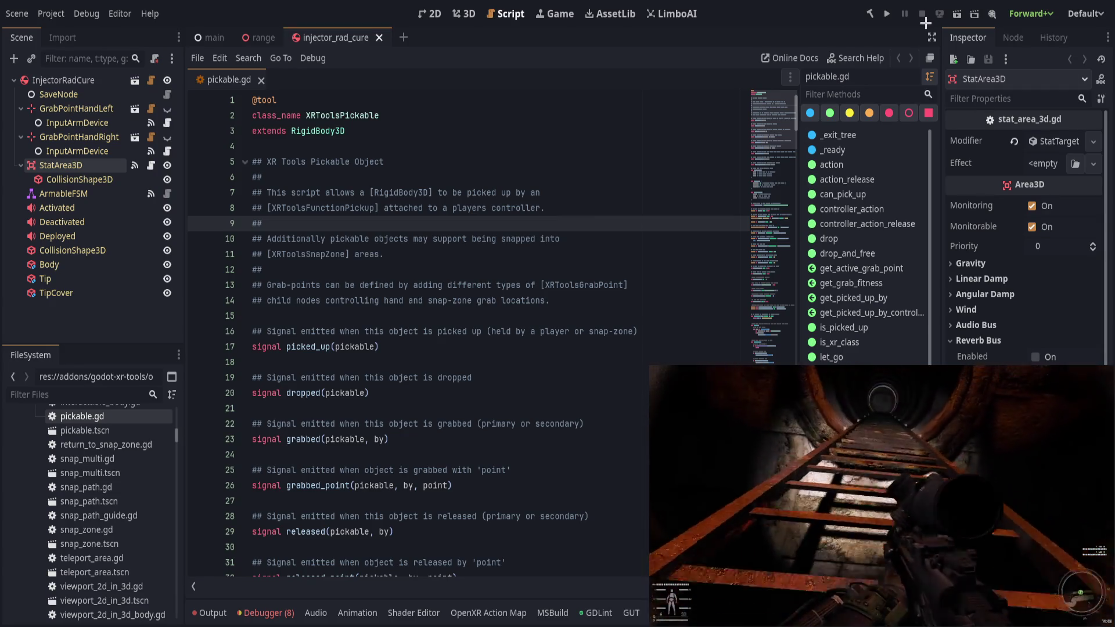
left_click(955, 14)
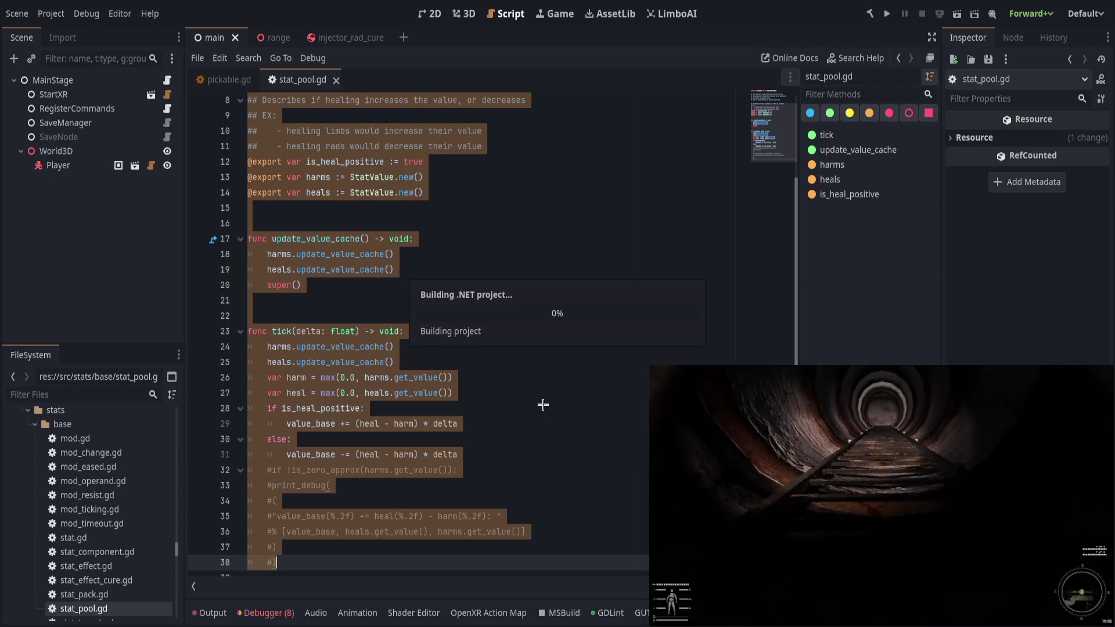
Relaunch the project with F5 from stat_pool.gd and check the startup and bullet-hit log.
left_click(492, 273)
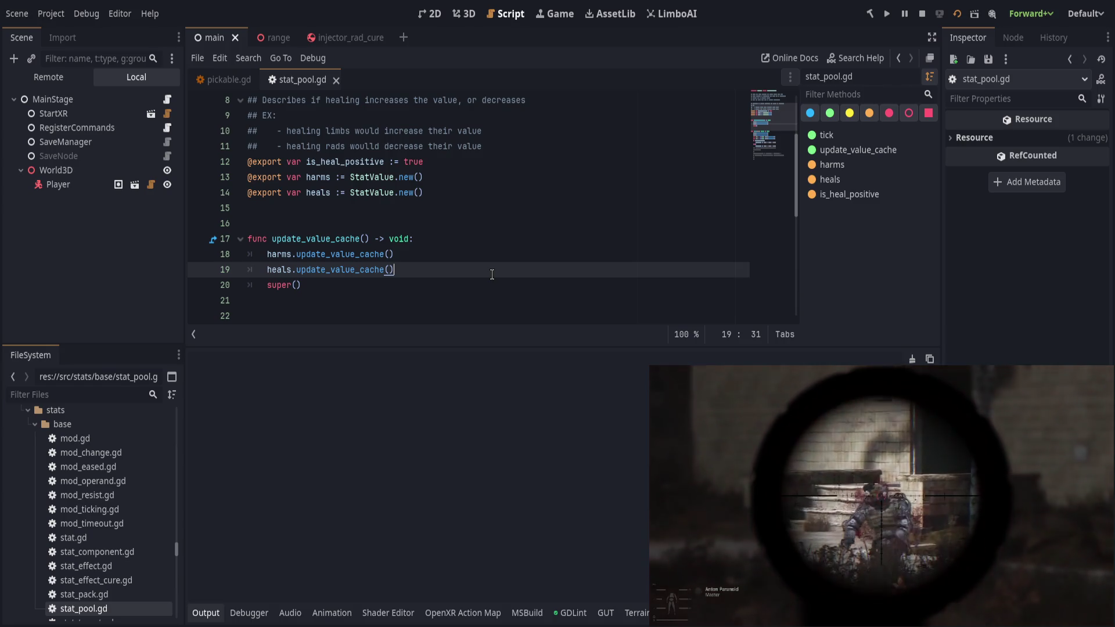
left_click(421, 289)
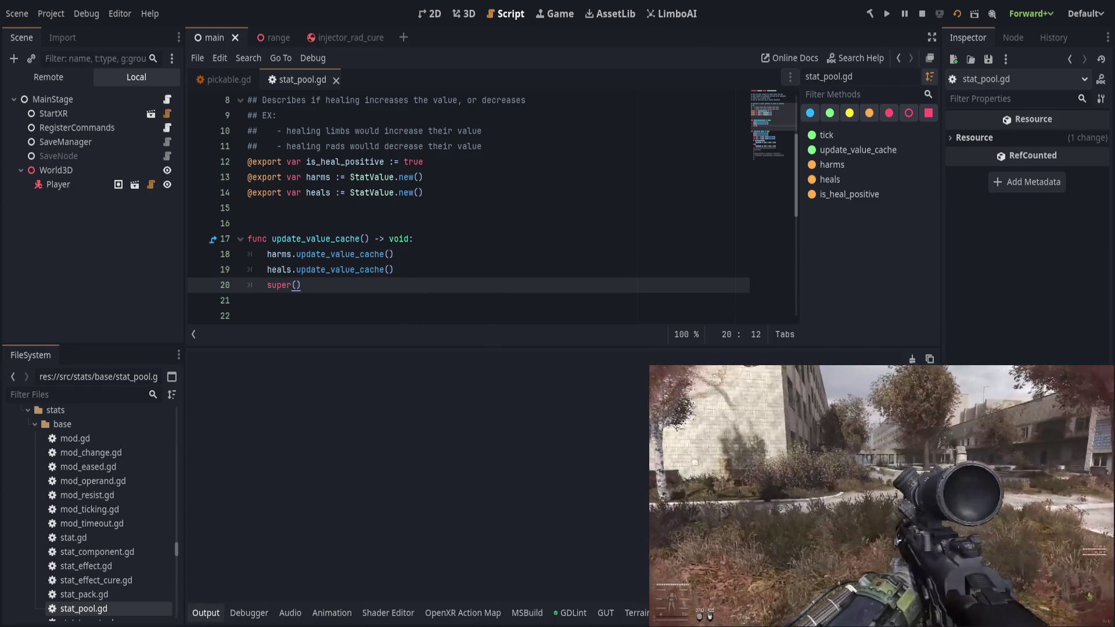
key("F5")
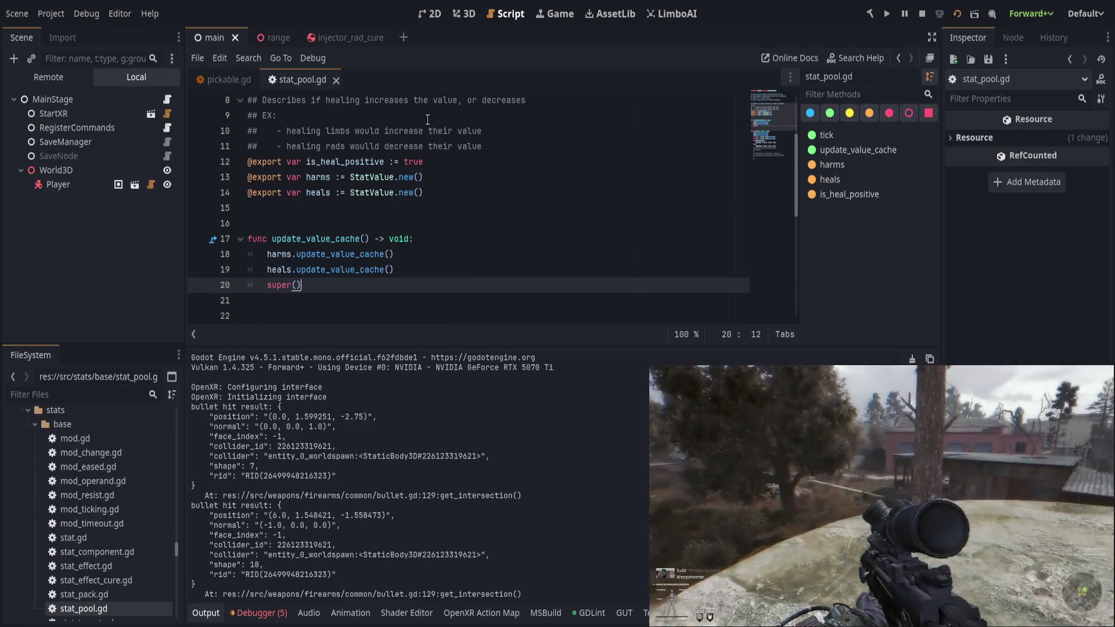
left_click(427, 118)
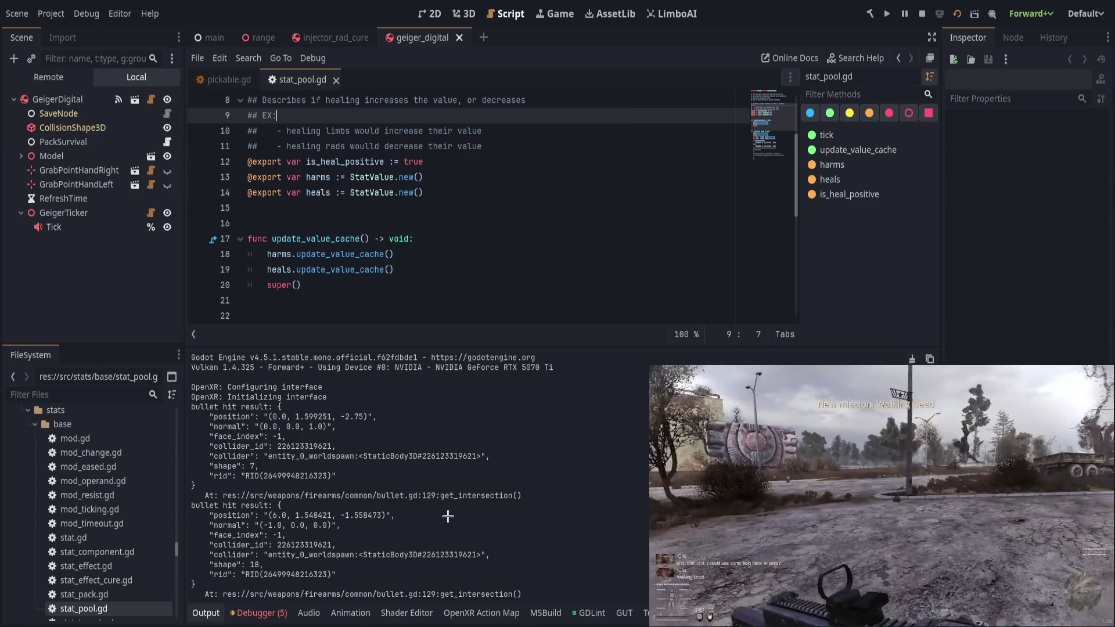
Collapse the Output panel and select GeigerTicker to see its Max Reading of 300.
key("ctrl+j")
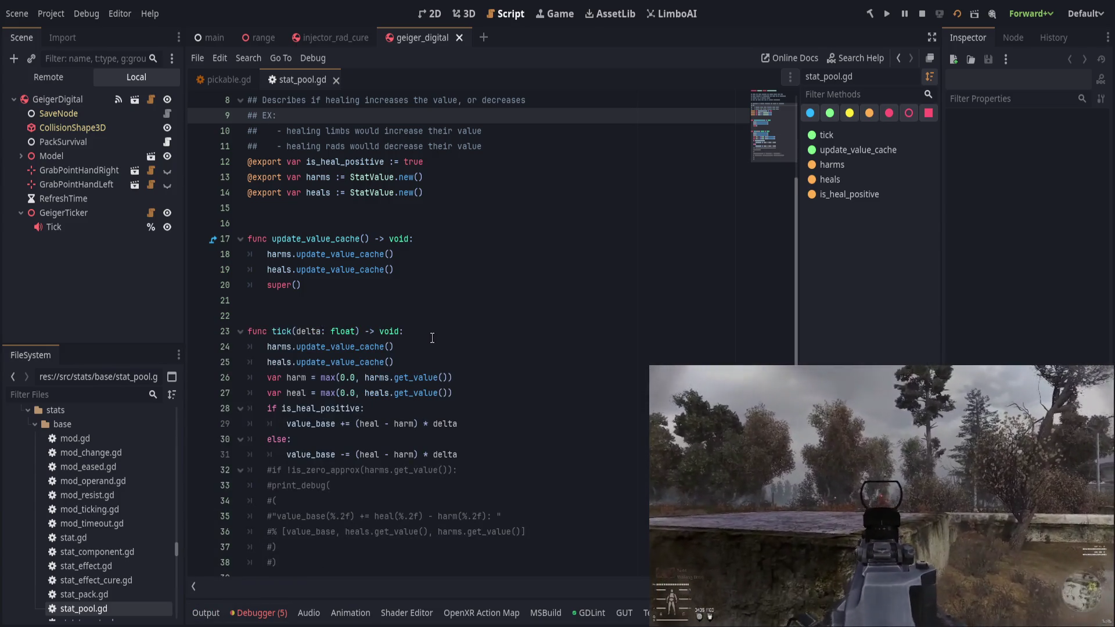
scroll(232, 465, "down", 1)
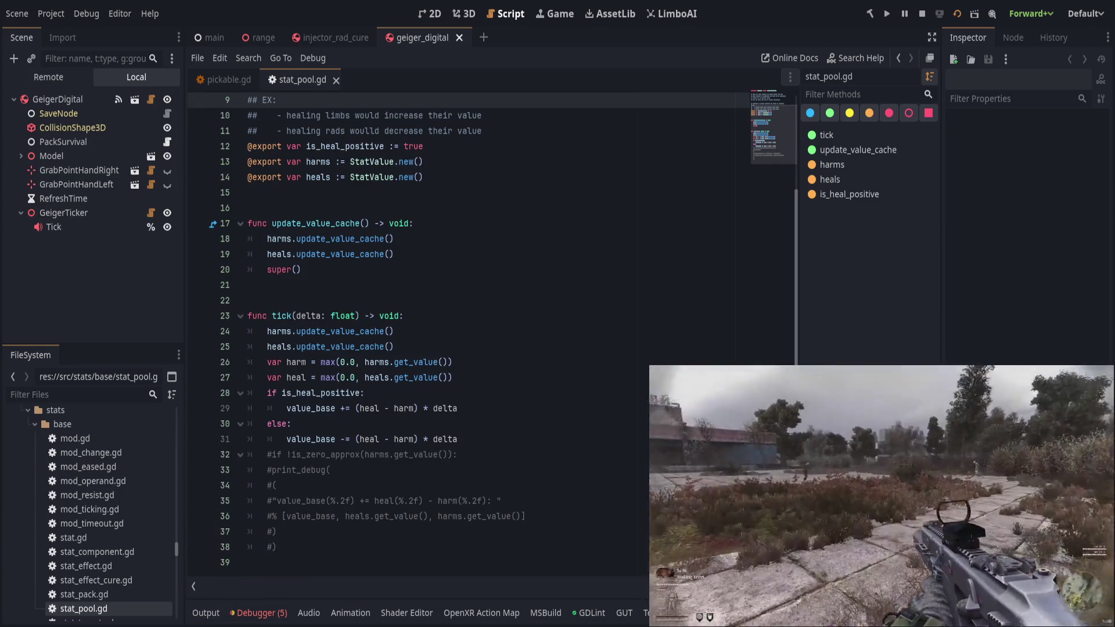
left_click(81, 213)
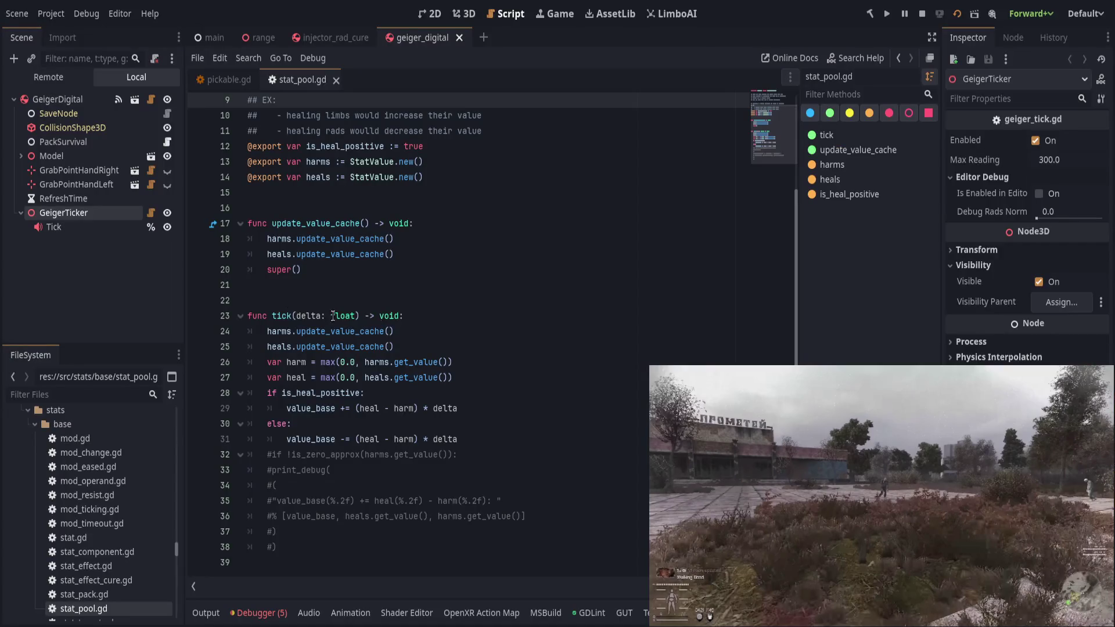
left_click(87, 212)
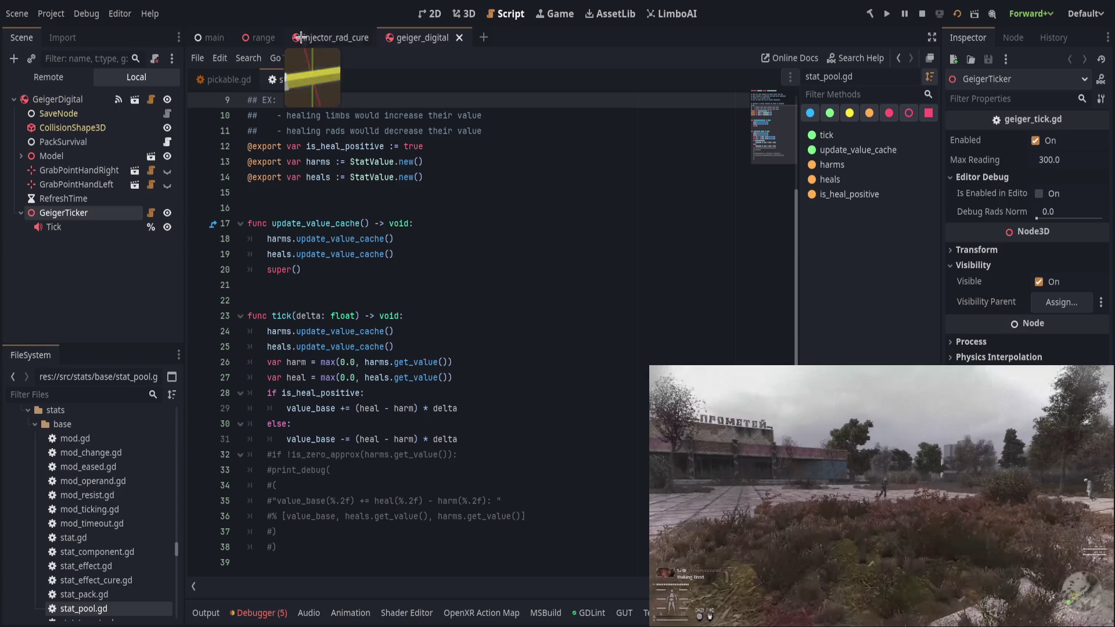
In the range scene's 3D view, drag GeigerDigital right along X and save.
left_click(238, 37)
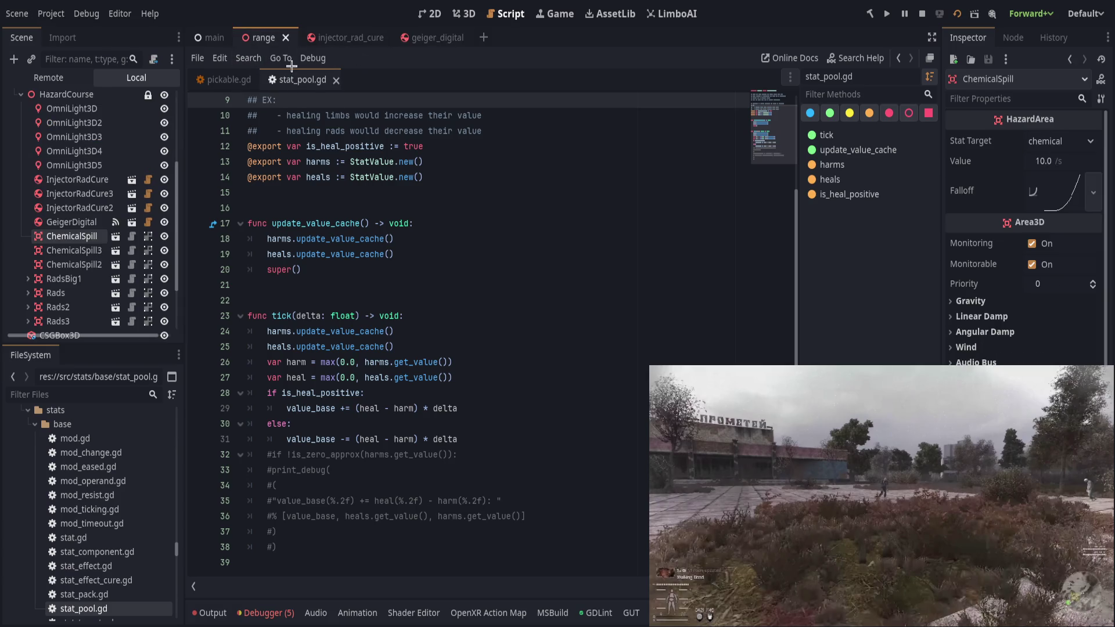
left_click(467, 14)
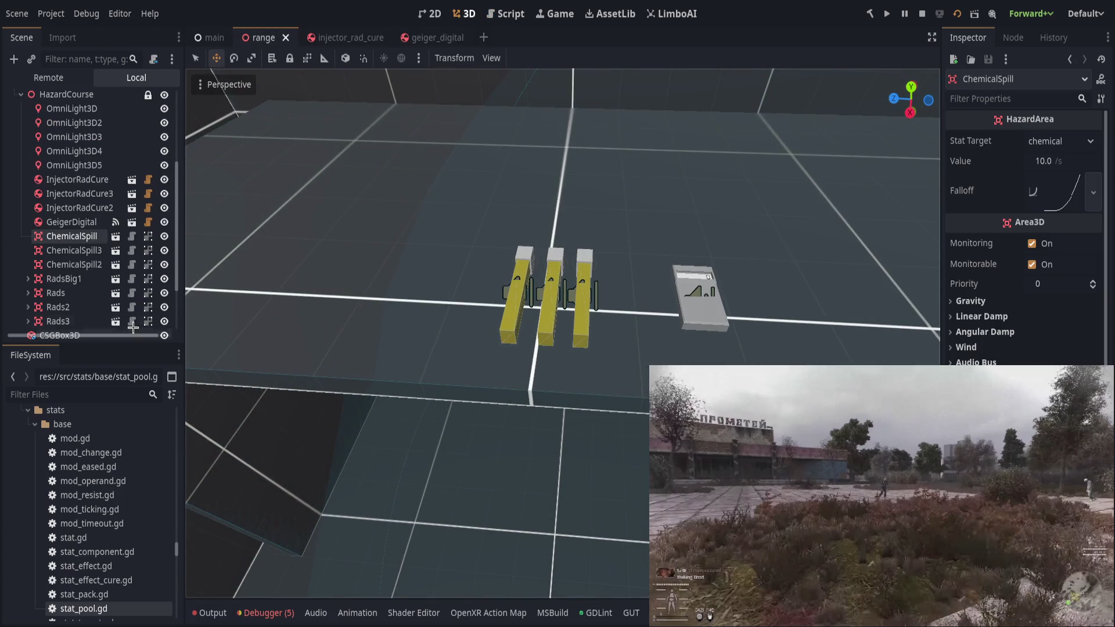
left_click(67, 221)
left_click_drag(627, 299, 715, 313)
key("ctrl+s")
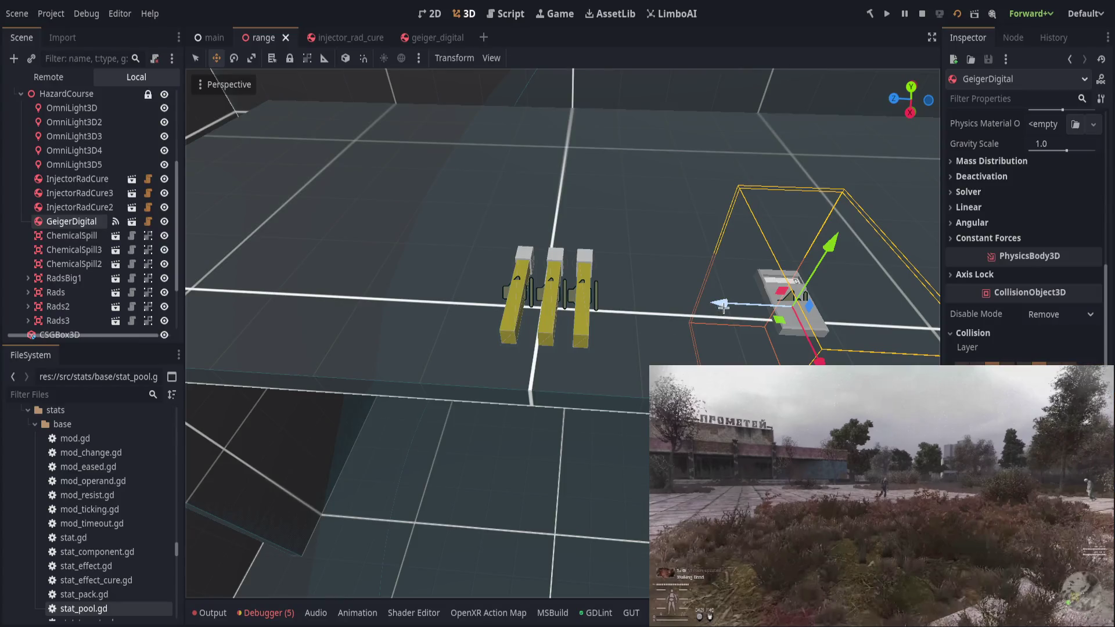
left_click_drag(720, 307, 817, 316)
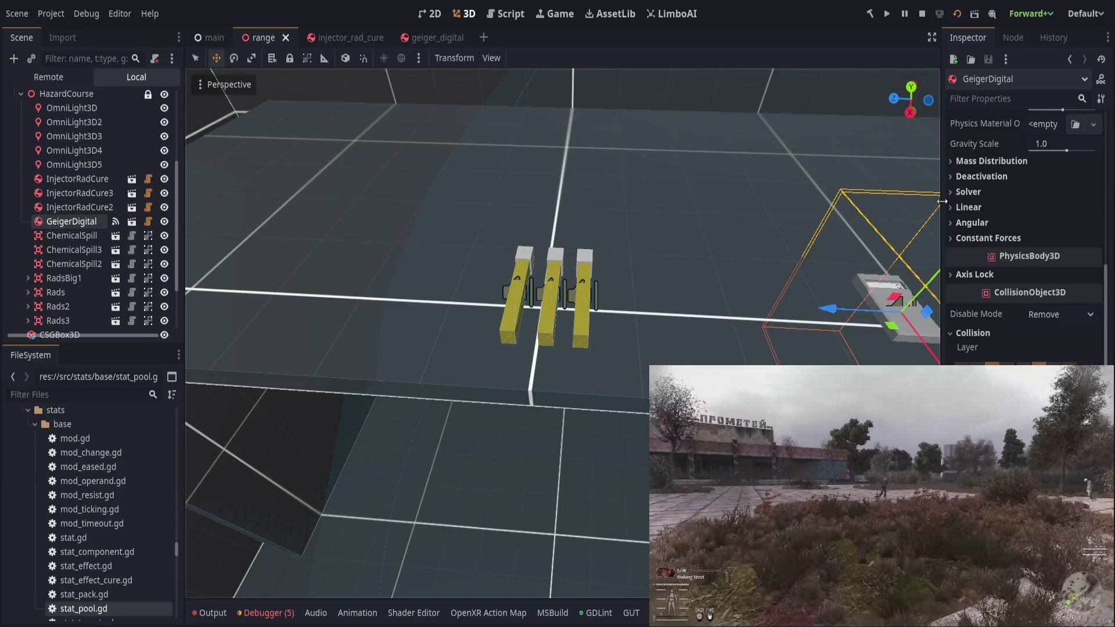
left_click_drag(942, 200, 941, 206)
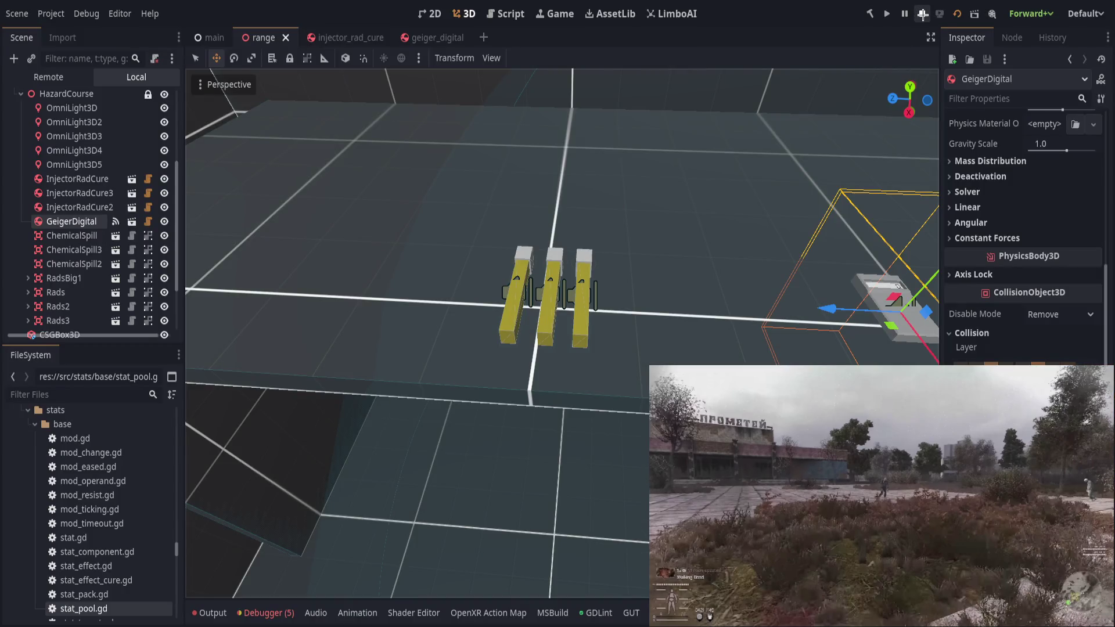
Stop the game and save GeigerTicker's Max Reading as 100 in geiger_digital.
left_click(923, 14)
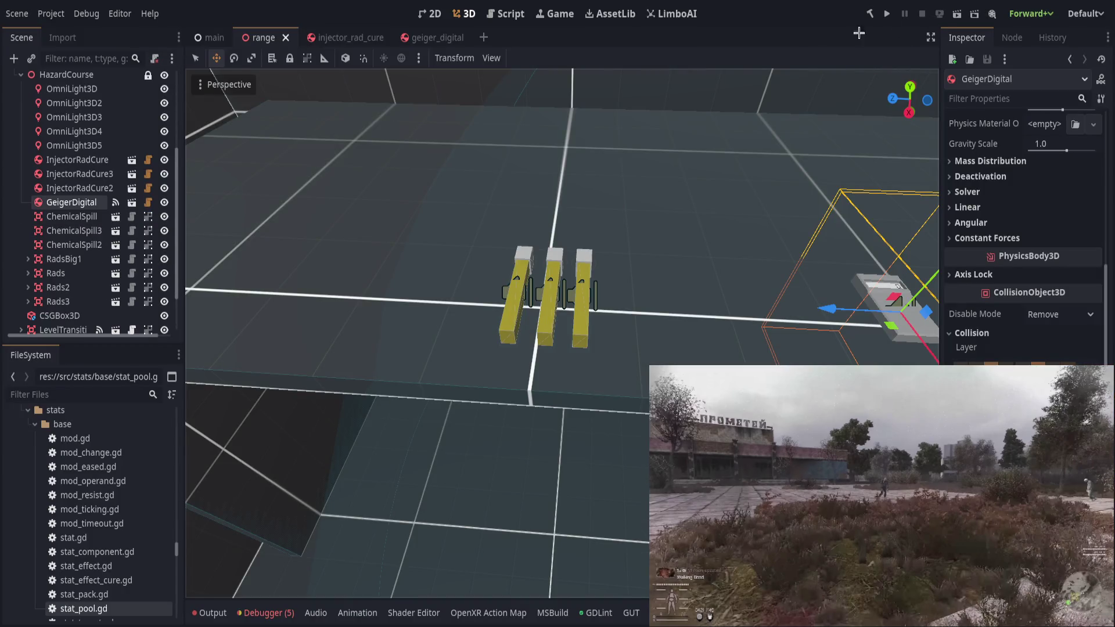
left_click(133, 202)
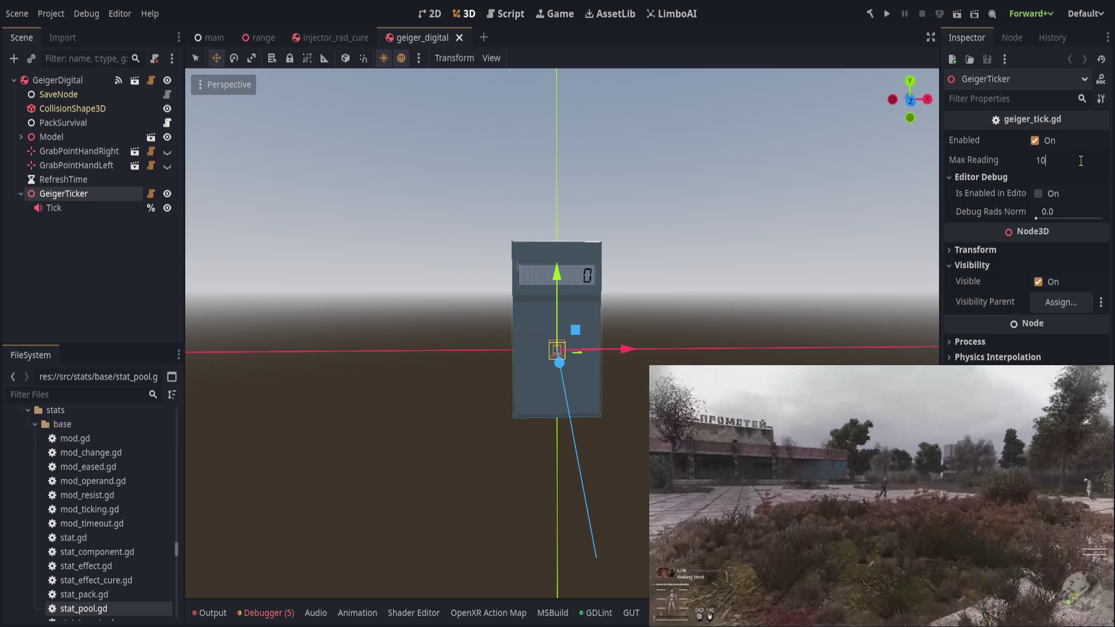
key("ctrl+s")
left_click(874, 480)
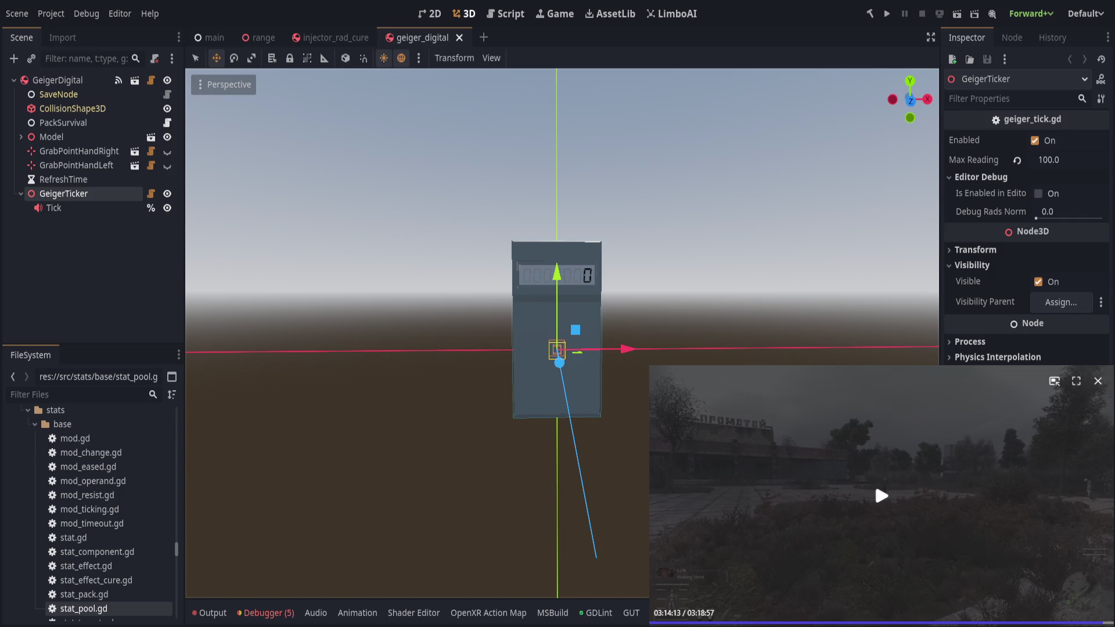
Switch to the MainStage scene and relaunch the project with F5.
left_click(214, 37)
left_click(881, 495)
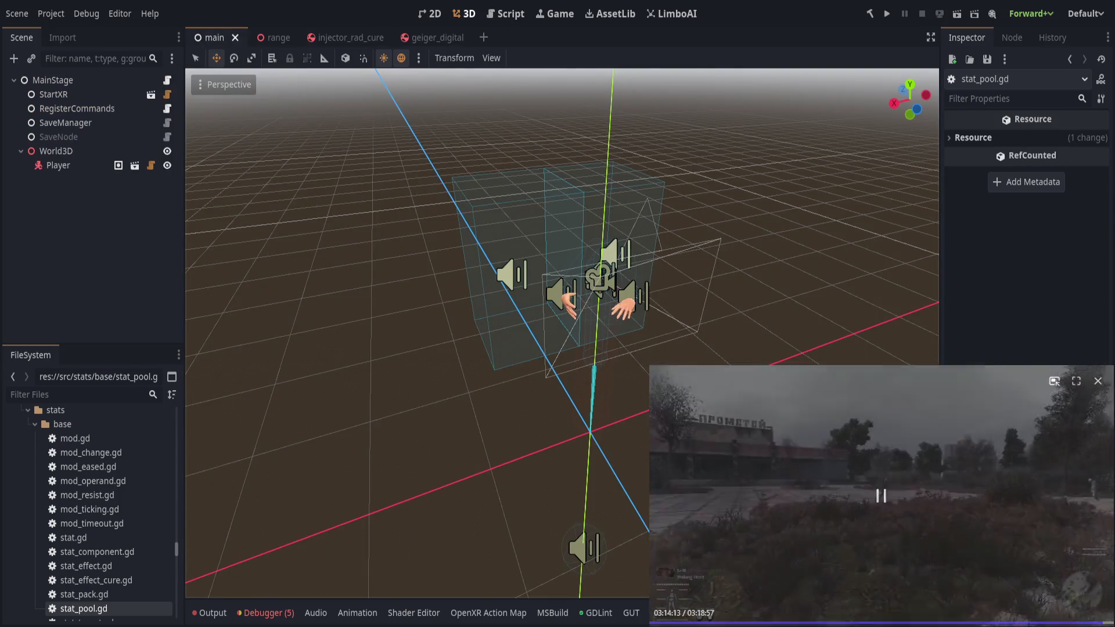
key("F5")
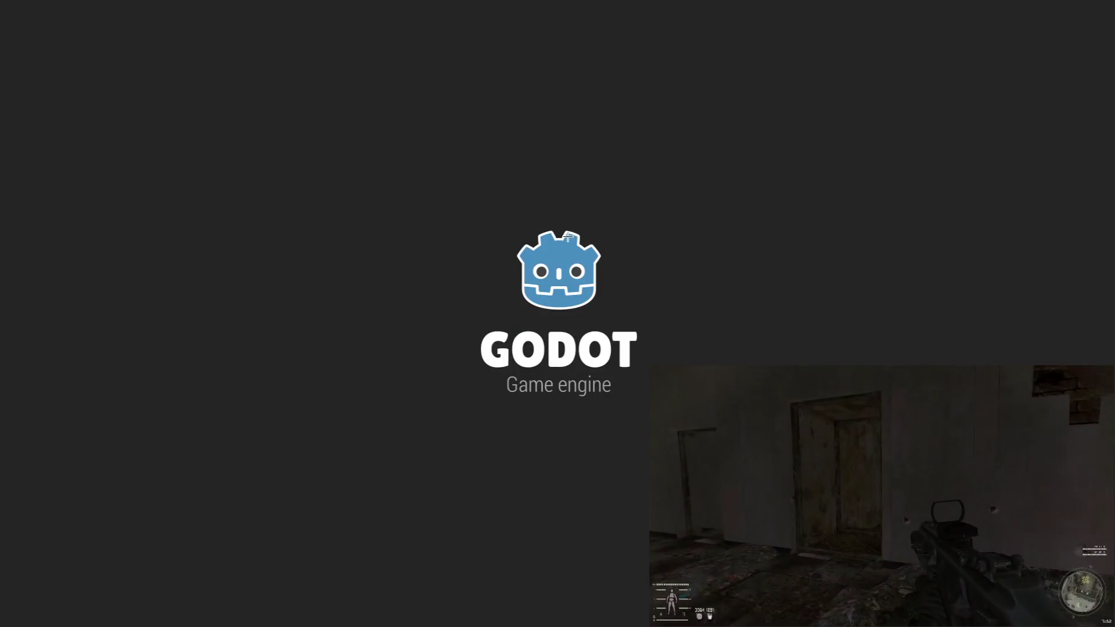
Walk into the grid room in the running game to check readings, then return to geiger_digital.
key("w")
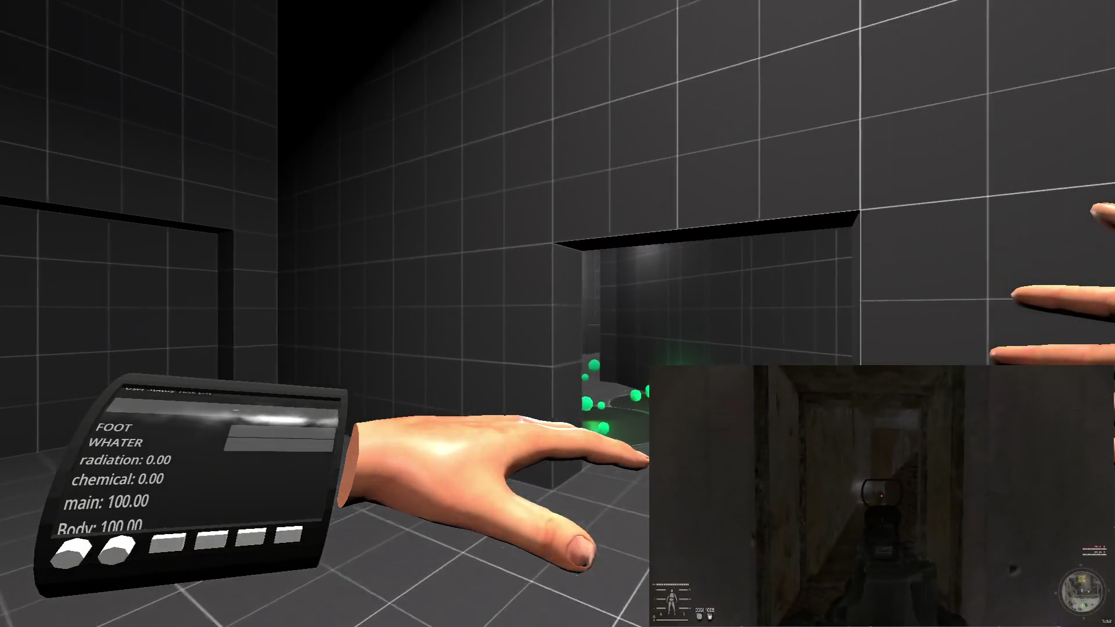
key("w")
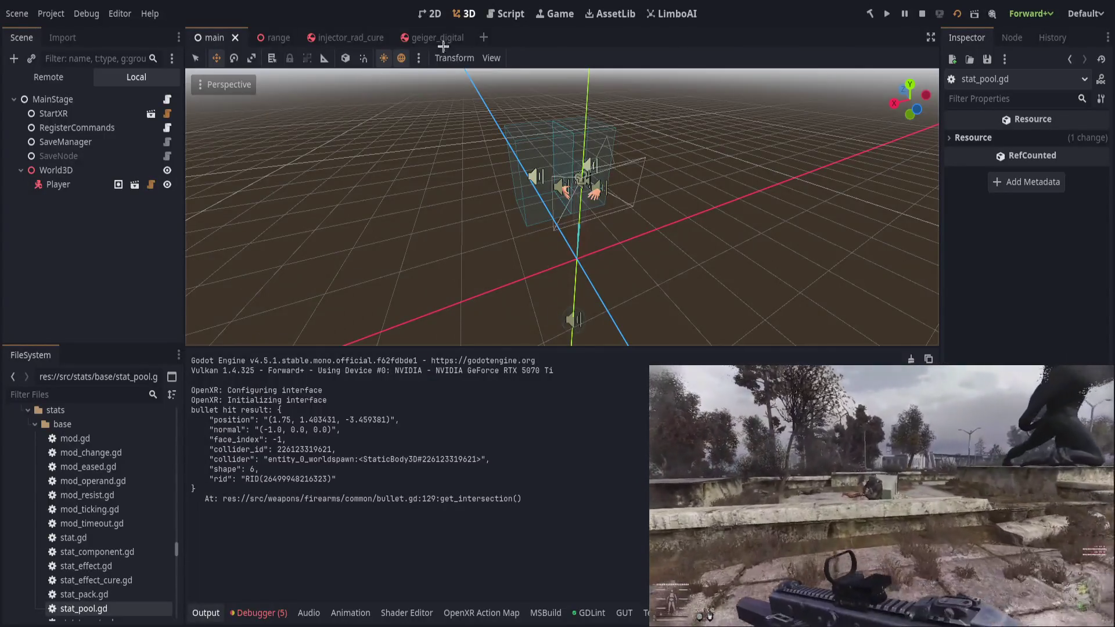
left_click(433, 37)
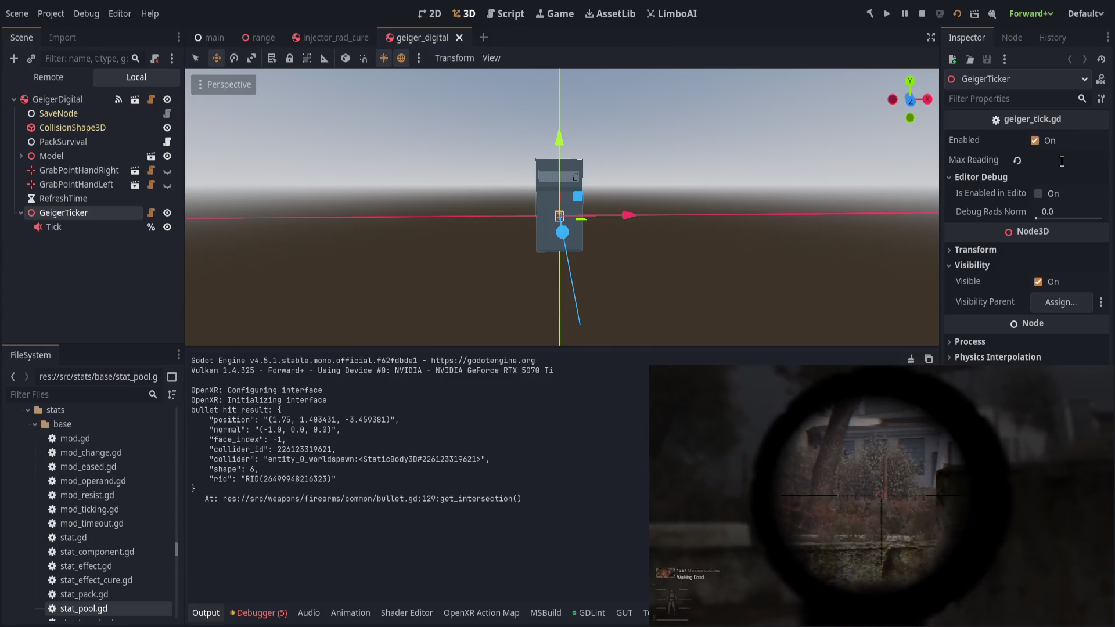
type("30")
Save geiger_digital and set GeigerTicker's Max Reading to 25.
key("ctrl+s")
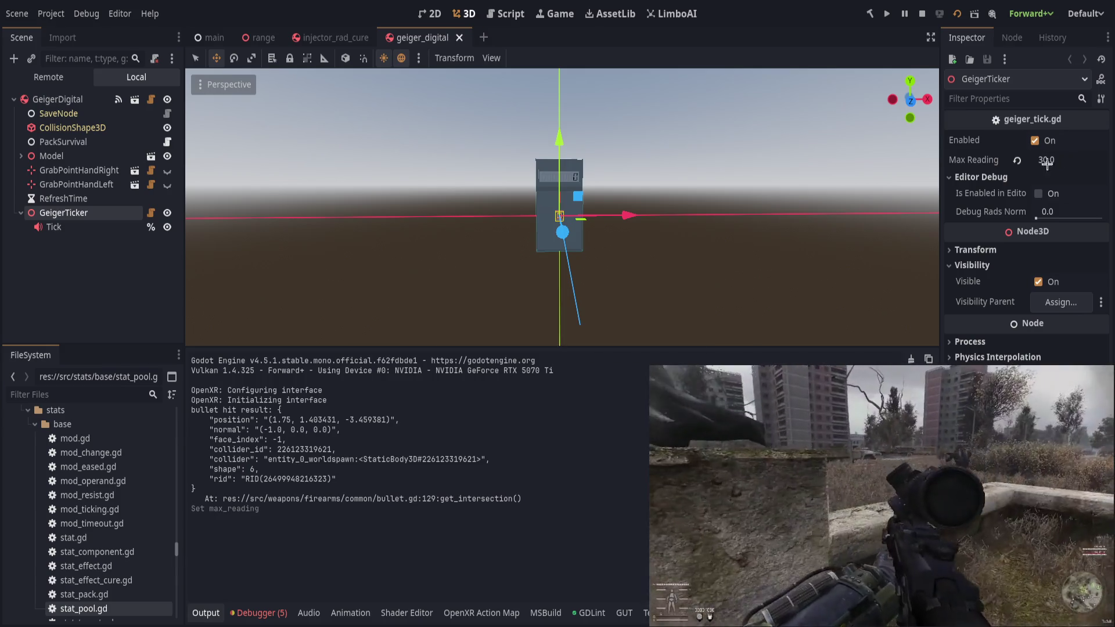
key("ctrl+s")
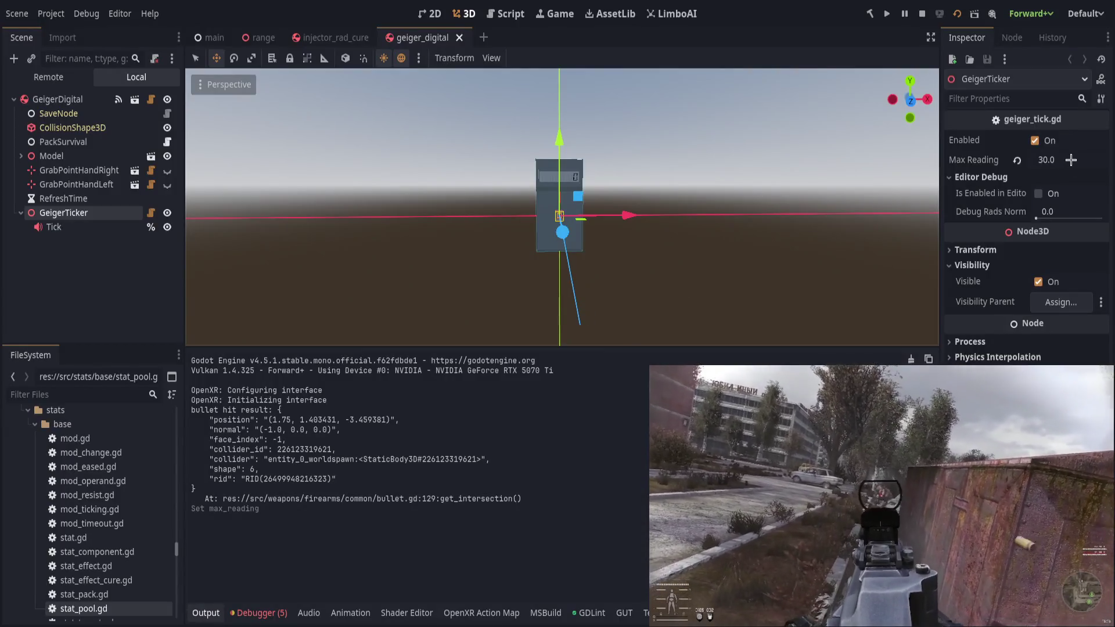
left_click(1071, 160)
type("25")
key("Return")
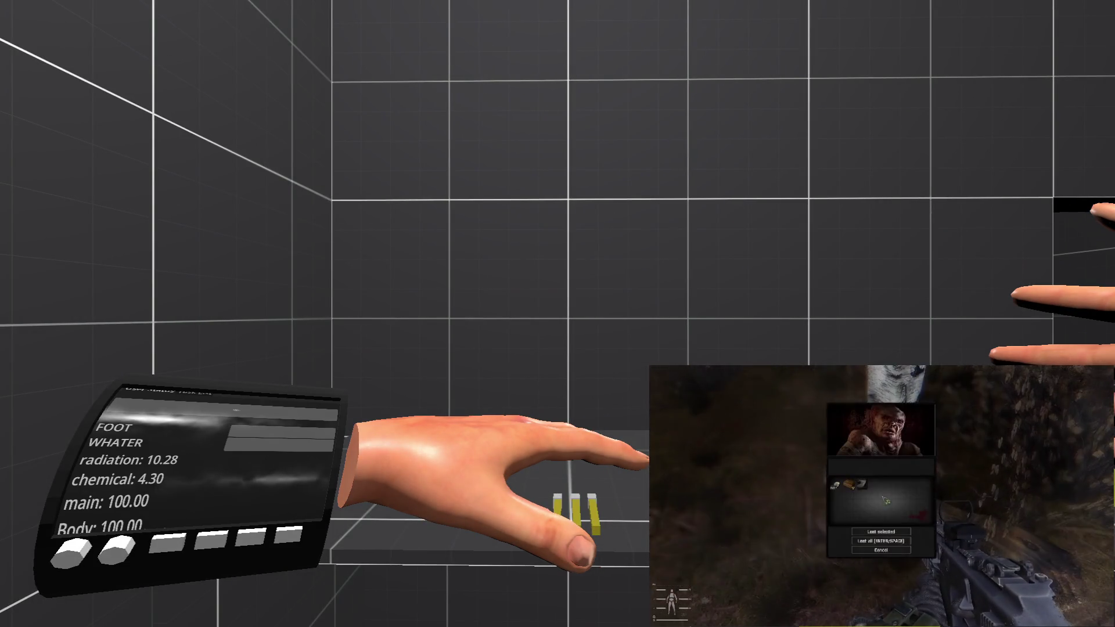
Back from the game, set GeigerTicker's Max Reading to 10, stop the run, and enlarge the 3D viewport.
key("alt+Tab")
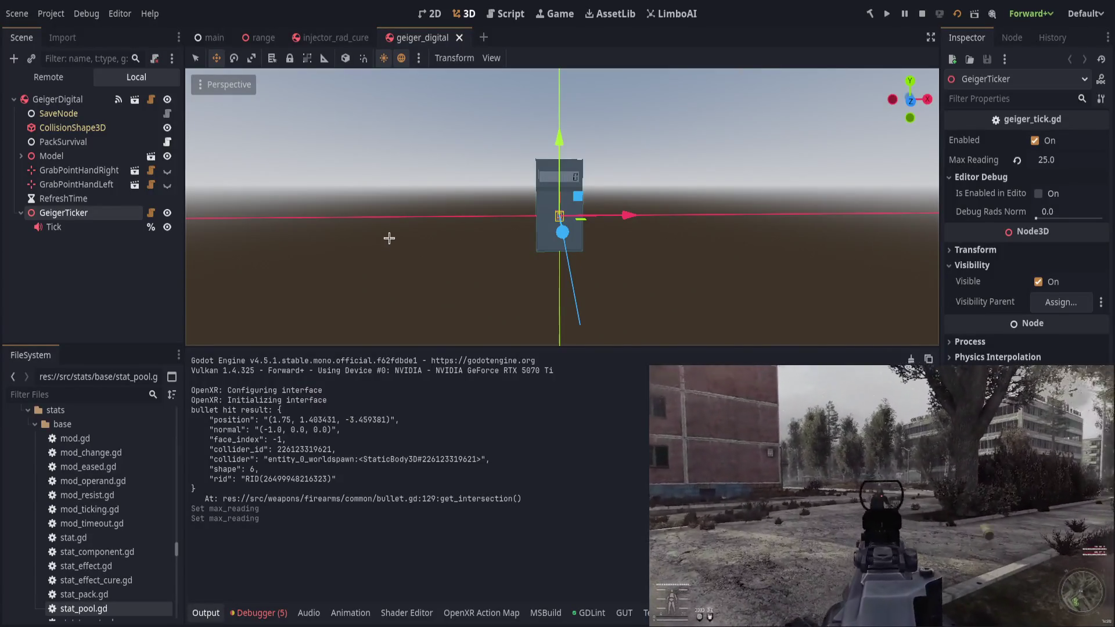
left_click(53, 277)
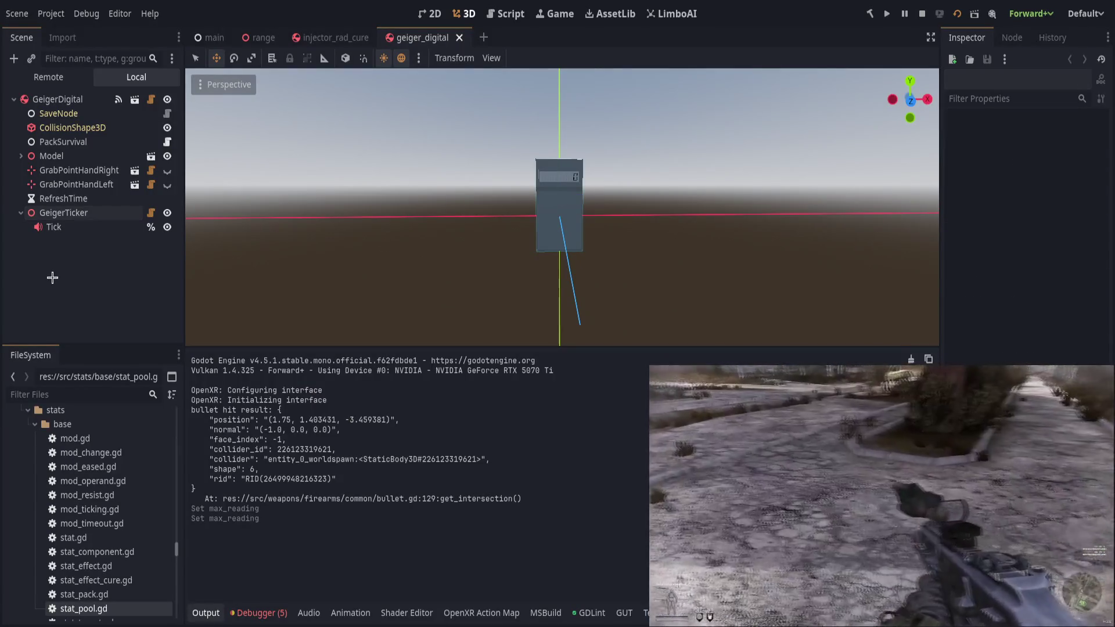
left_click(116, 213)
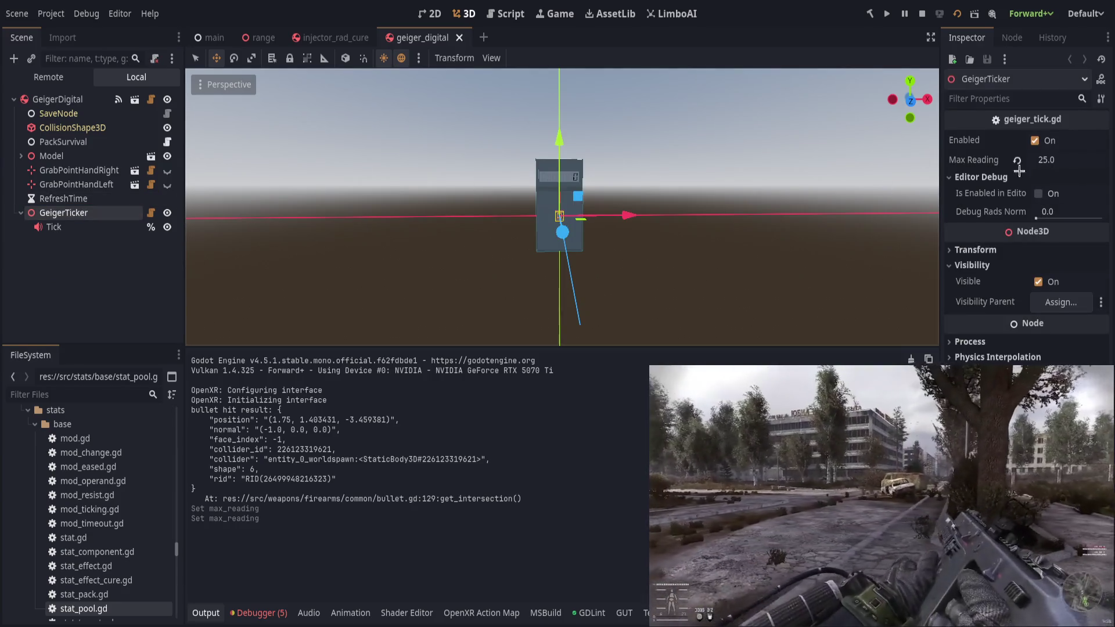
left_click(1064, 163)
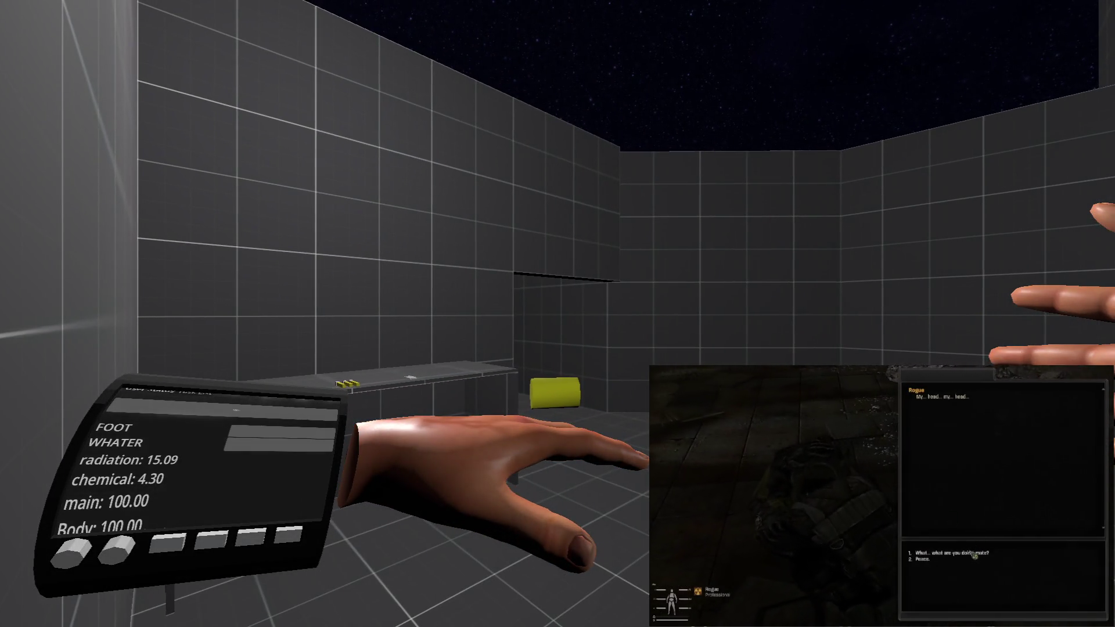
key("F8")
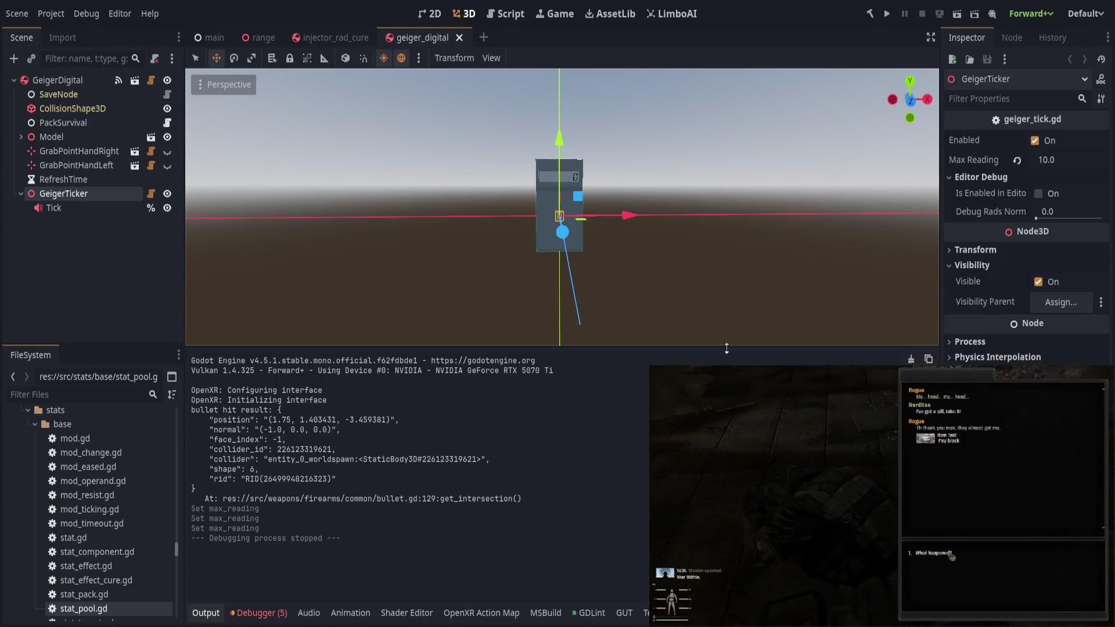
mouse_move(734, 347)
left_mouse_down()
mouse_move(465, 411)
mouse_move(407, 456)
mouse_move(405, 474)
mouse_move(645, 323)
mouse_move(389, 341)
left_mouse_up()
left_click(205, 613)
Close geiger_digital and expand the StatTargetAuto modifier of injector_rad_cure's StatArea3D in a wider Inspector.
left_click(458, 37)
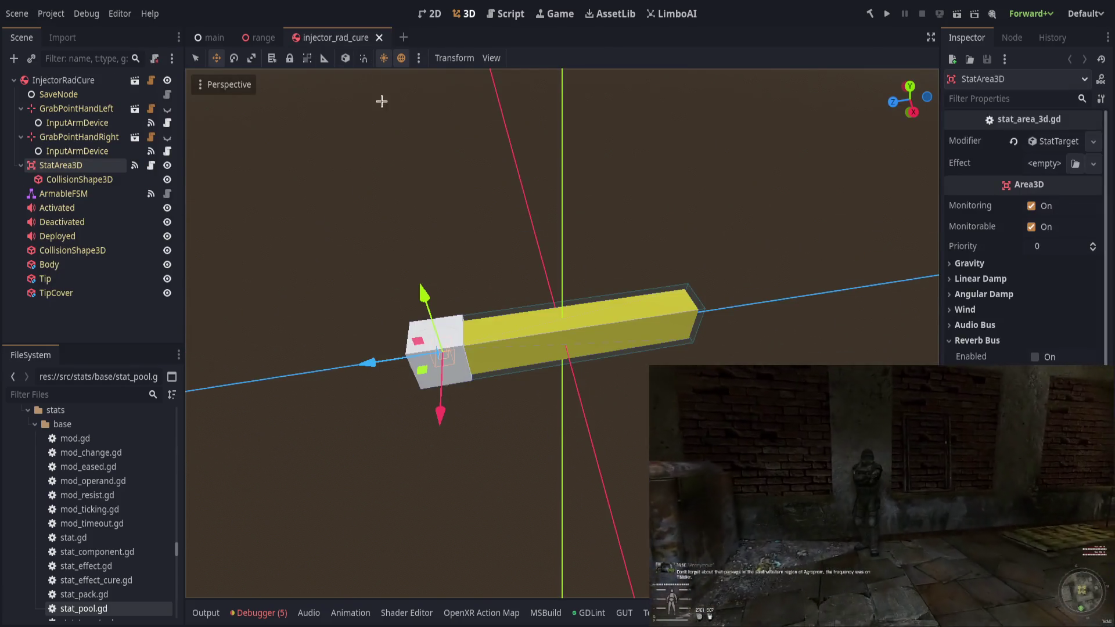
left_click(139, 303)
left_click(61, 164)
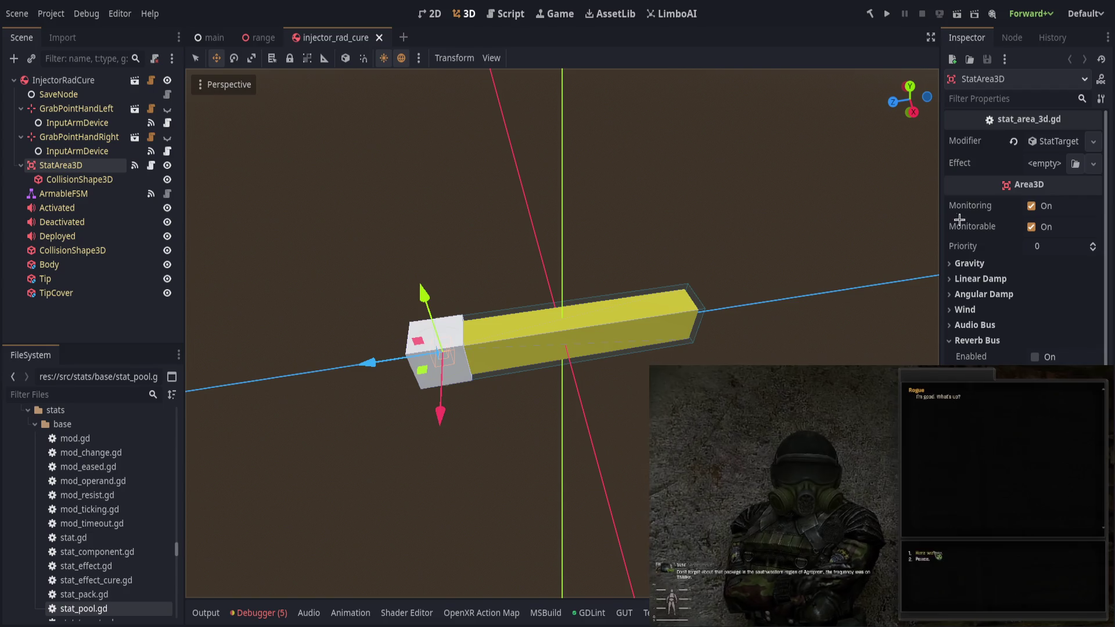
left_click_drag(942, 215, 813, 214)
left_click(1016, 140)
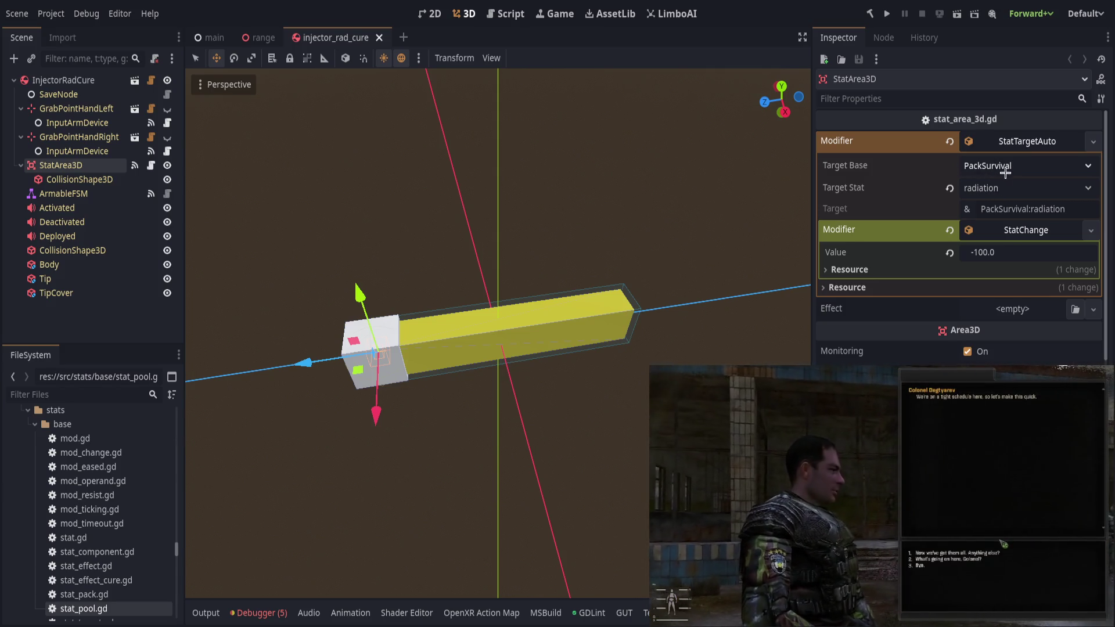
Swap the nested -100 StatChange for a new ModTimeout whose Modification is a new ModTicking.
left_click(949, 232)
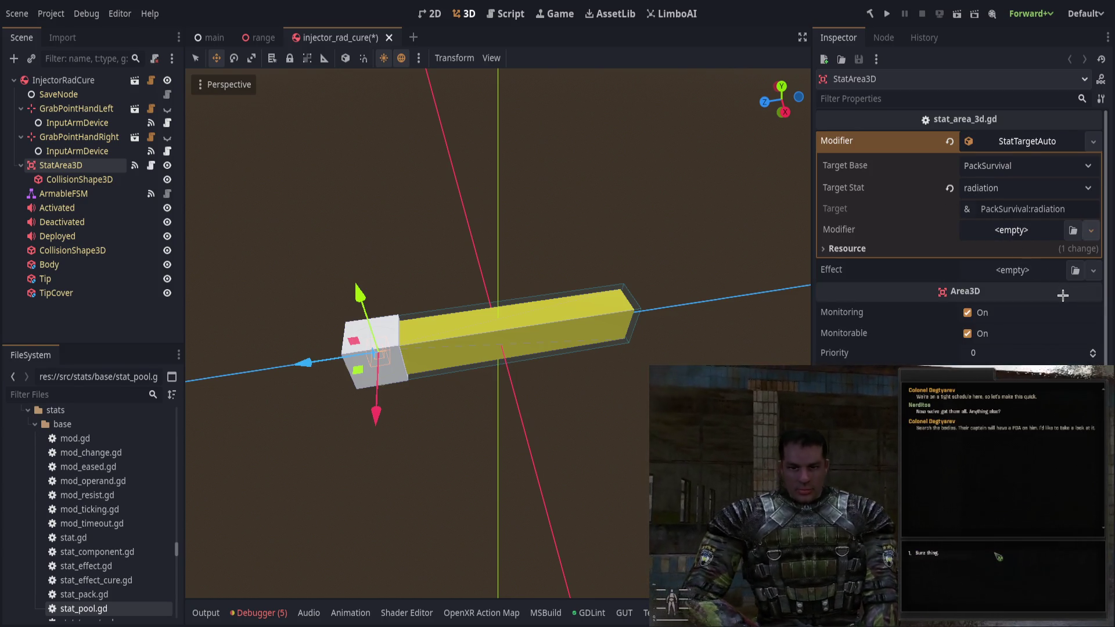
key("ctrl+z")
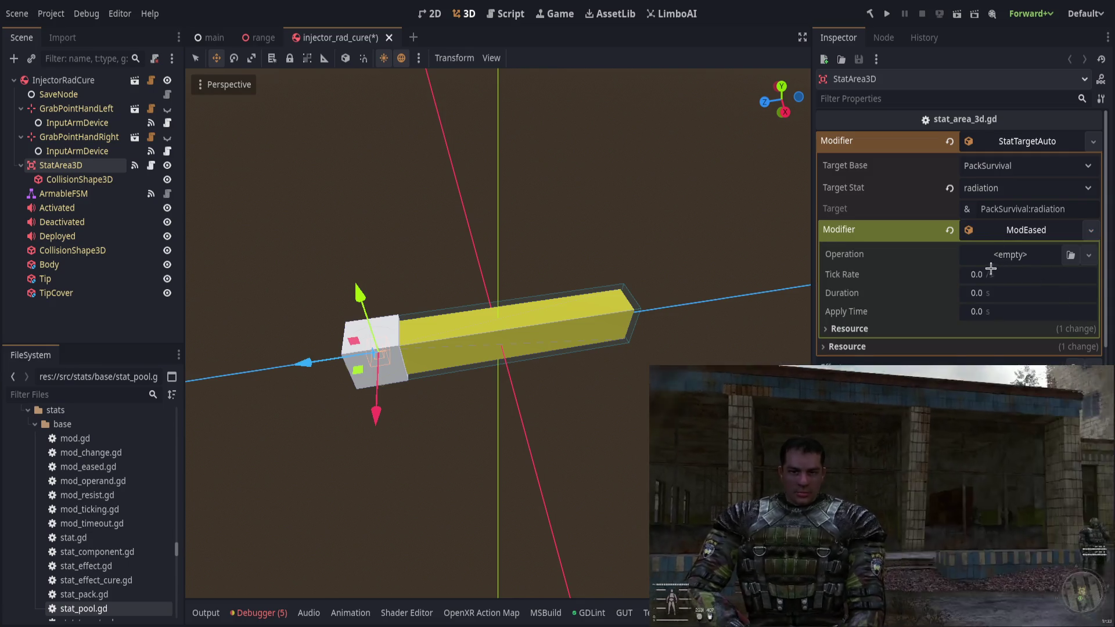
left_click(952, 231)
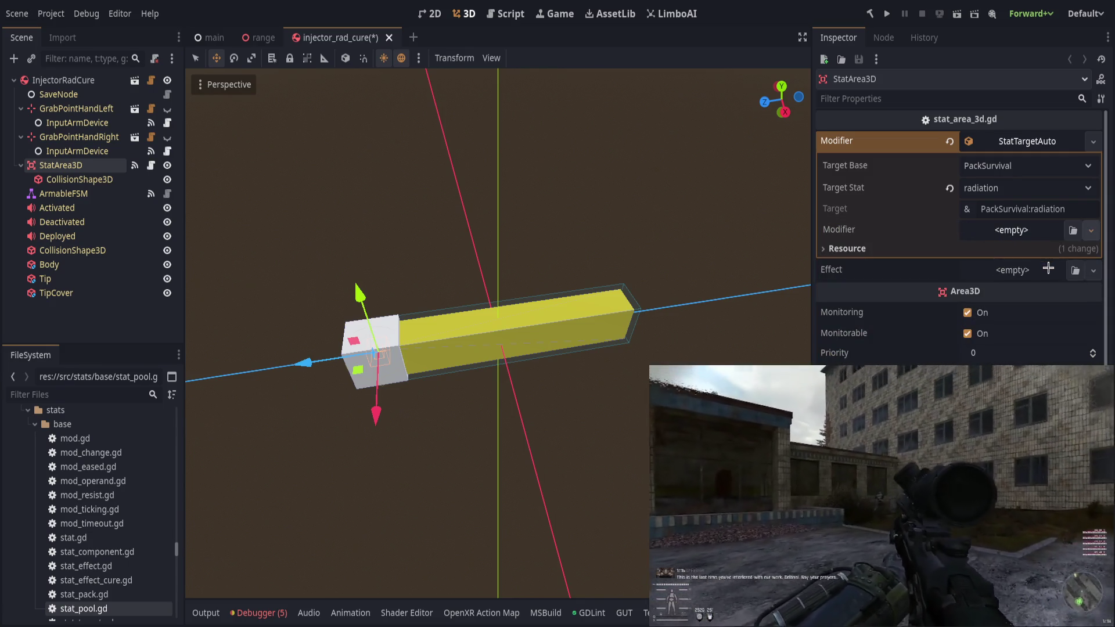
key("ctrl+z")
left_click(1010, 231)
key("ctrl+z")
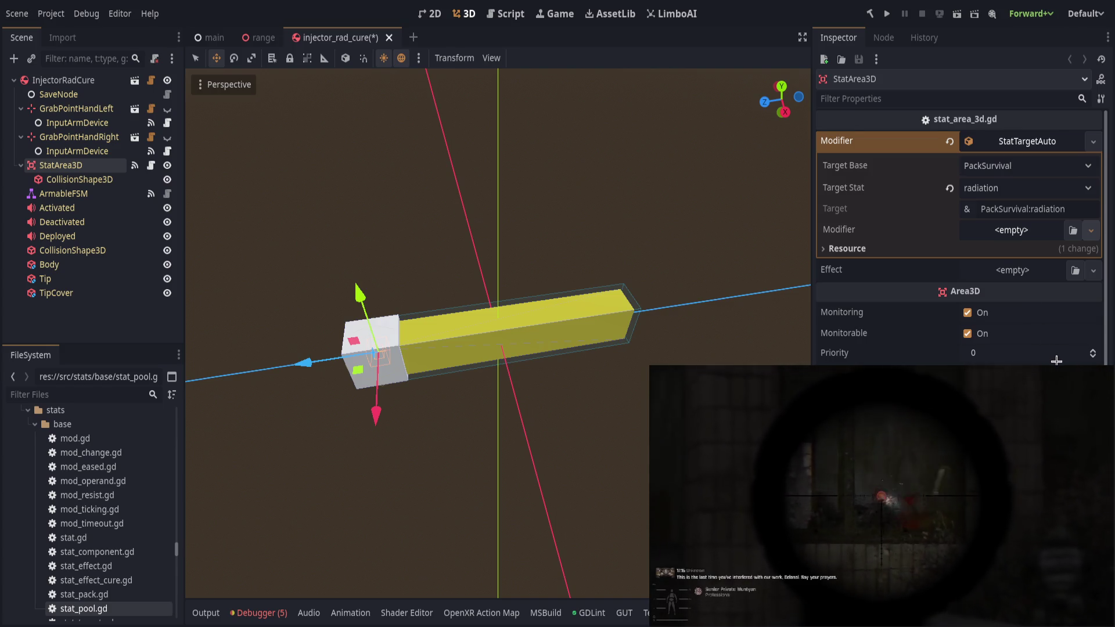
left_click(1026, 230)
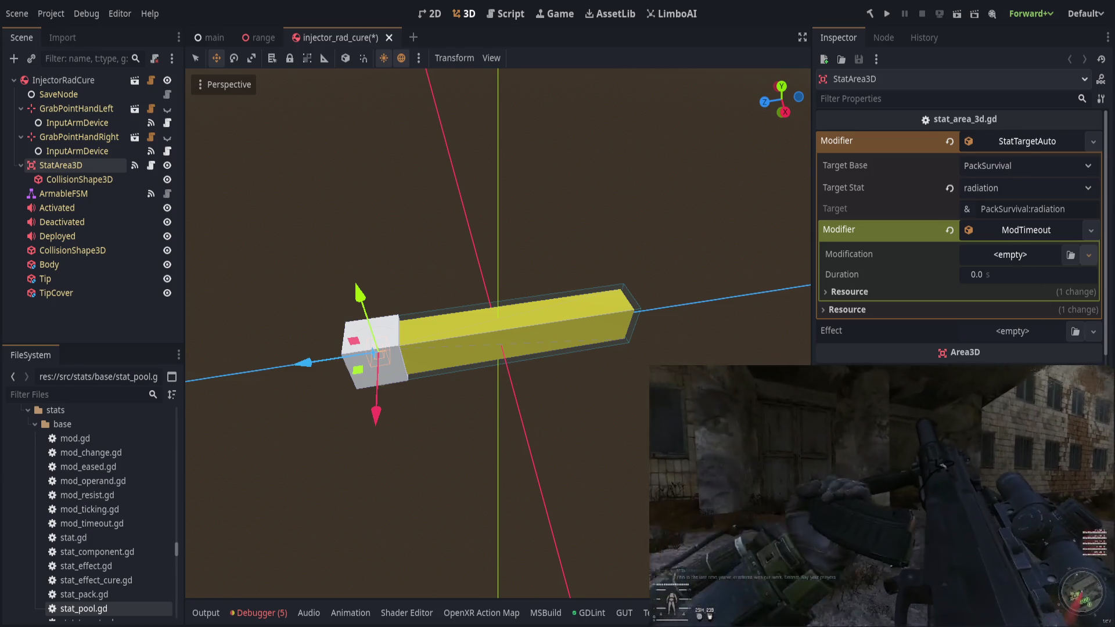
left_click(1011, 254)
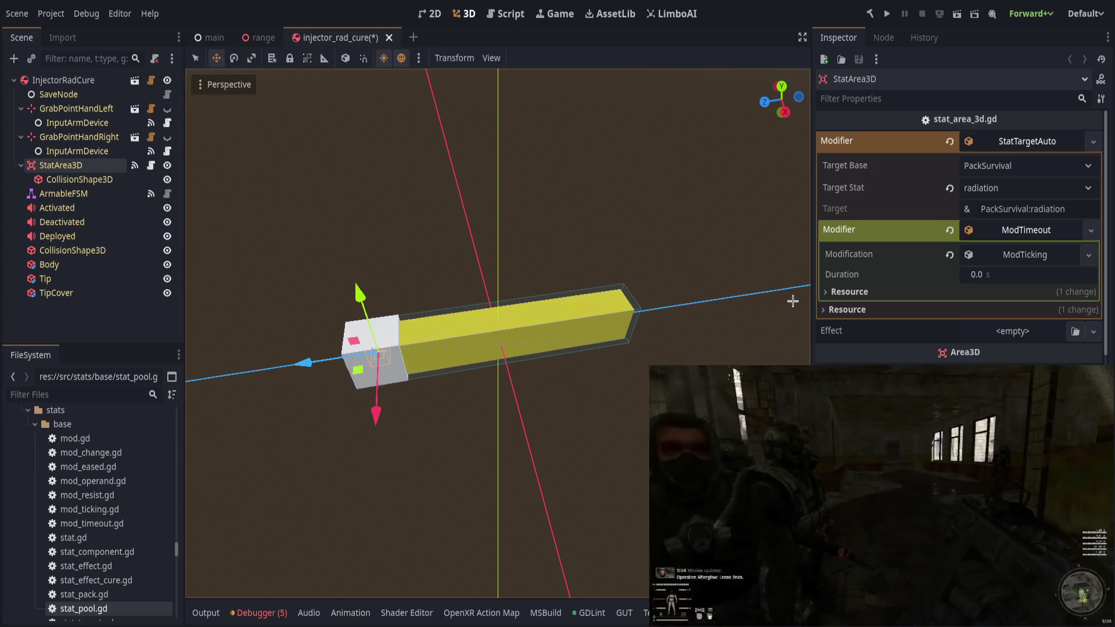
Set the ModTimeout Duration to 5.0 s and the ModTicking Tick Rate to 0.5.
mouse_move(981, 274)
left_mouse_down()
mouse_move(993, 274)
mouse_move(953, 274)
left_mouse_up()
left_click(979, 274)
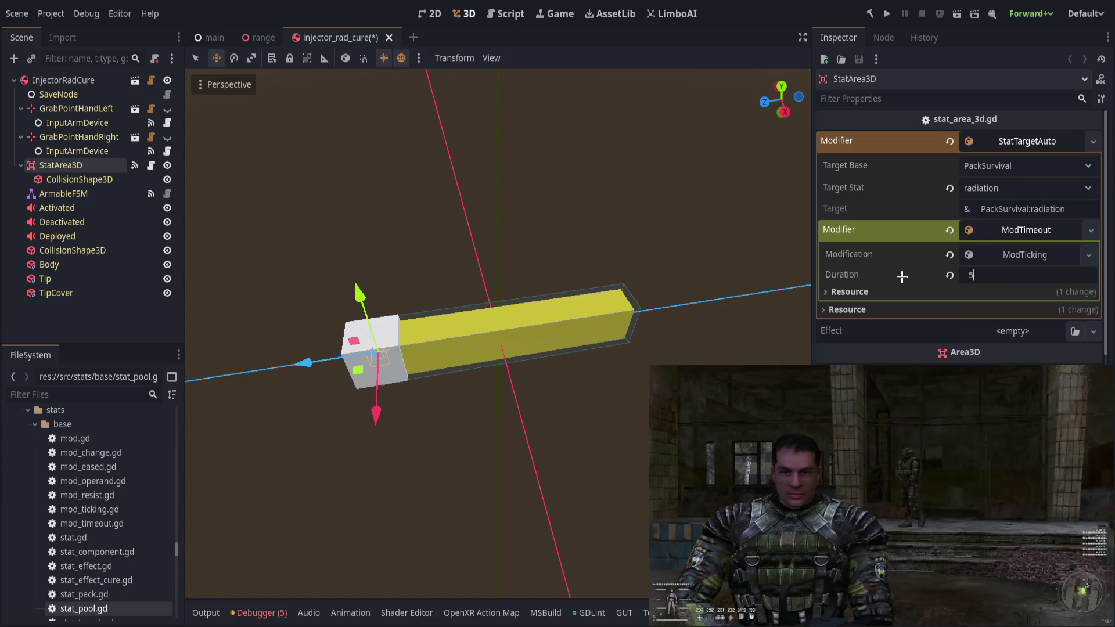
type("5")
key("Return")
left_click(1000, 255)
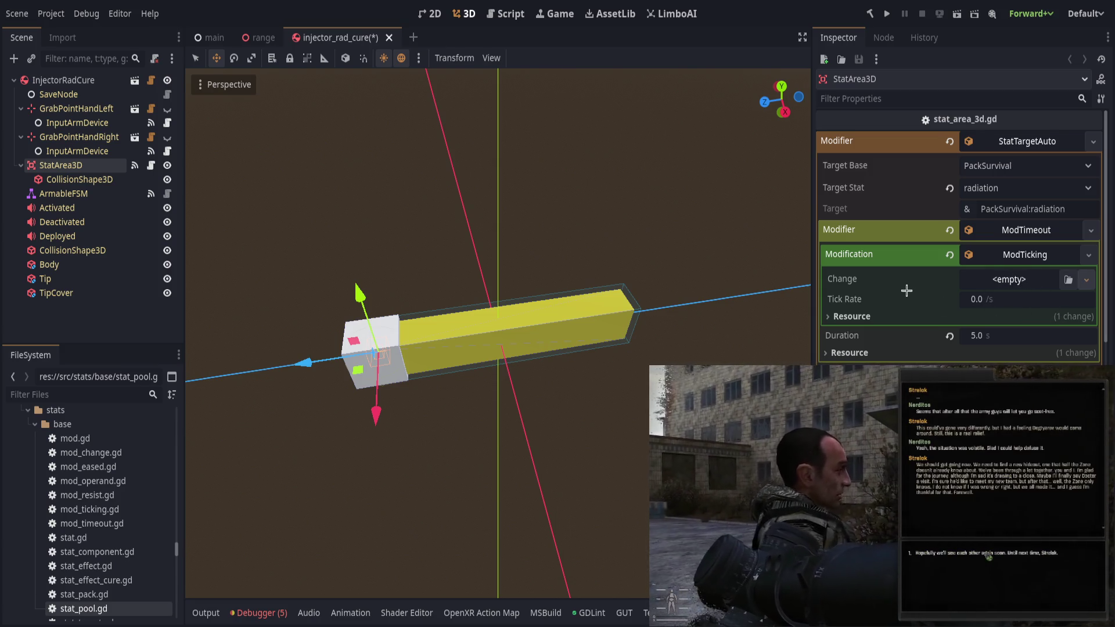
left_click(1011, 303)
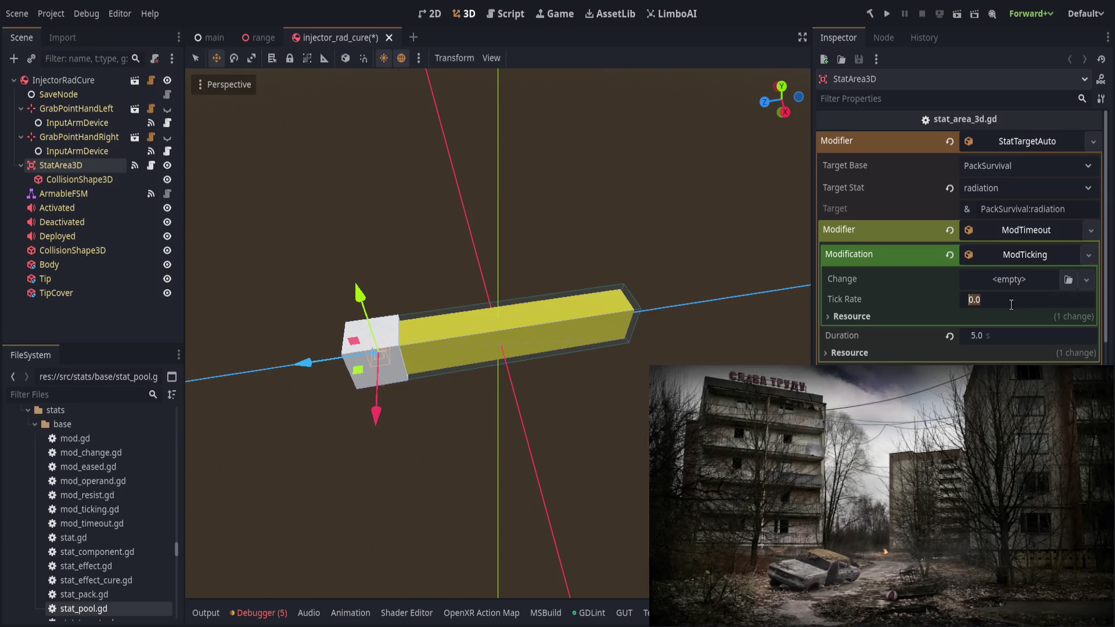
type("0.65")
key("Return")
left_click(949, 300)
left_click(1013, 300)
type("0.5")
key("Return")
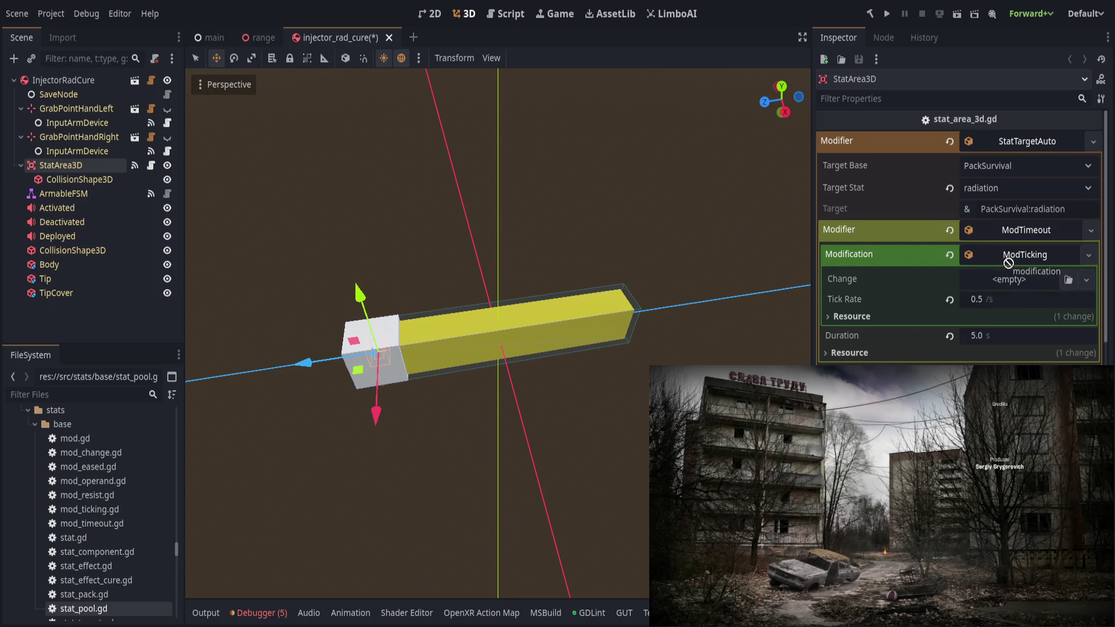
Give the ModTicking a new StatChange with a Value of -5.0 per tick.
left_click(1031, 279)
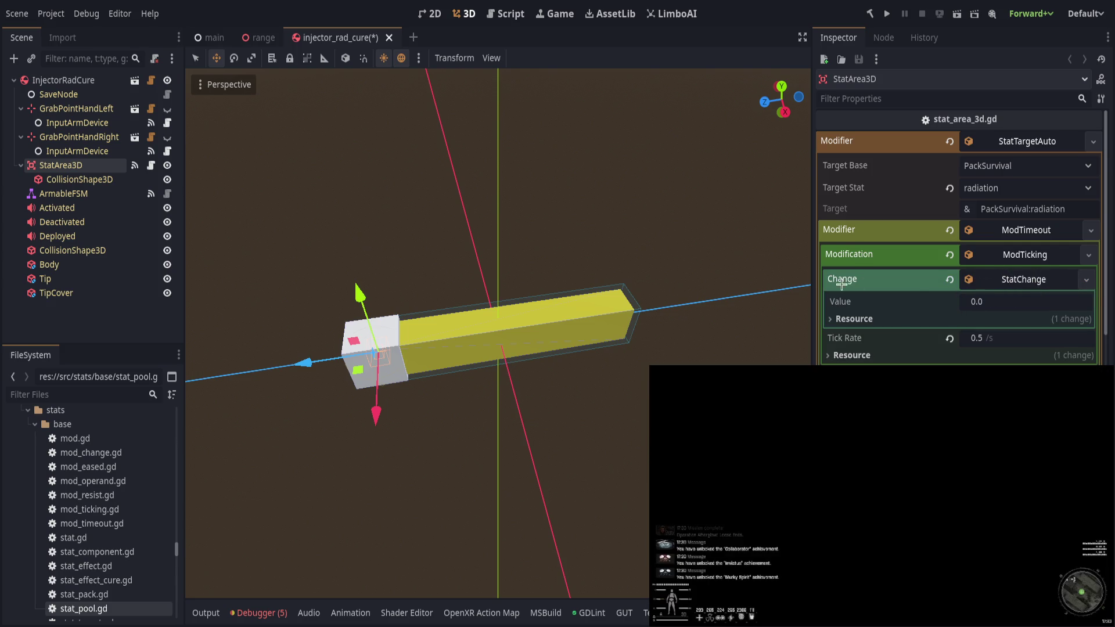
left_click_drag(994, 304, 981, 304)
left_click(994, 302)
type("-10")
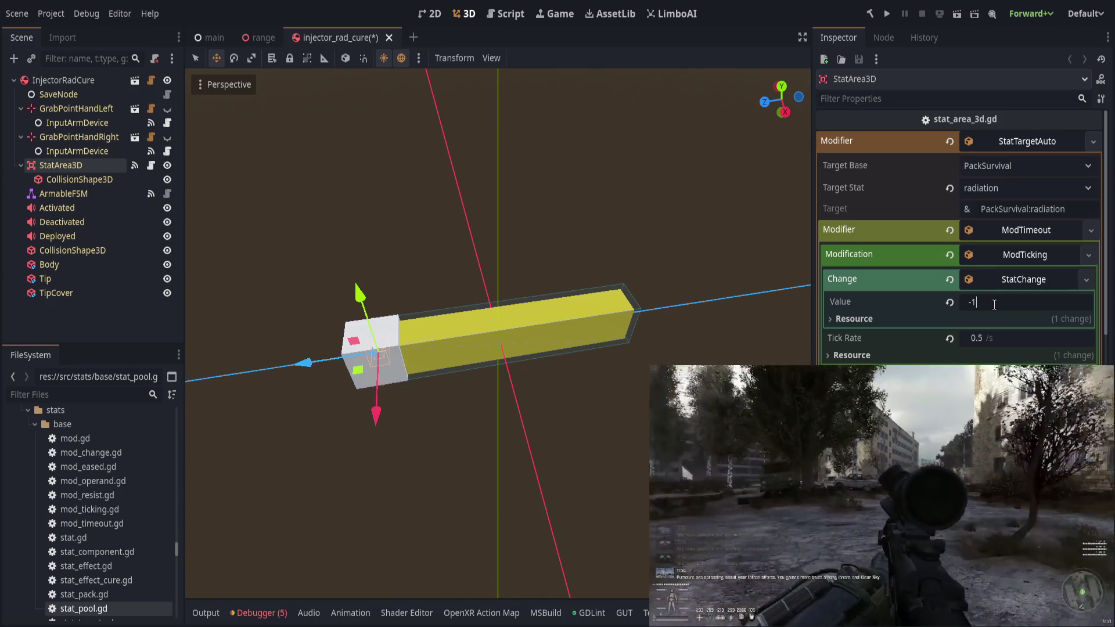
key("BackSpace")
key("BackSpace")
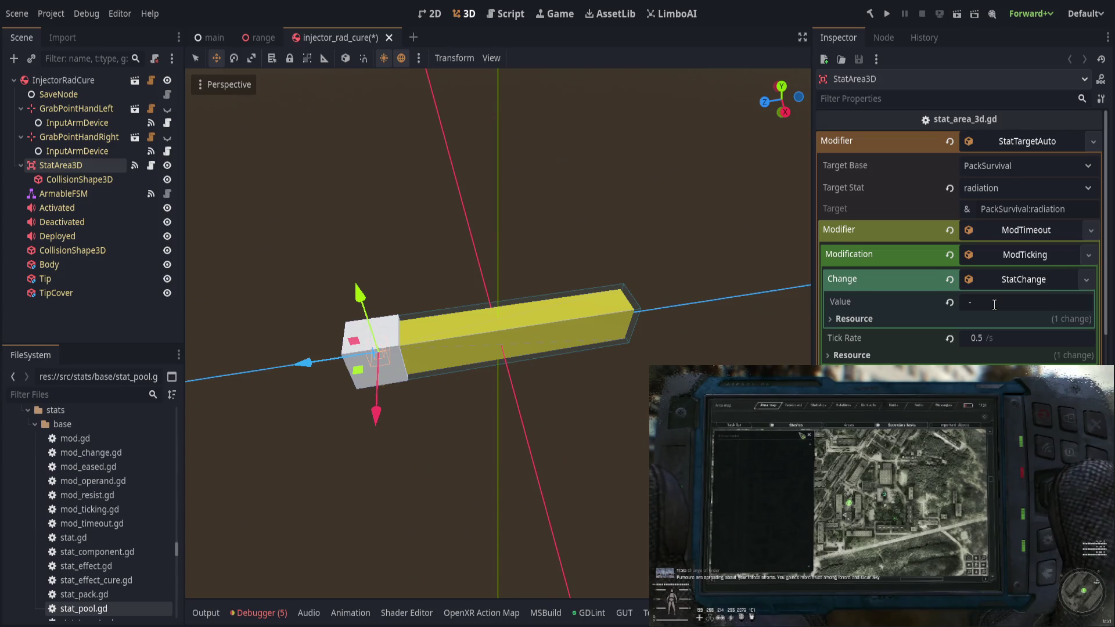
type("5")
key("Return")
Save the injector_rad_cure scene and collapse the StatChange, ModTicking and ModTimeout resources.
key("ctrl+s")
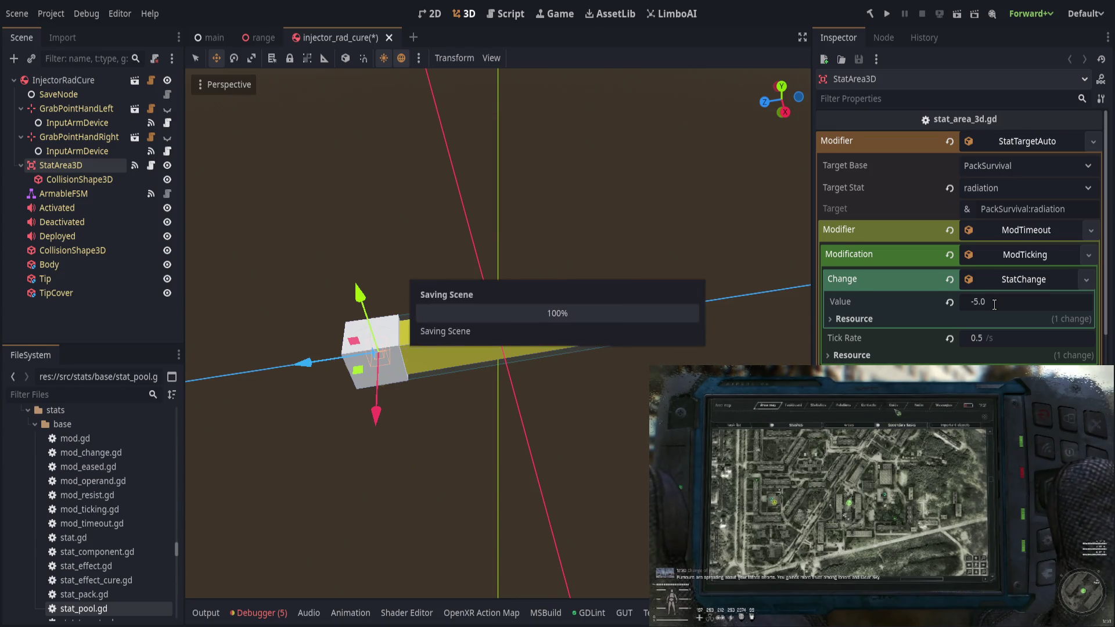
left_click(993, 279)
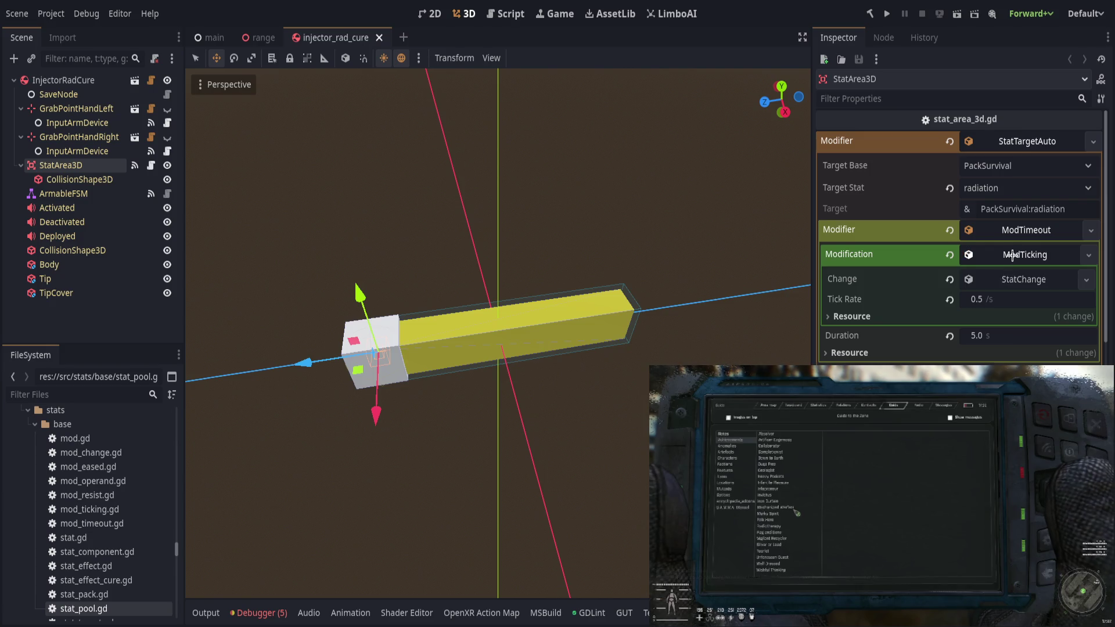
left_click(1024, 255)
left_click(1017, 233)
key("ctrl+s")
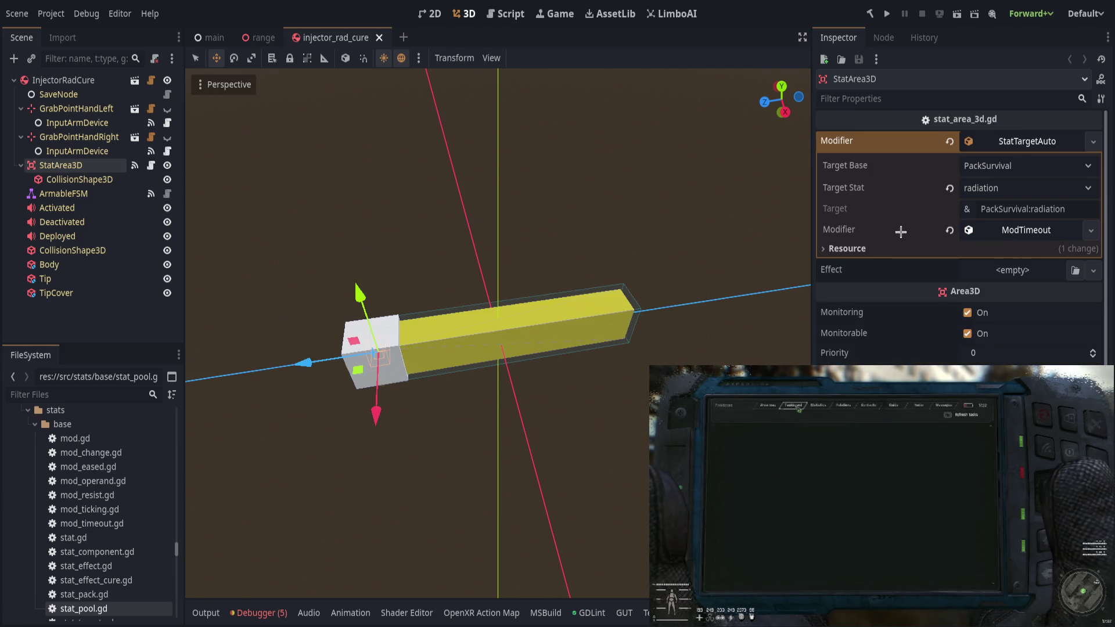